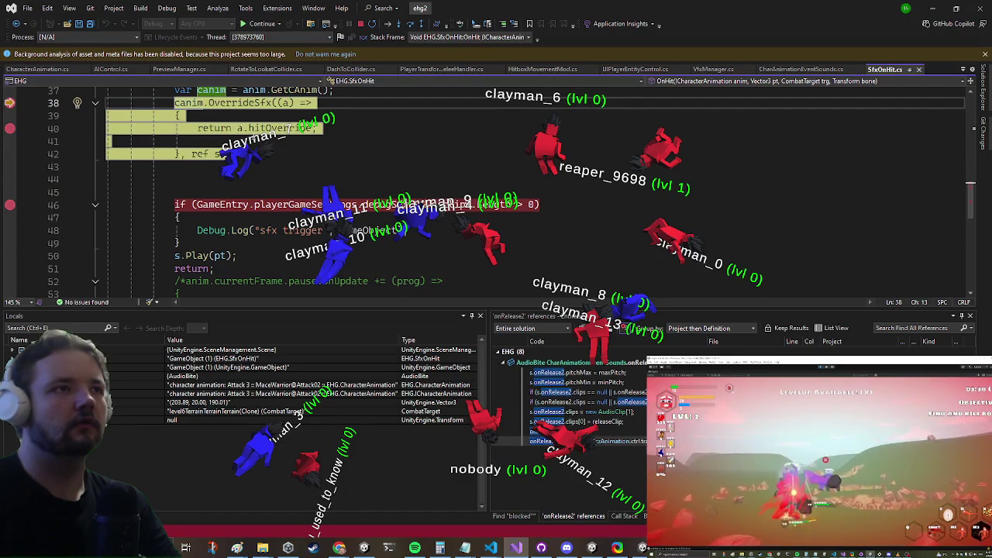
- Resume to the line 46 breakpoint and inspect s.clips, which holds AEC2_Explosion
scroll(254, 186, "up", 1)
mouse_move(222, 191)
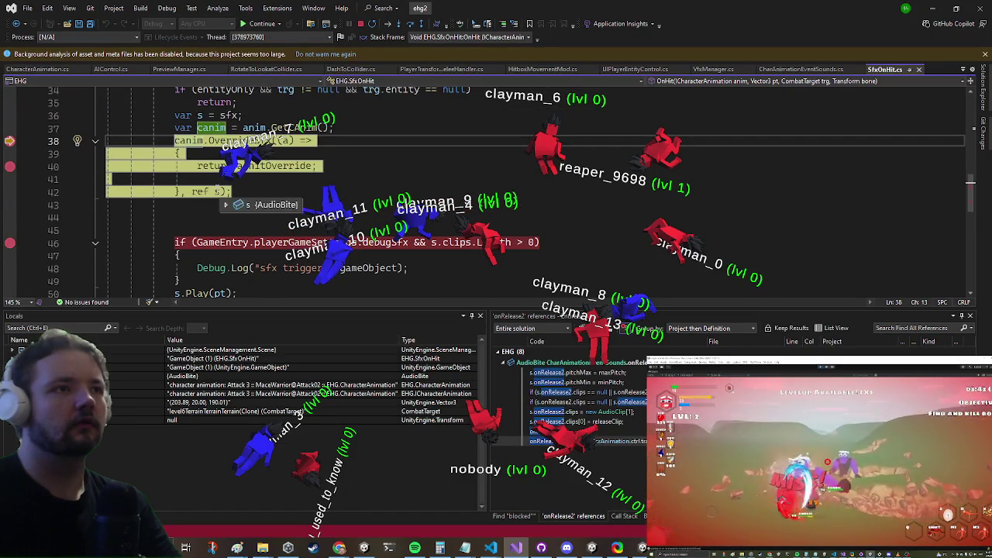
left_click(258, 26)
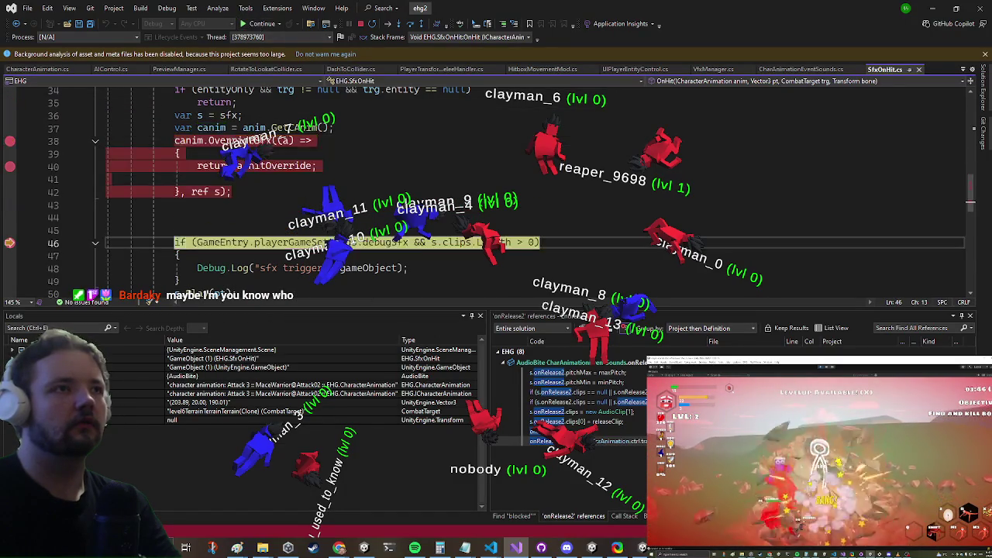
mouse_move(216, 198)
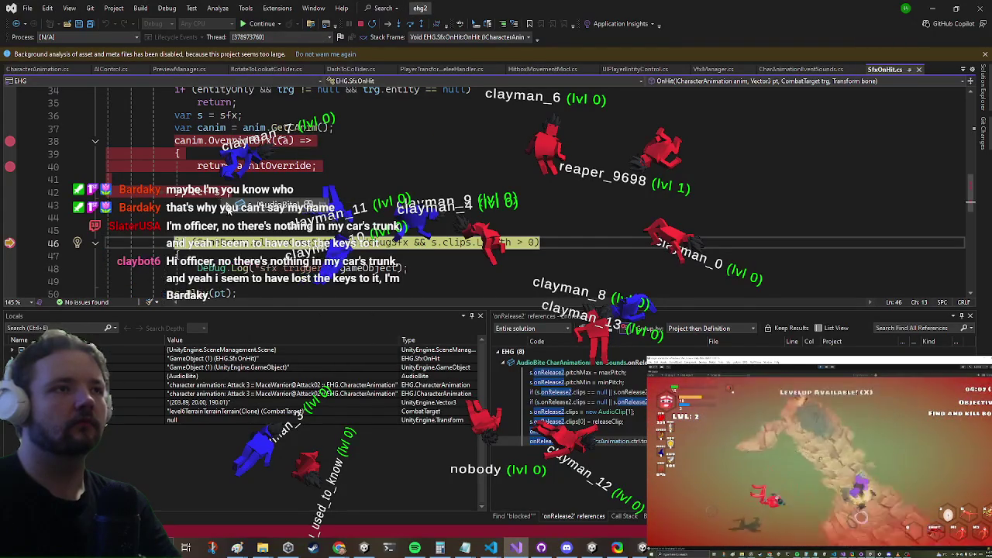
mouse_move(250, 107)
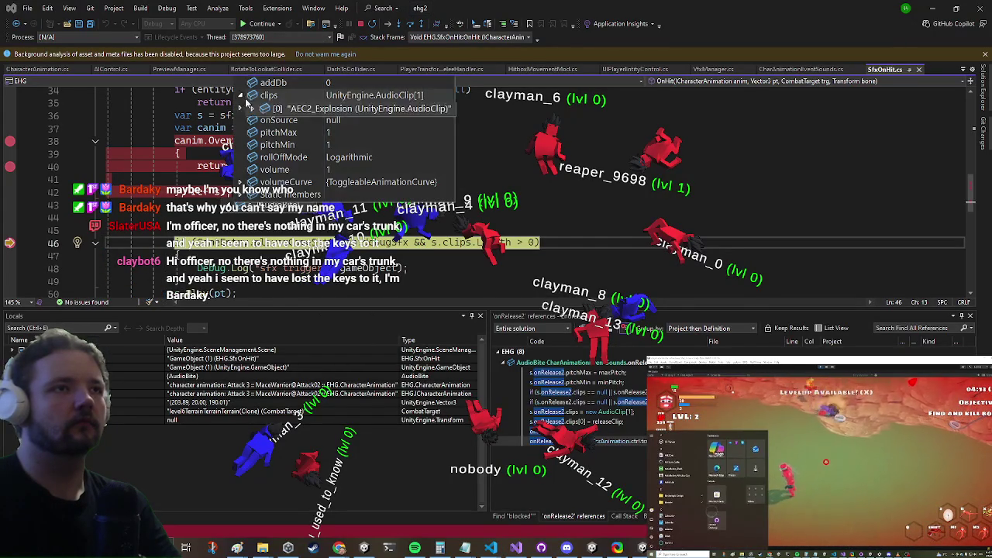
scroll(205, 237, "down", 1)
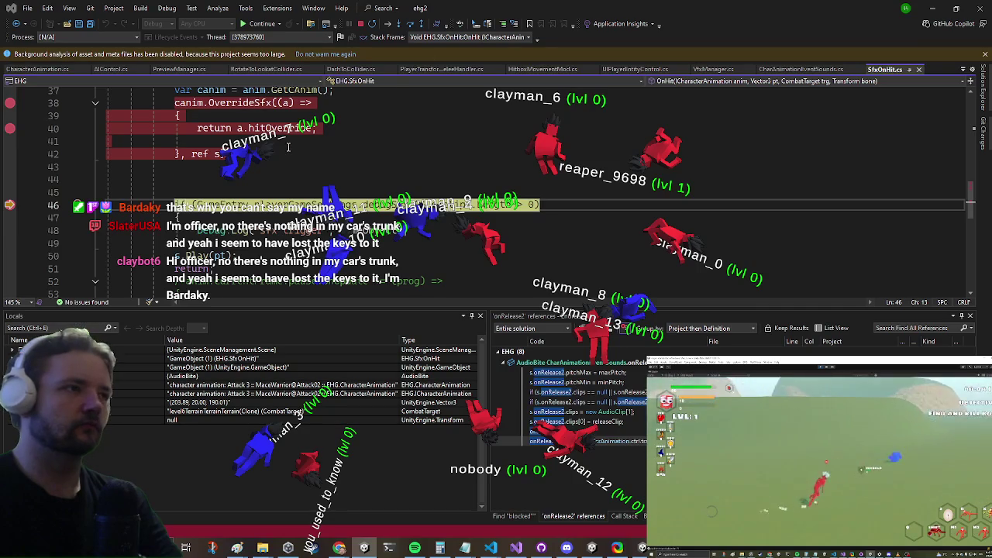
scroll(215, 178, "up", 2)
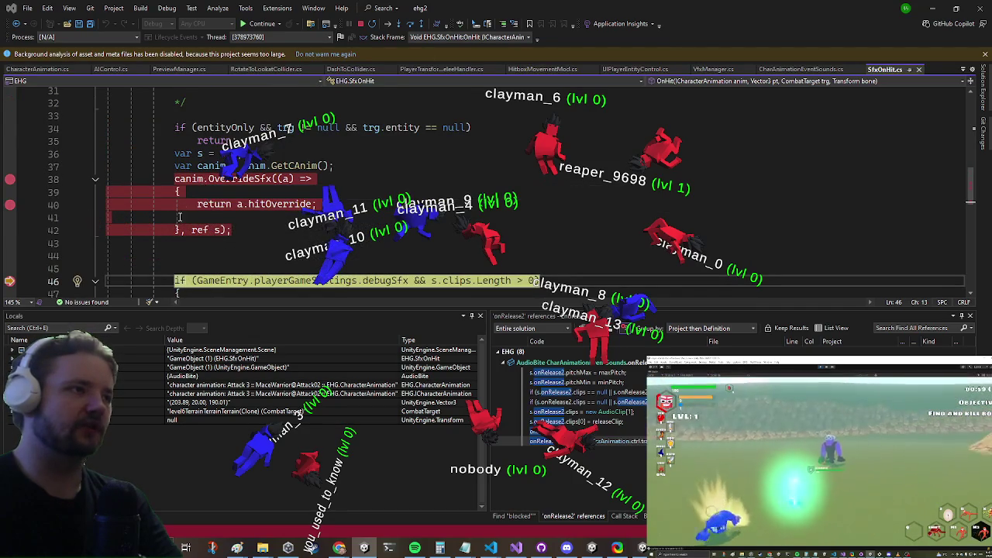
- Remove the breakpoints on lines 38 and 40 of SfxOnHit.cs
left_click(10, 179)
left_click(11, 206)
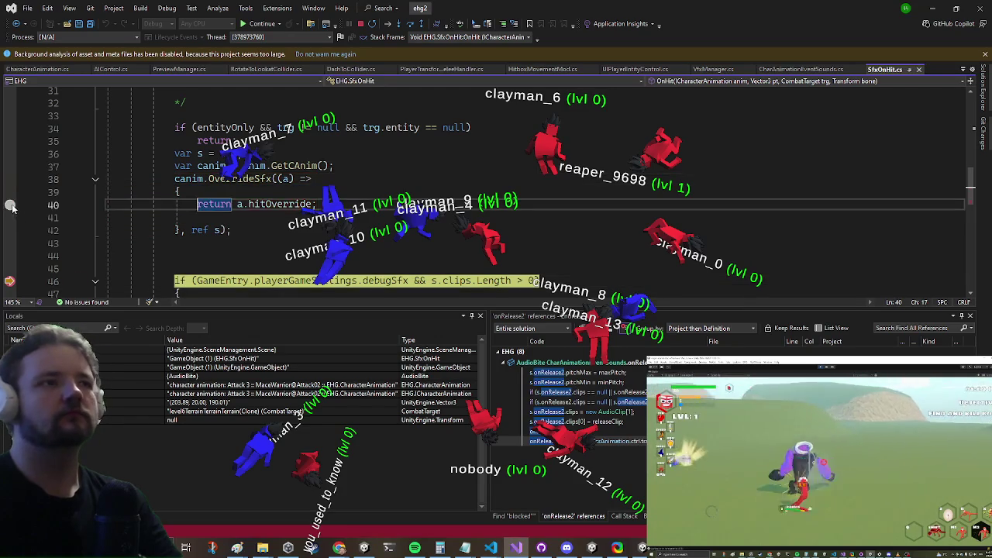
scroll(131, 168, "down", 3)
scroll(154, 175, "up", 2)
scroll(154, 175, "down", 2)
- Dismiss the clips data tip, return to the line 46 breakpoint, and switch to Unity
mouse_move(462, 181)
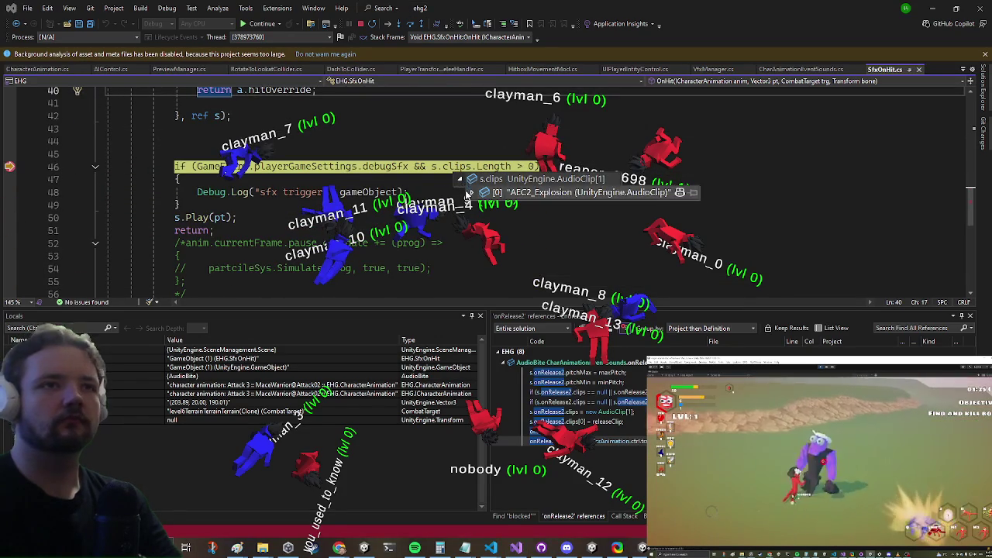
left_click(262, 209)
key("F5")
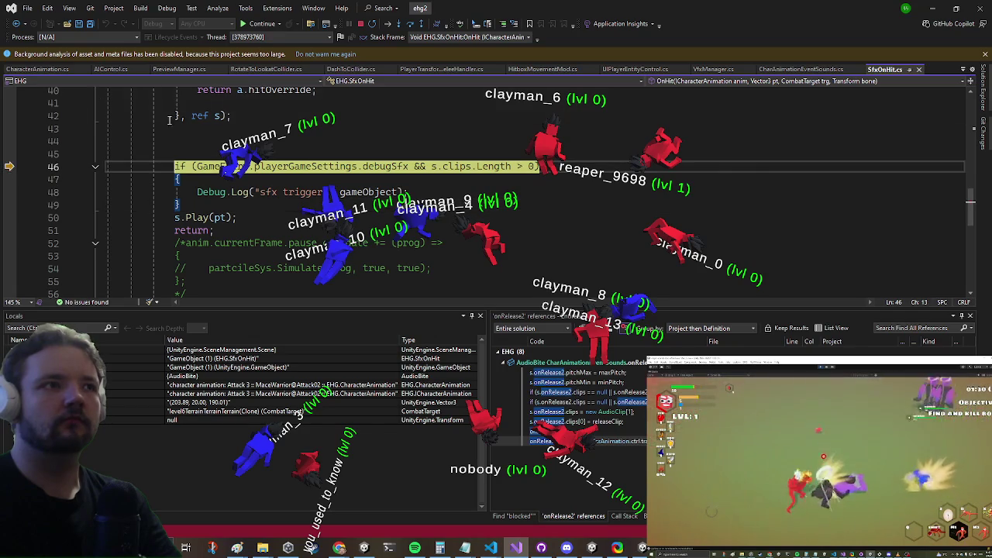
key("alt+Tab")
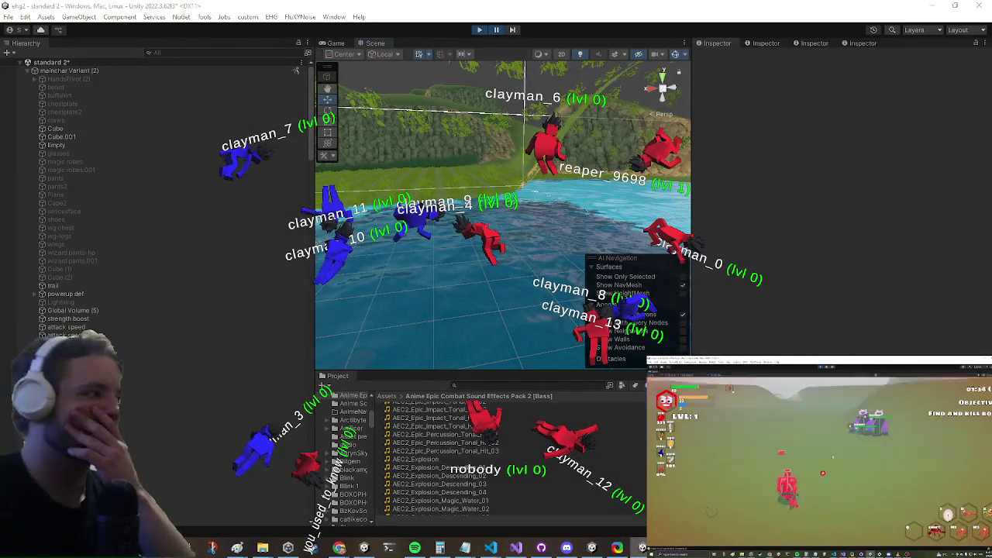
- View a hitbox object's hit-sound settings and locate the AEC2_Explosion clip in project assets
scroll(147, 376, "down", 10)
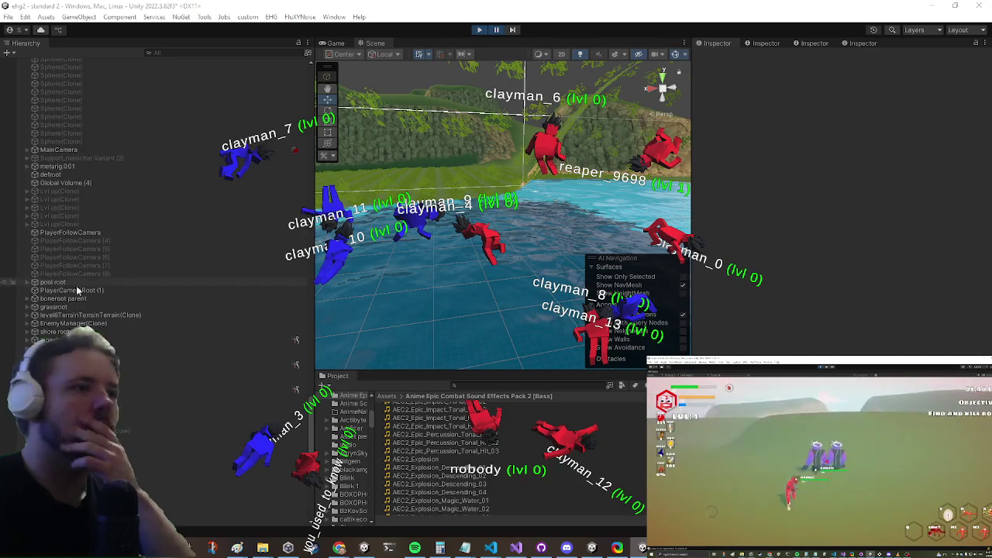
left_click(155, 398)
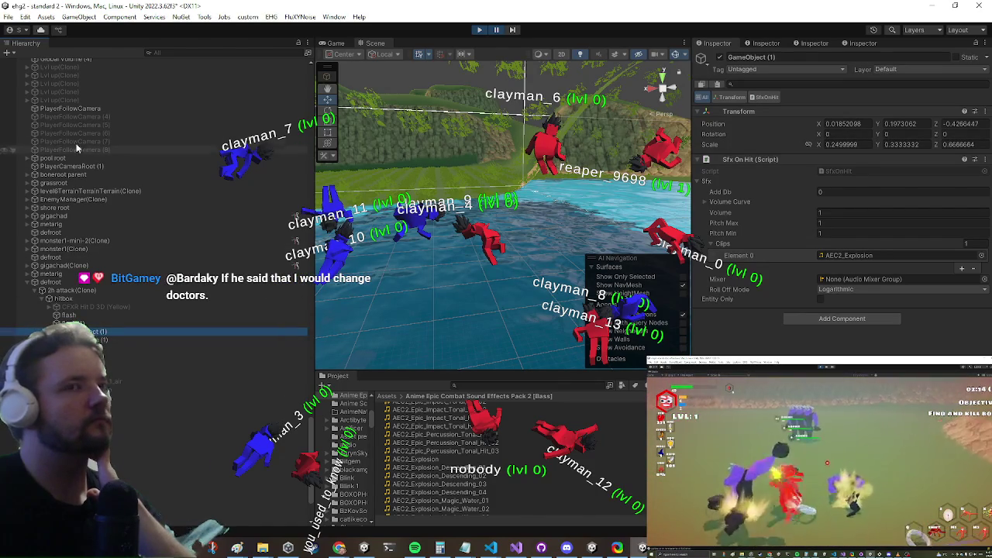
left_click(848, 255)
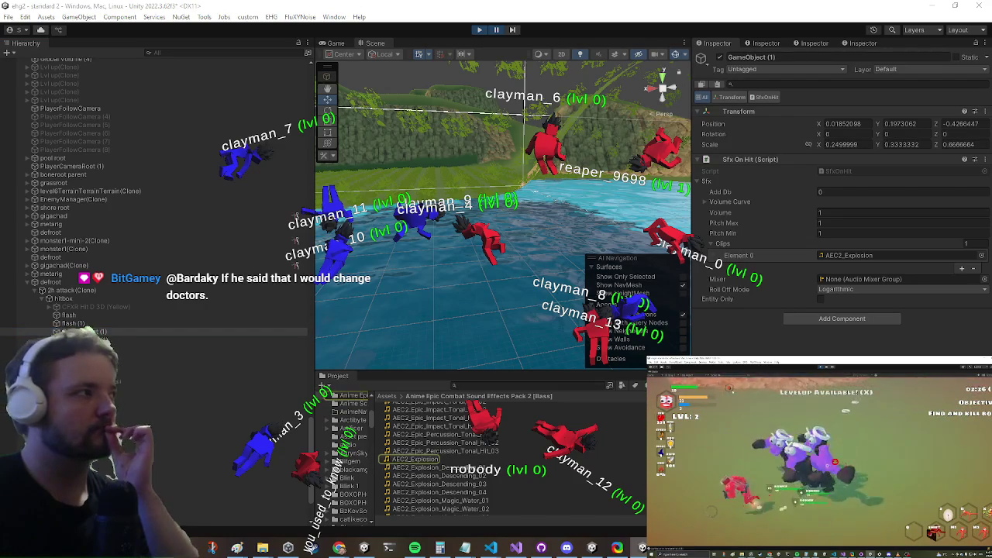
scroll(248, 295, "down", 3)
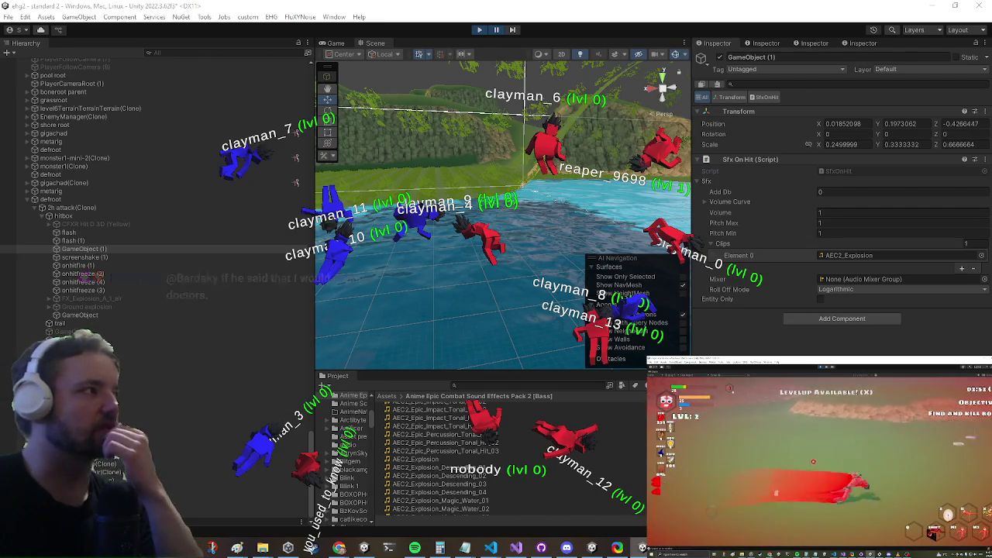
- Compare GameObject, GameObject (1) and Ground explosion, ending on the Impact Earthquake 1 object
left_click(78, 316)
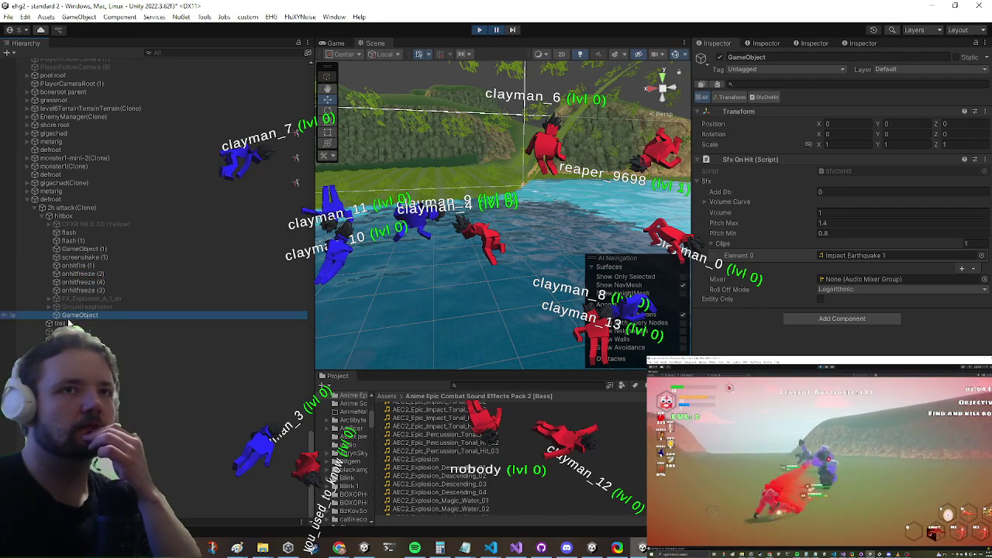
left_click(115, 249)
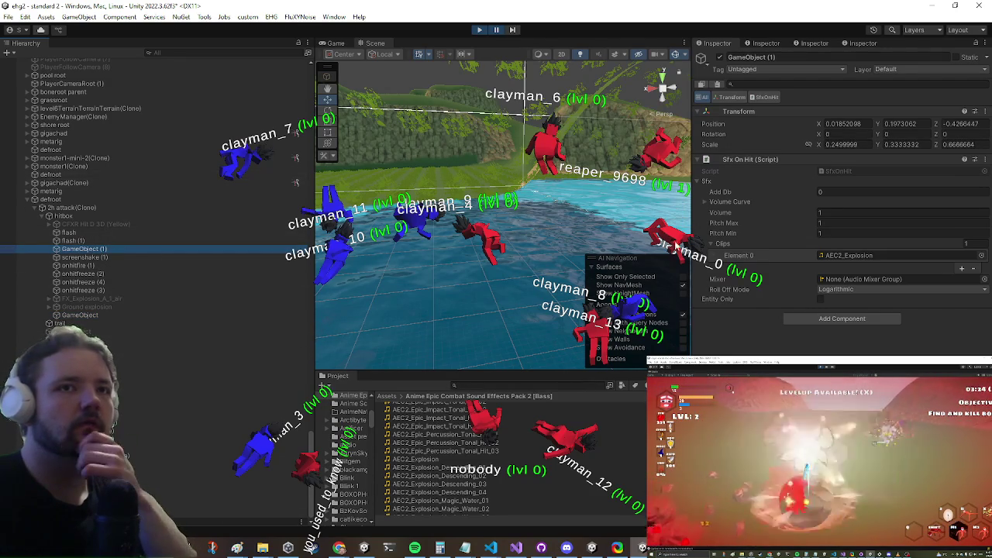
left_click(124, 293)
left_click(129, 307)
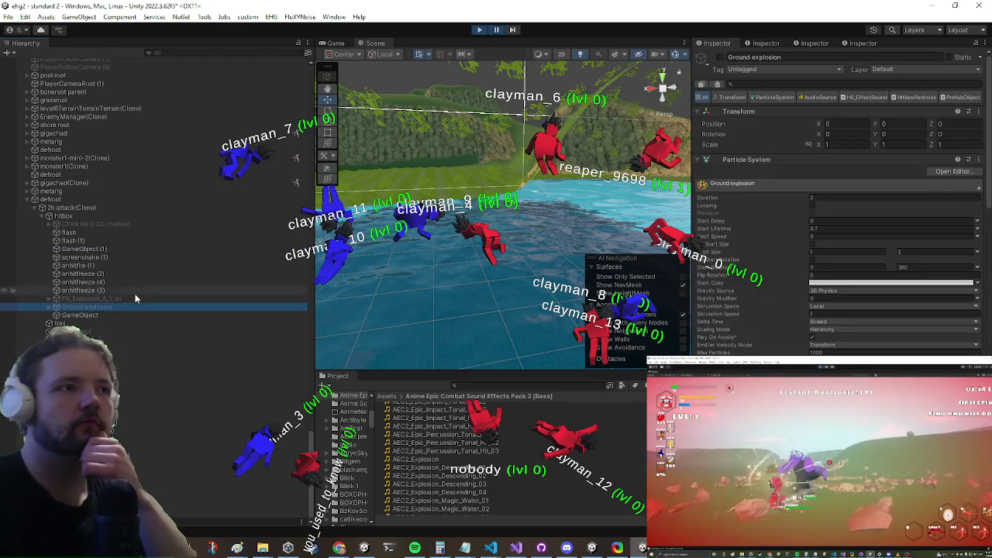
left_click(91, 316)
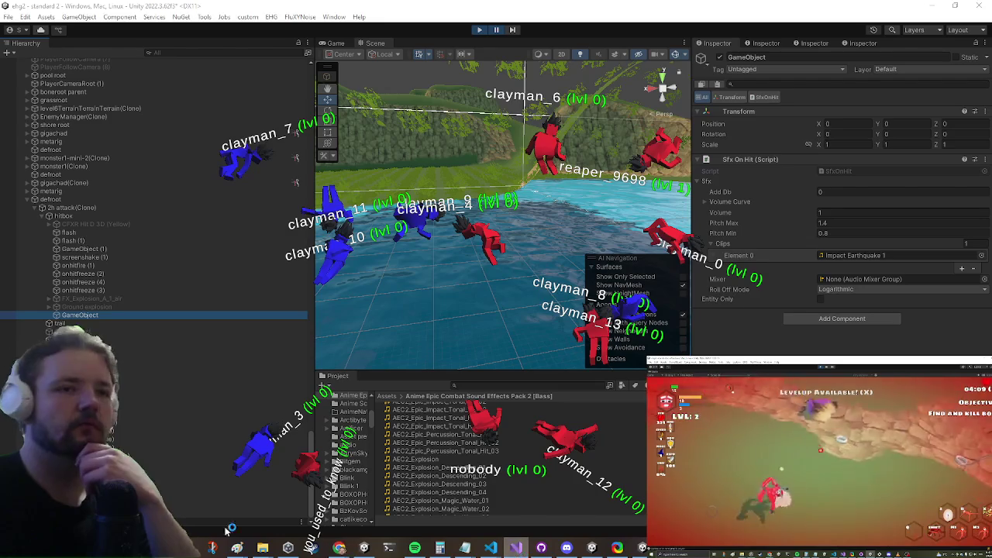
key("alt+Tab")
- Go to the definition of s.Play, then of the inner static Play method
left_click(196, 216)
key("F12")
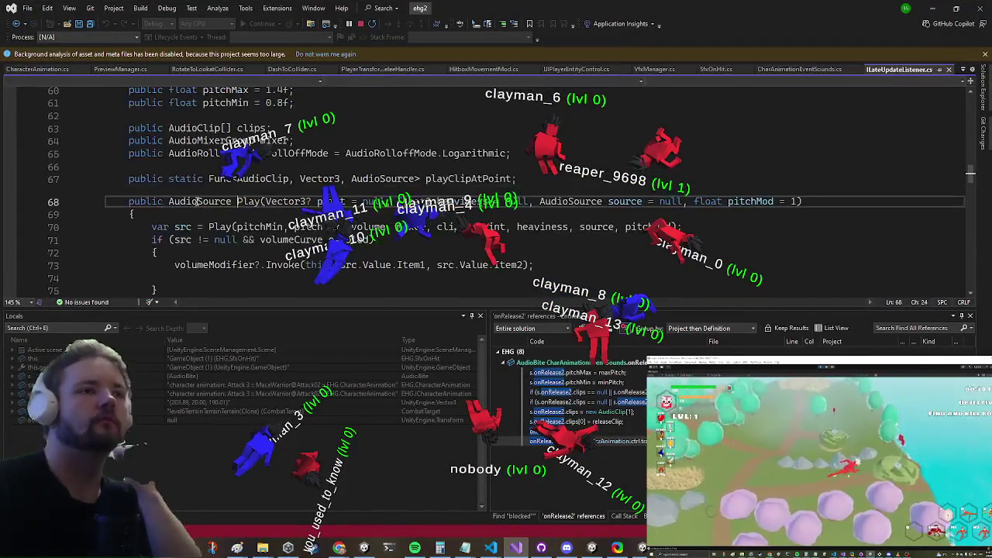
scroll(209, 209, "down", 6)
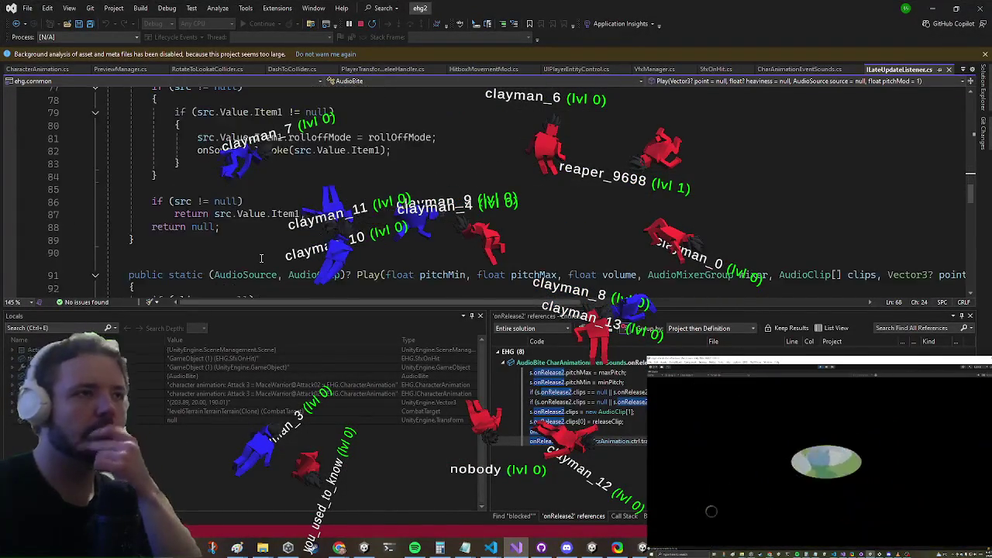
scroll(223, 220, "up", 3)
scroll(205, 175, "up", 2)
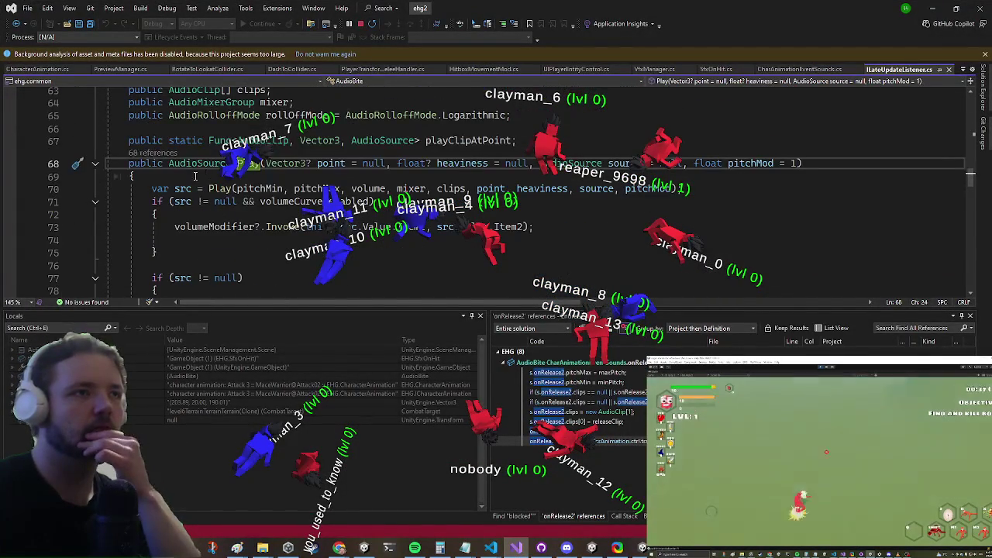
left_click(212, 189)
key("F12")
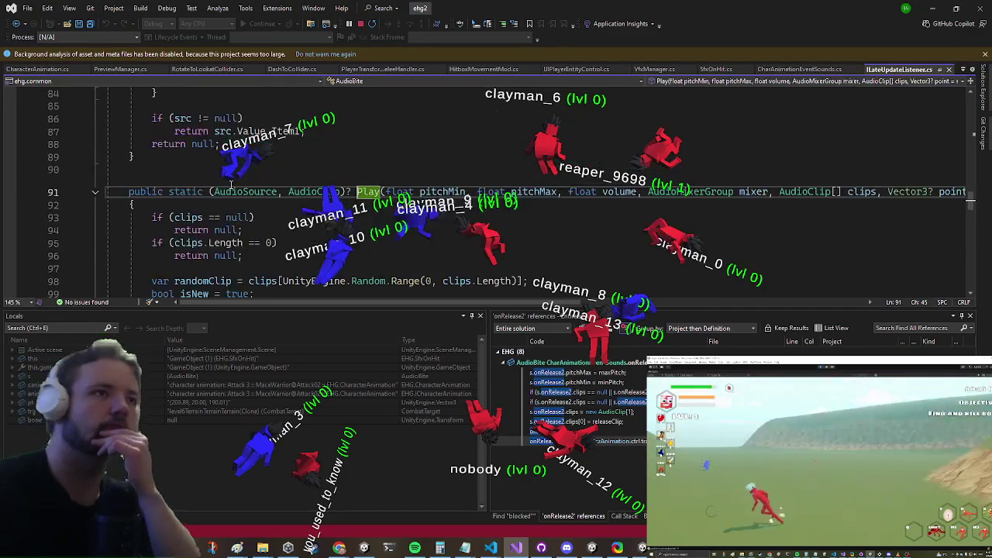
scroll(233, 263, "down", 6)
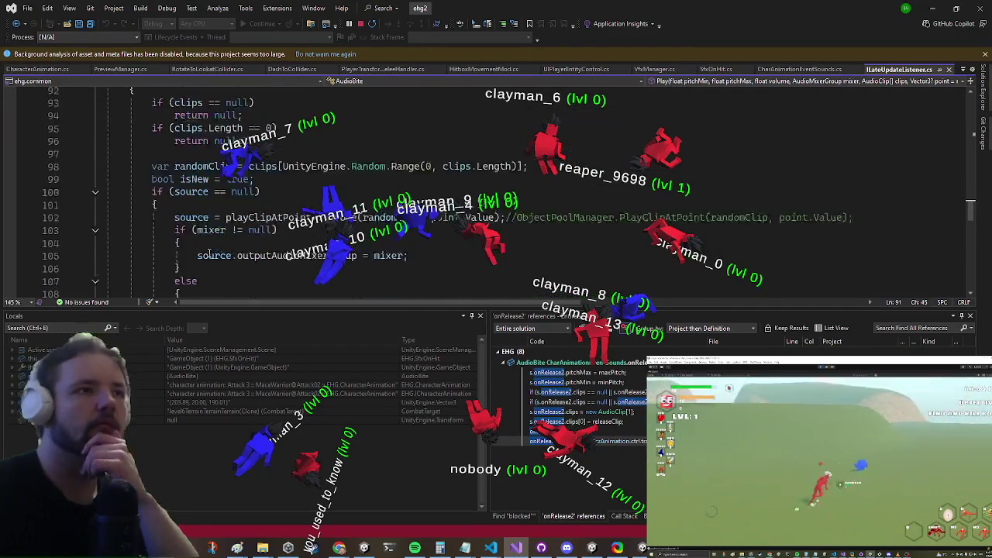
scroll(210, 251, "down", 1)
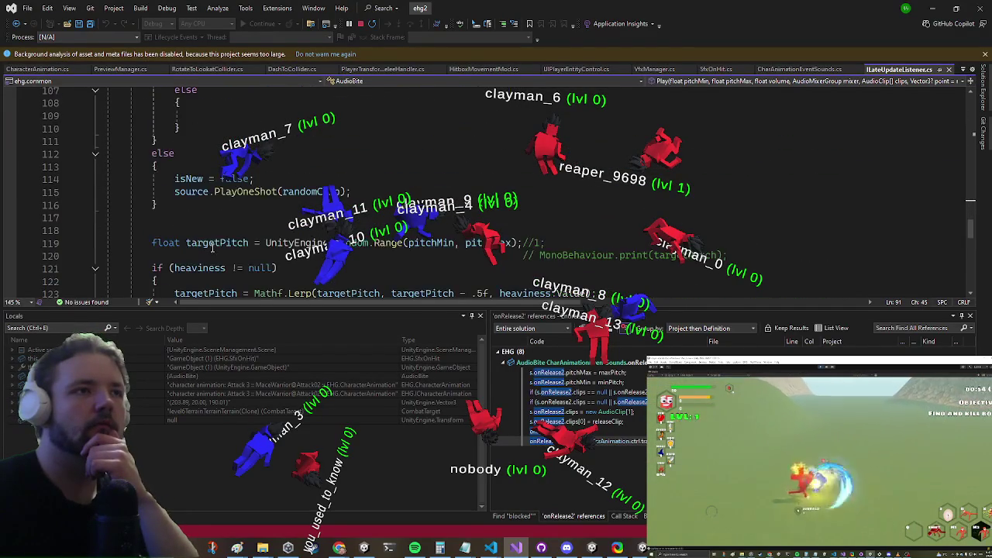
scroll(211, 251, "up", 5)
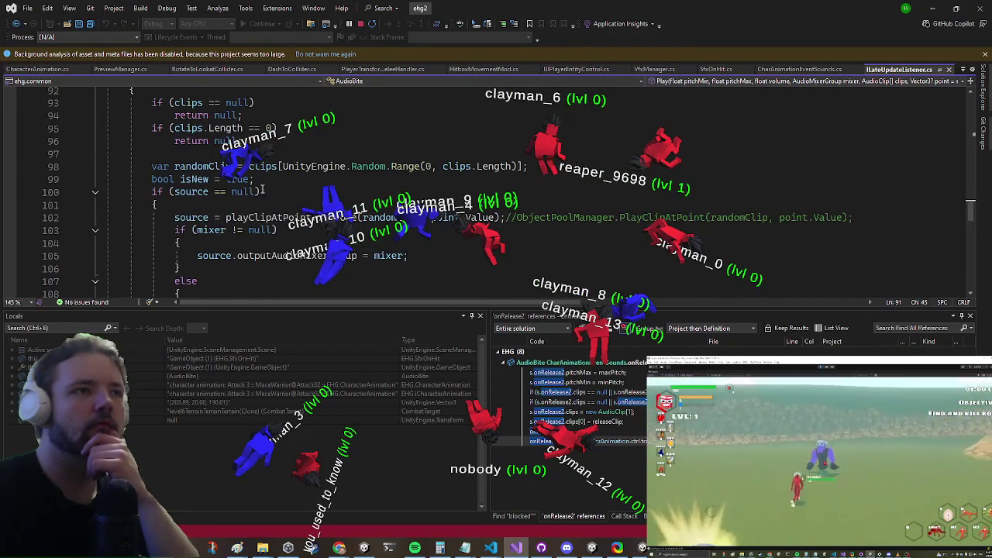
scroll(217, 234, "down", 4)
- Start an if(gameent) condition after line 117, delete it, and return to SfxOnHit.cs line 50
left_click(209, 254)
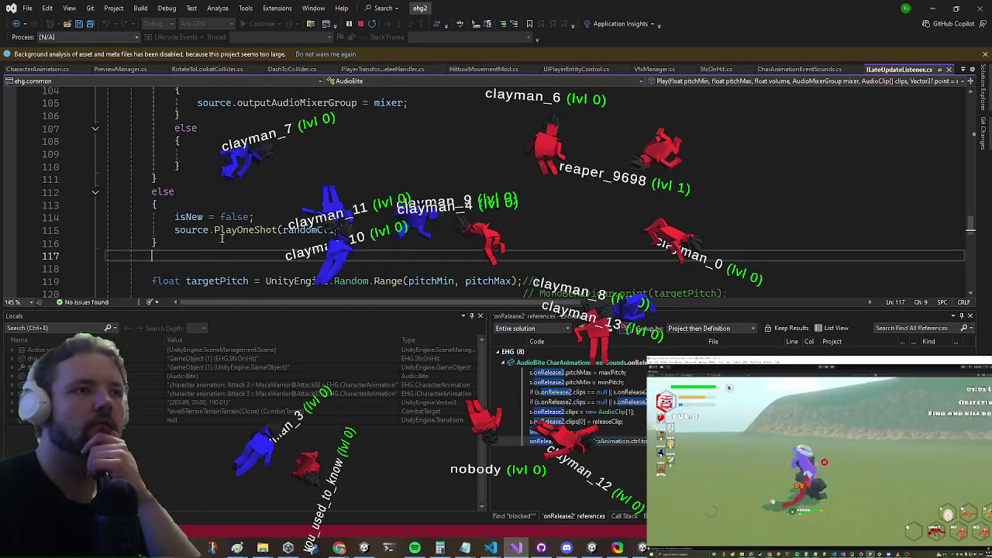
scroll(232, 233, "down", 2)
scroll(264, 203, "up", 1)
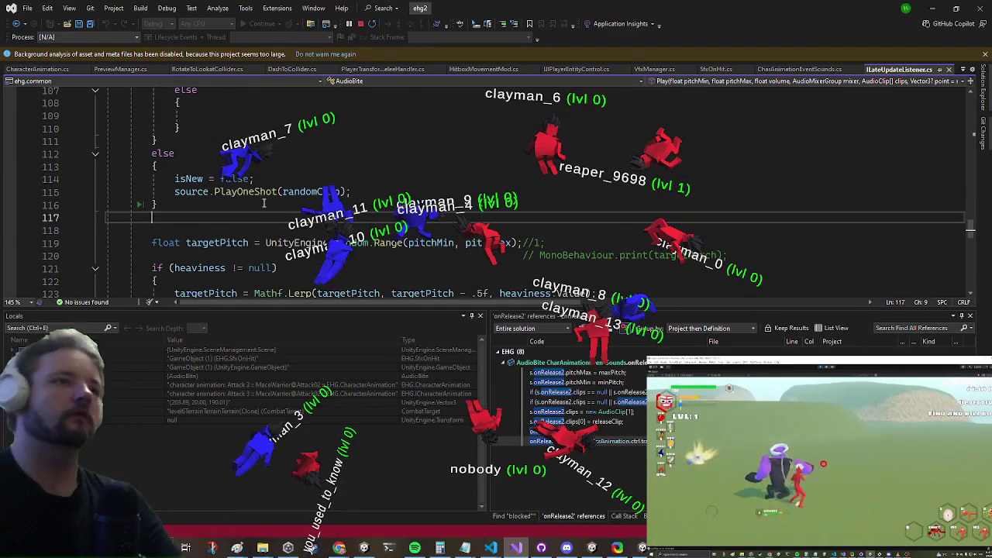
key("Return")
type("if(gameent")
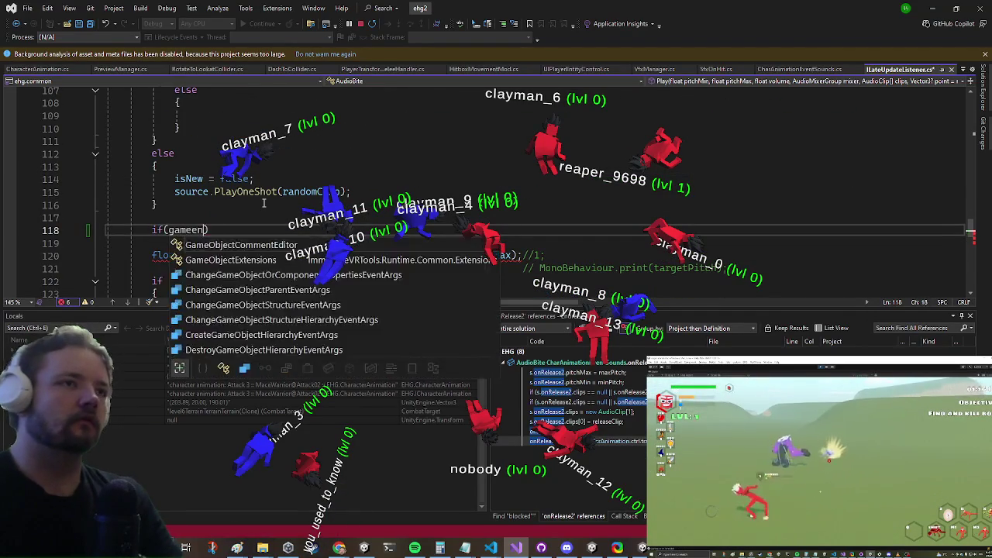
key("BackSpace")
key("BackSpace")
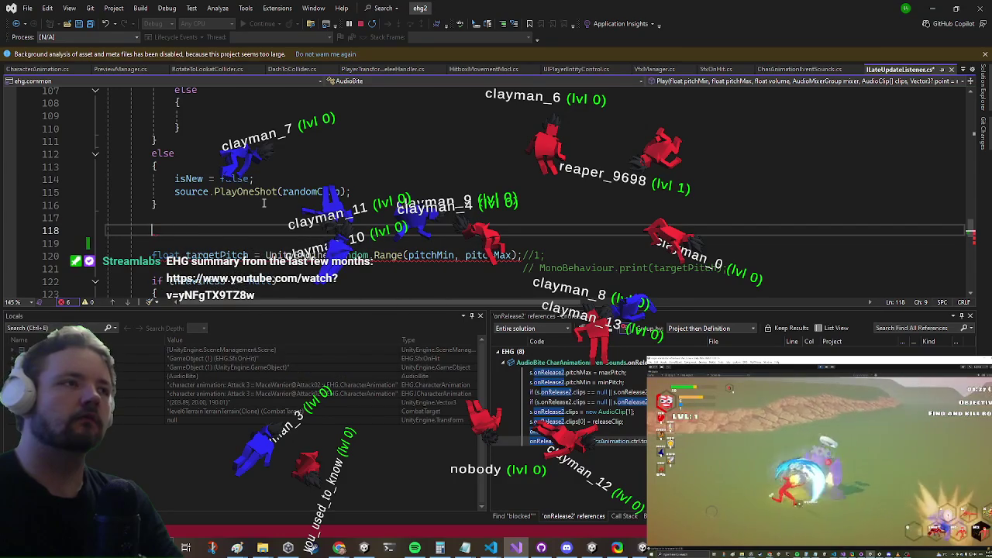
type("if(")
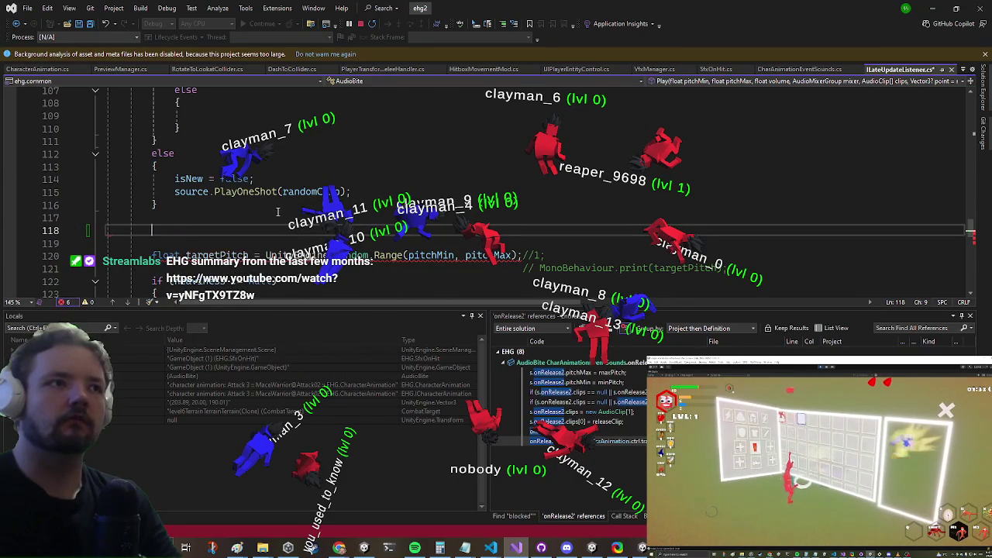
key("BackSpace")
key("ctrl+minus")
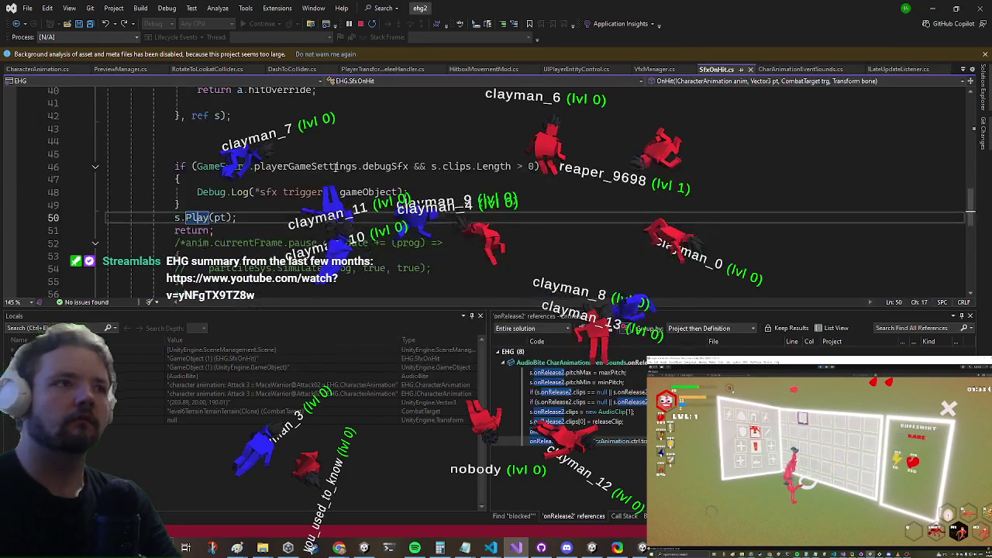
- Store the result of s.Play(pt) in a new var src
mouse_move(198, 219)
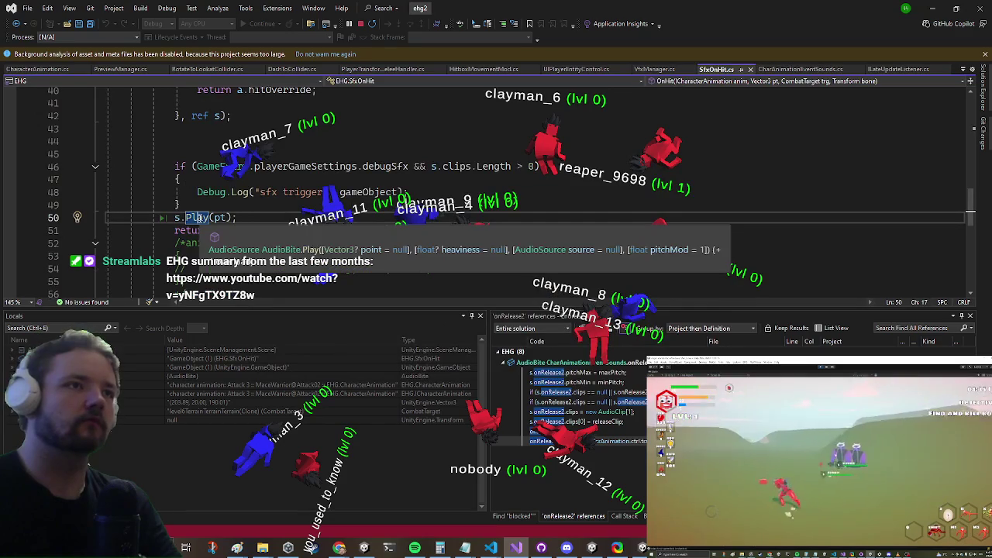
left_click(159, 217)
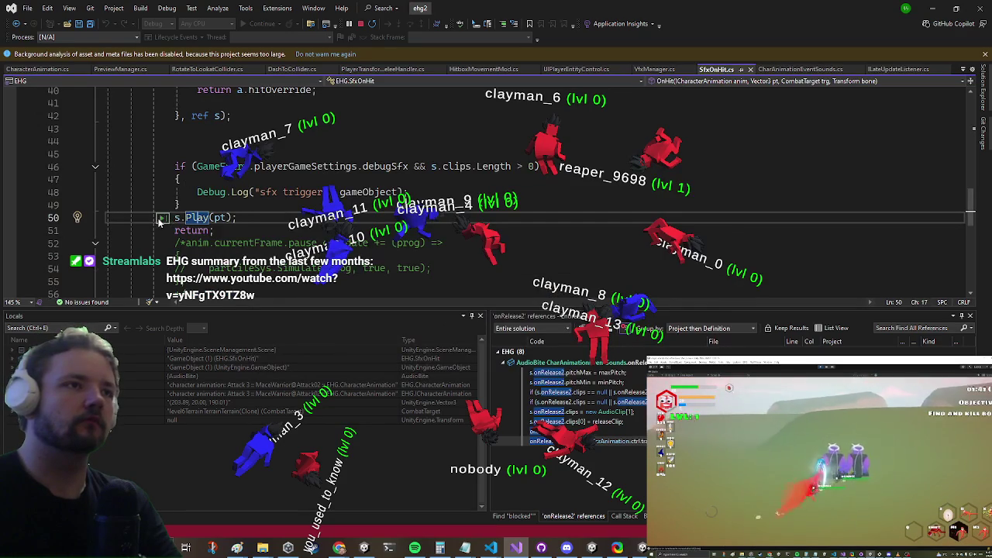
type("var ")
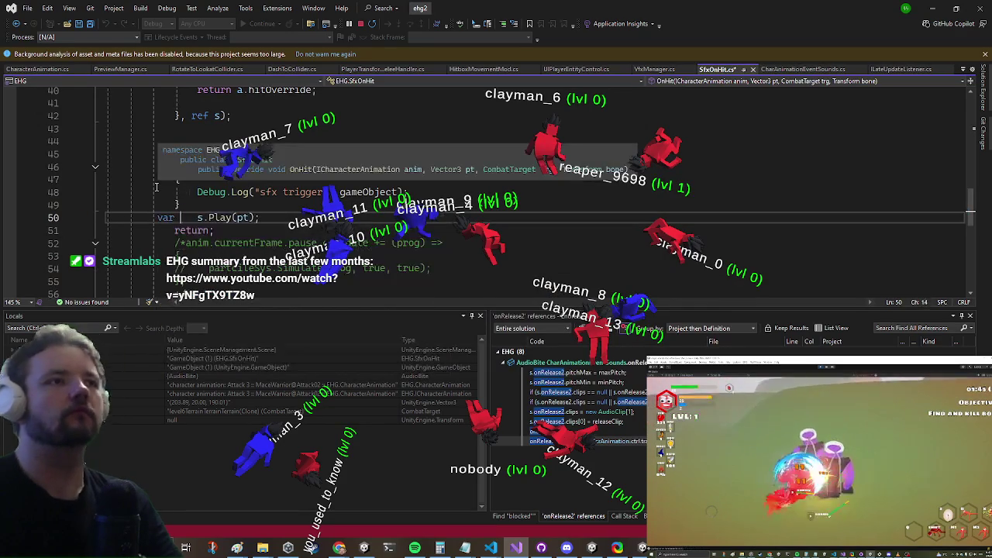
type("=")
key("Down")
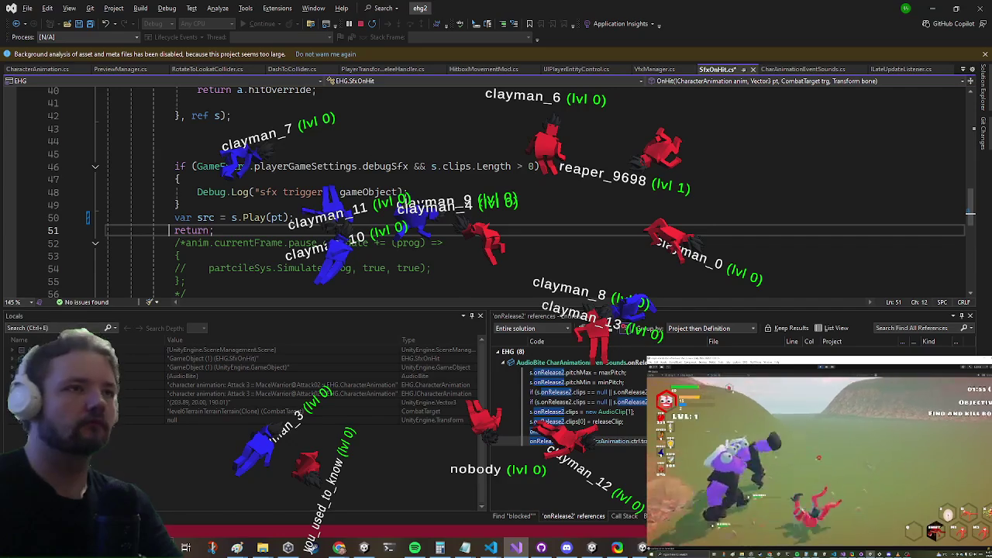
- Move the debug if-block from above the Play call to below it
left_click_drag(174, 165, 183, 205)
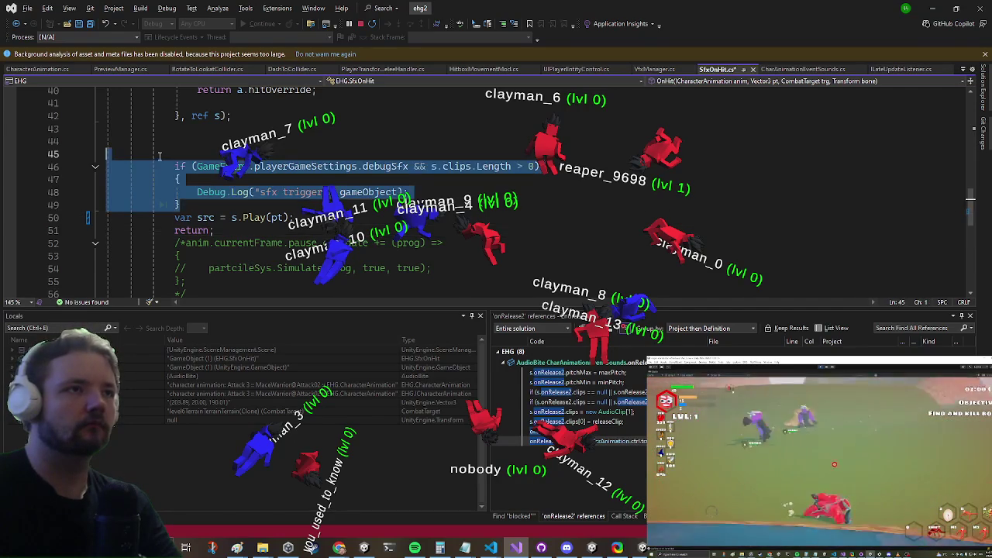
key("Delete")
key("Down")
key("Down")
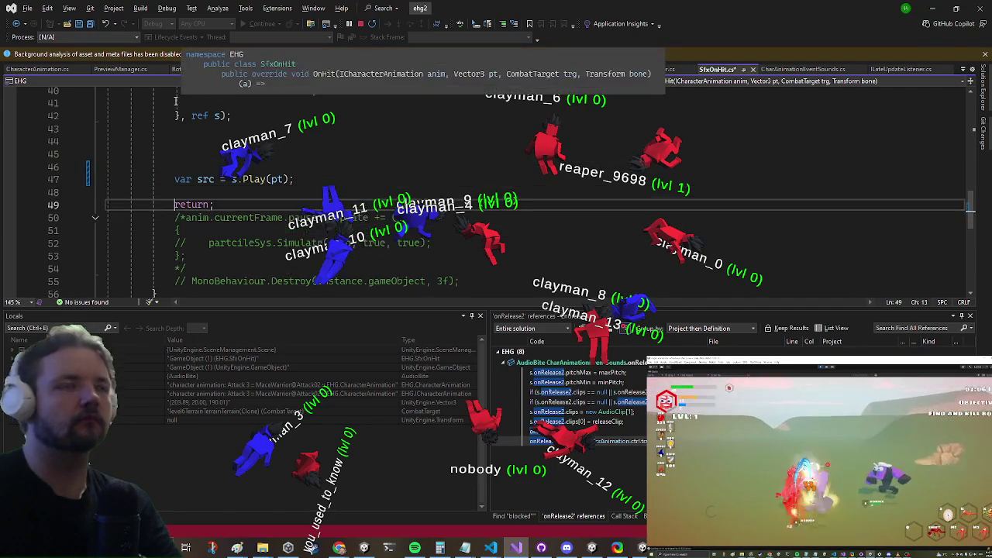
key("ctrl+v")
key("Down")
key("Return")
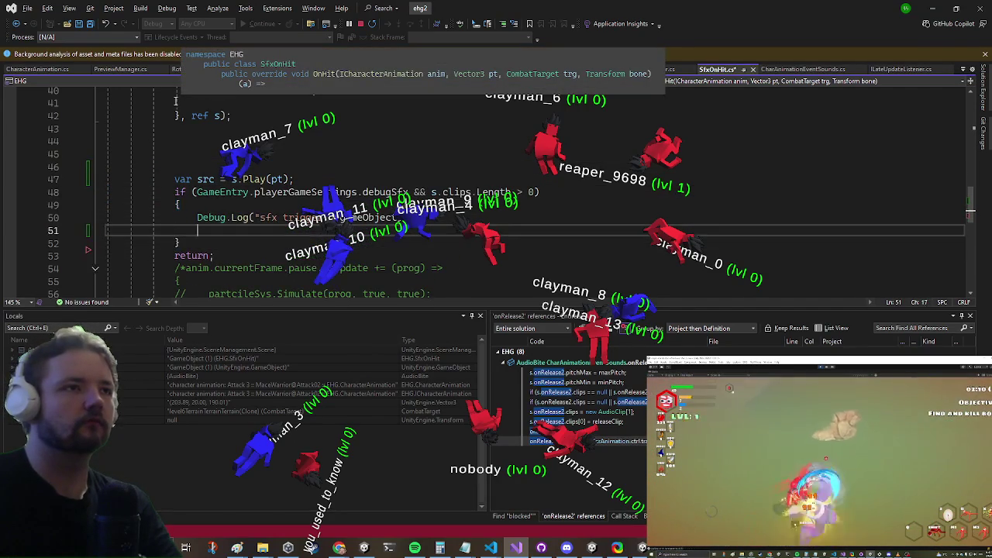
- Duplicate the Debug.Log line to log "sfx instance" with src.gameObject, then stop debugging
key("Up")
key("Up")
key("ctrl+d")
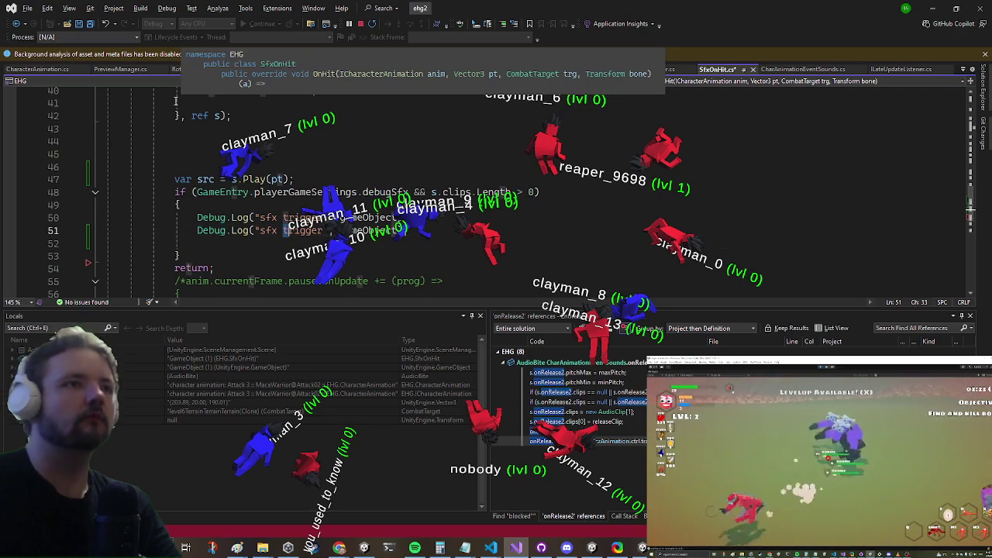
key("ctrl+shift+Right")
key("ctrl+shift+Right")
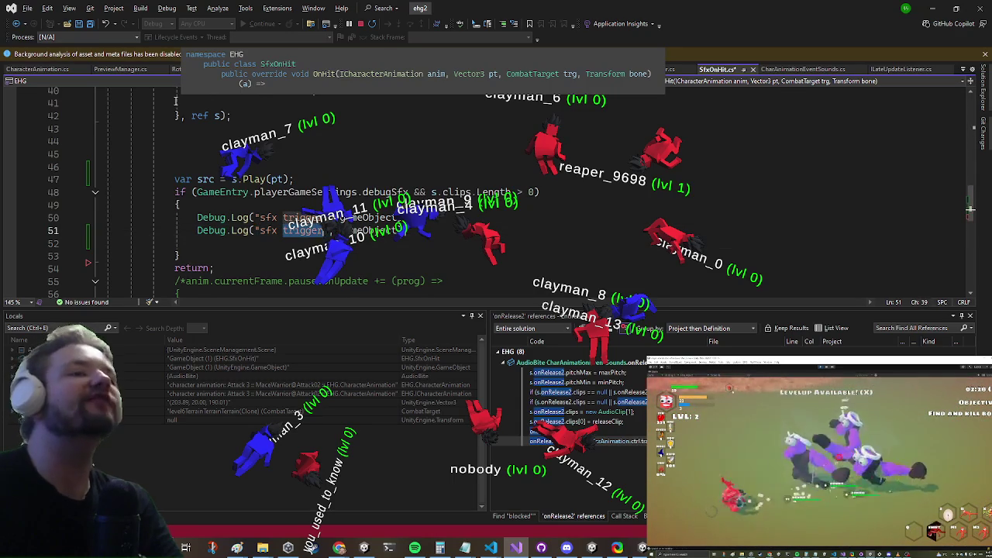
key("BackSpace")
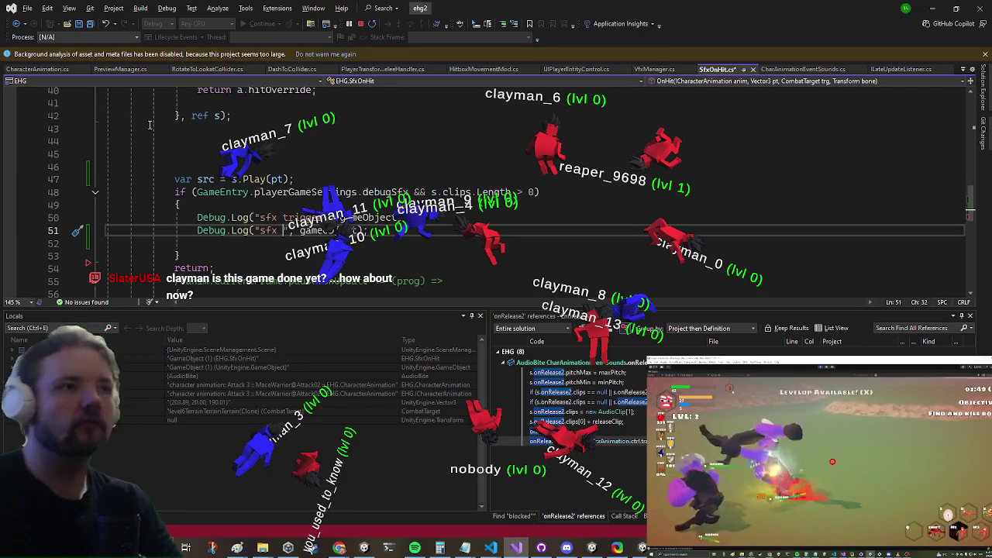
scroll(245, 168, "down", 1)
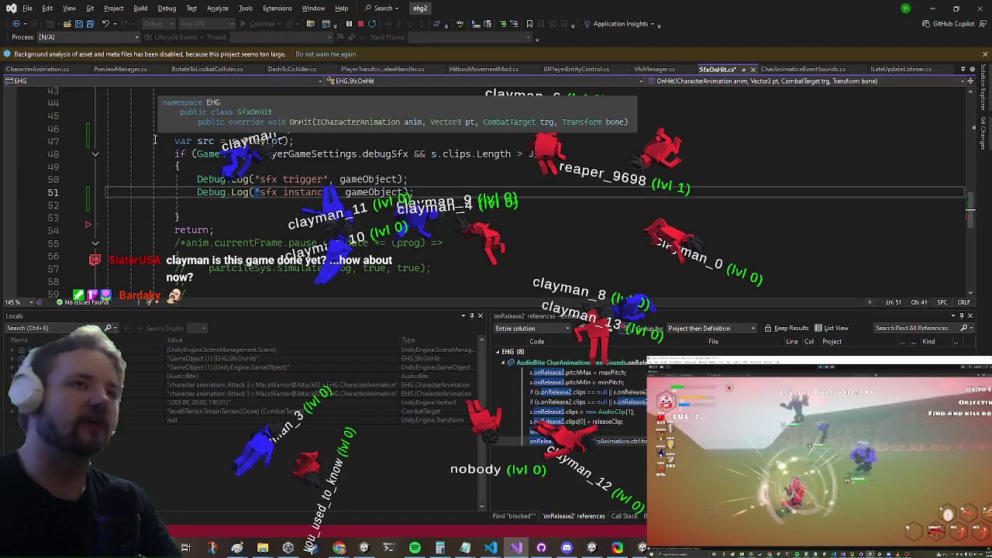
key("ctrl+Right")
key("ctrl+shift+Right")
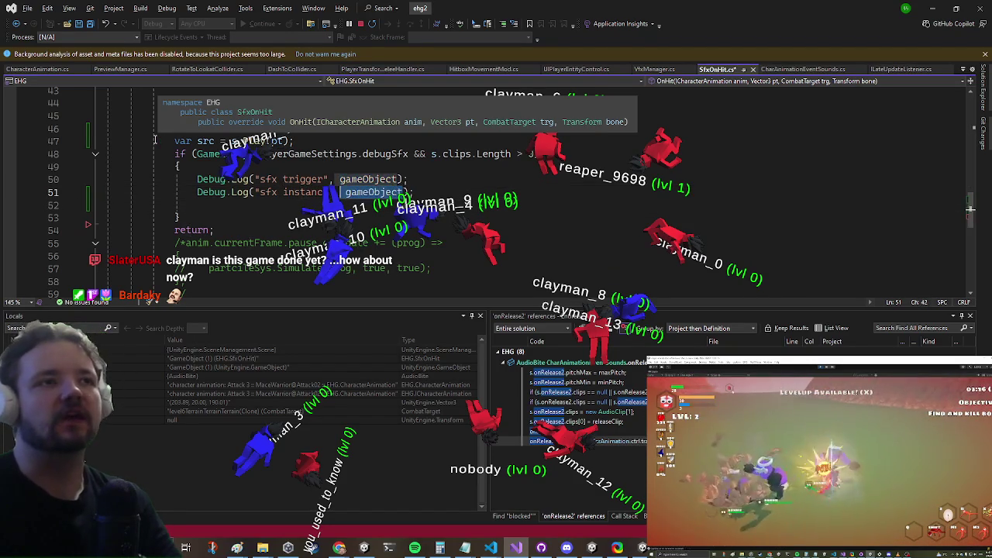
key("Delete")
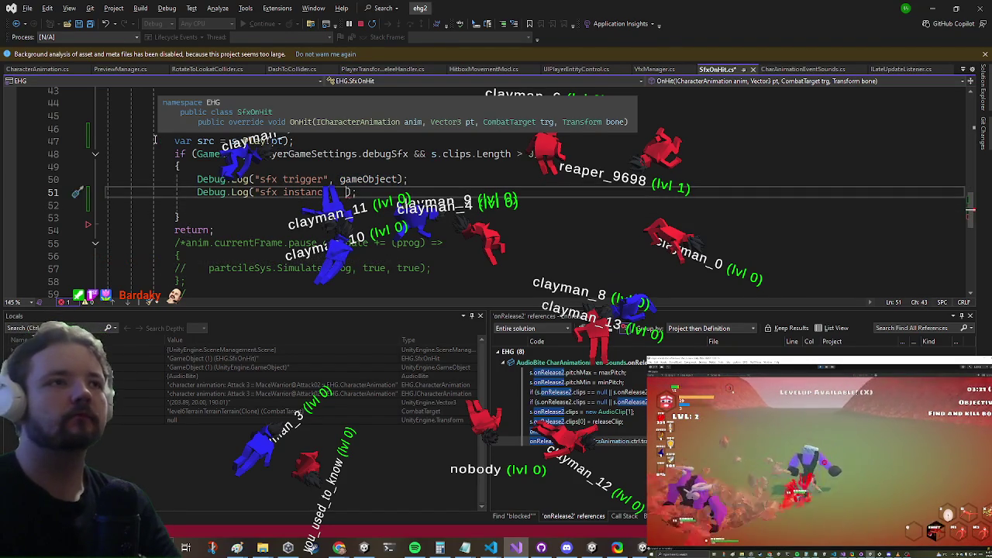
type("src.gameObject)")
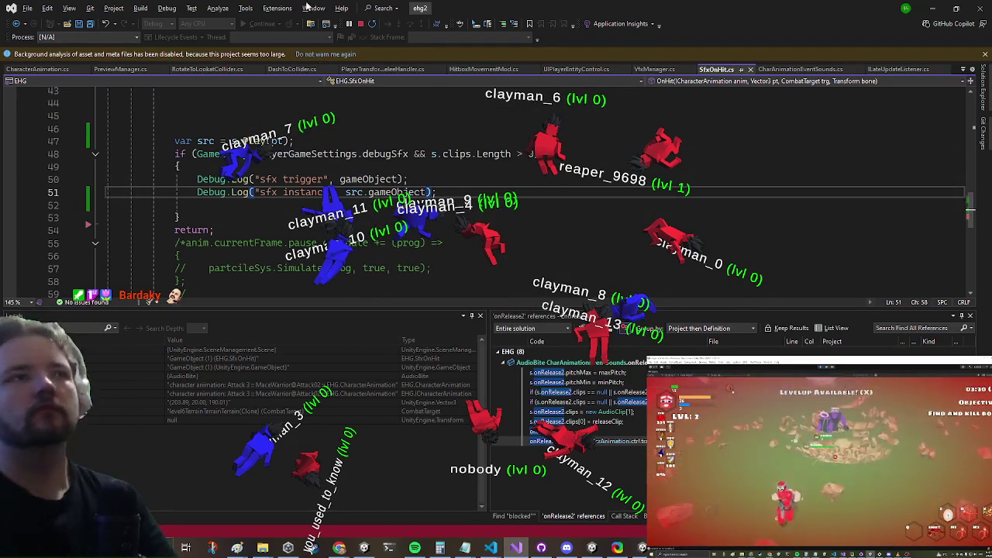
left_click(360, 24)
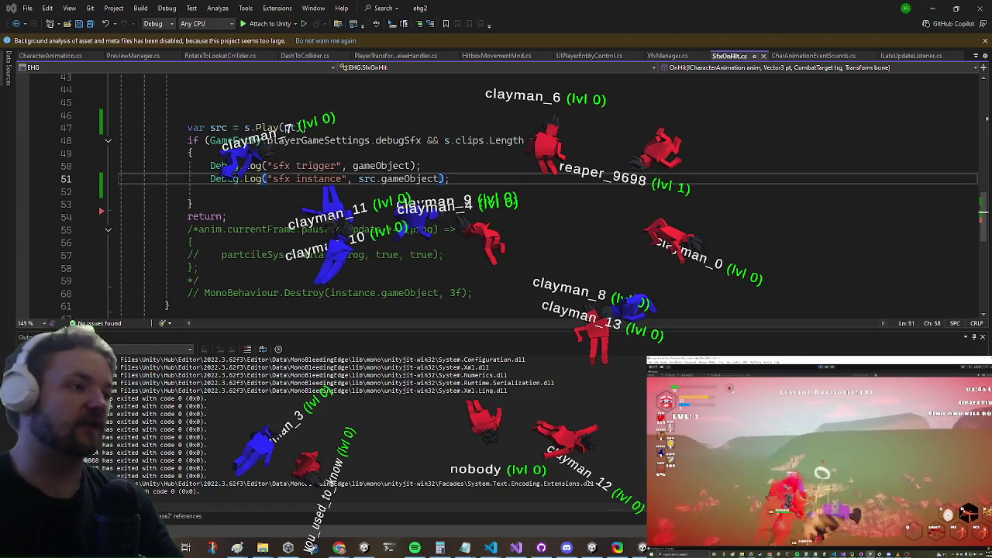
- Minimize Visual Studio, resume the game in the Game view, and restore the full editor layout
left_click(934, 9)
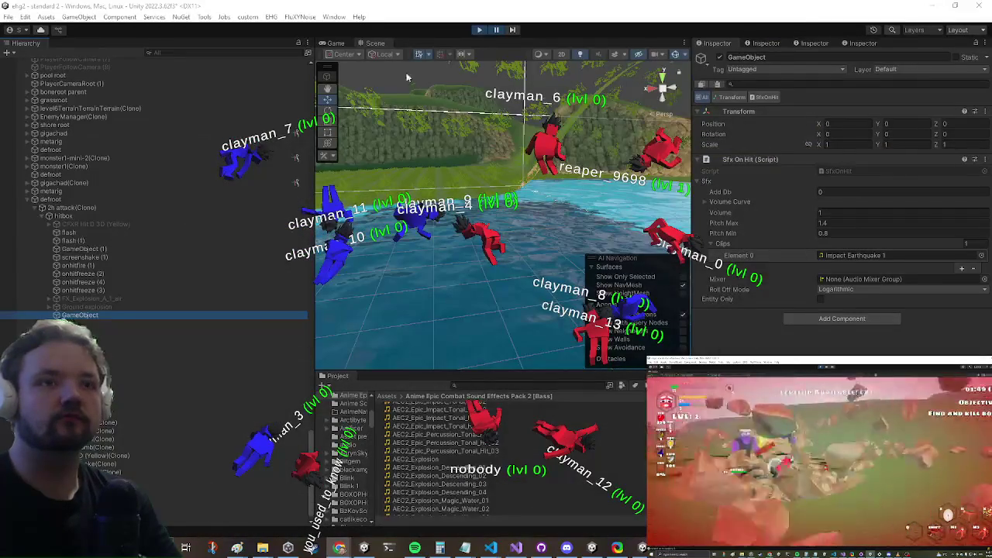
left_click(337, 44)
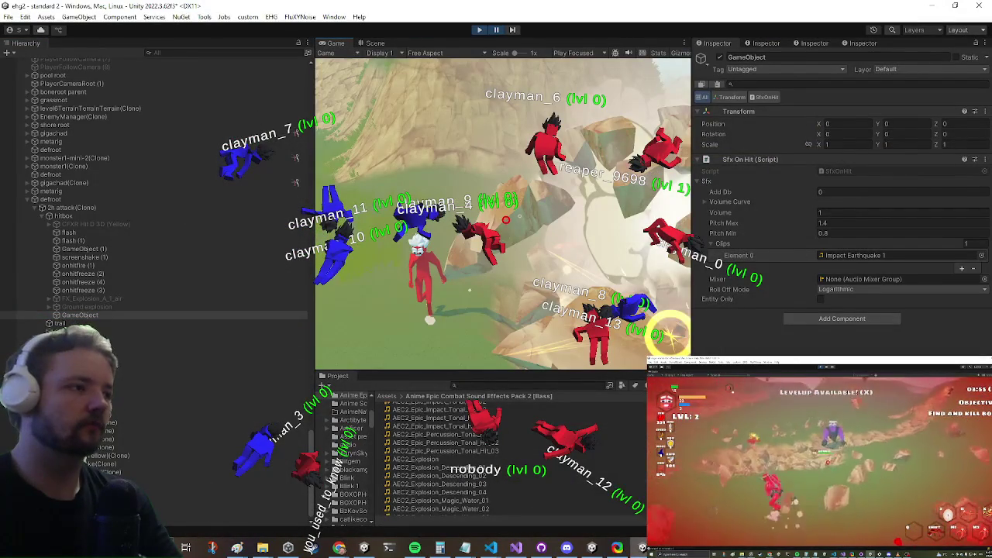
left_click(497, 31)
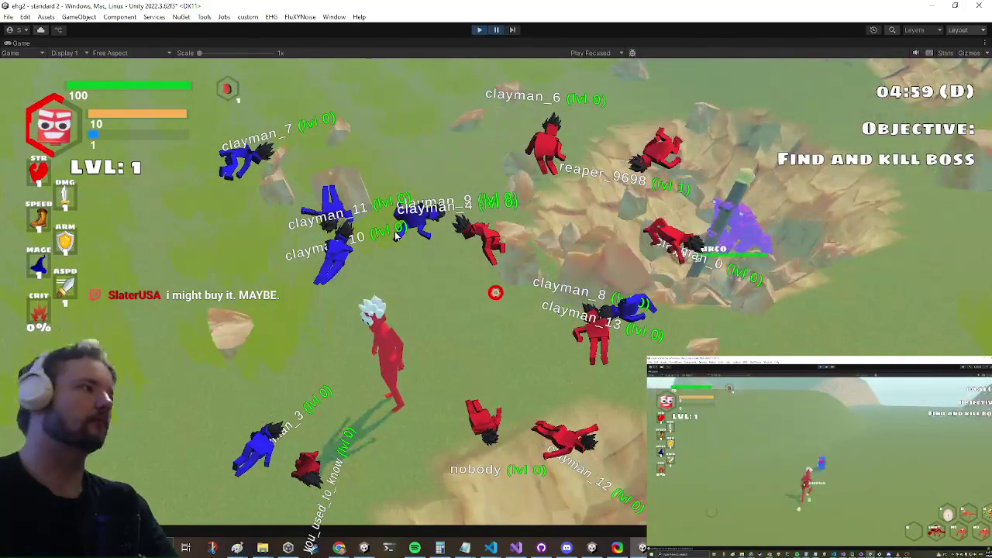
key("shift+space")
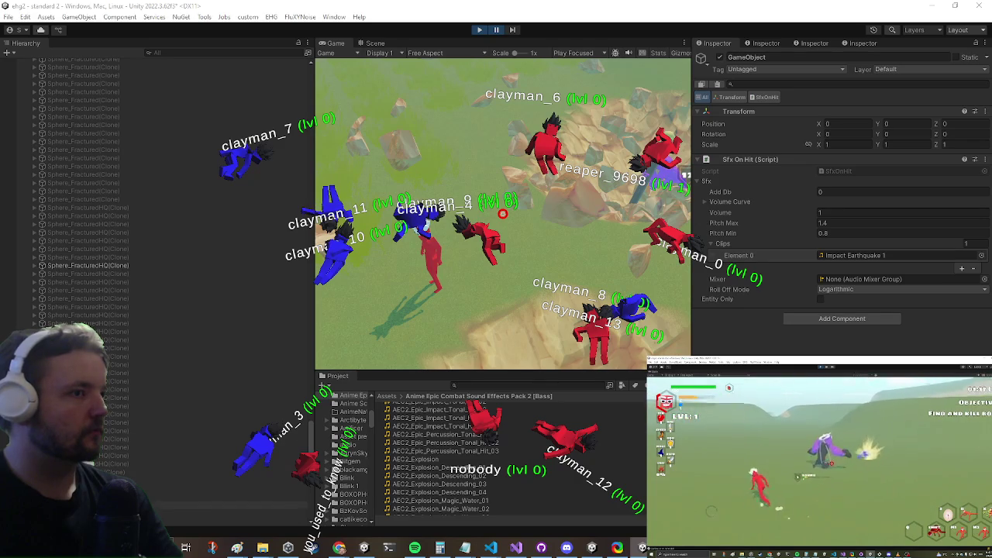
- Inspect spawned AudioSourcePrefab(Clone) audio settings (pitch 1.08865), then bring Visual Studio forward
left_click(232, 513)
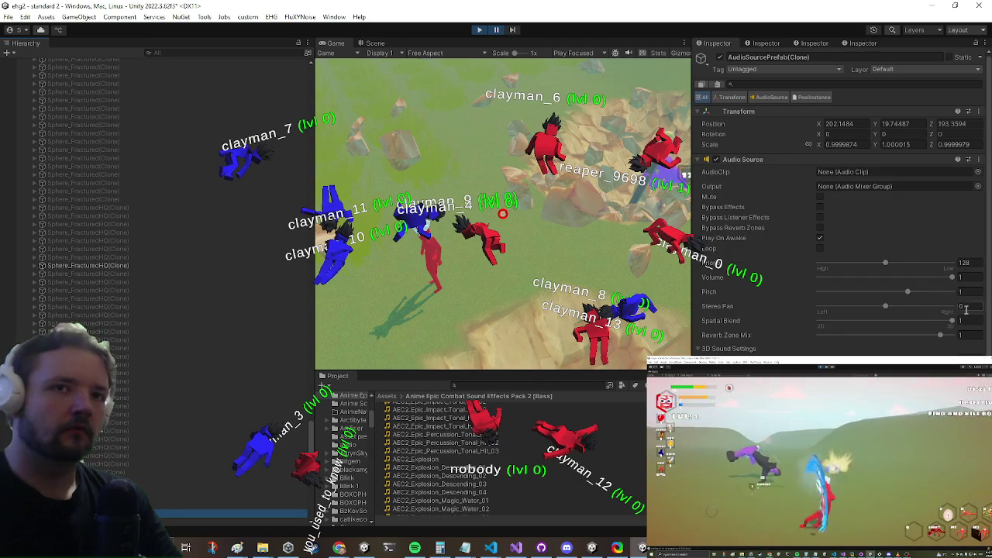
scroll(969, 302, "down", 5)
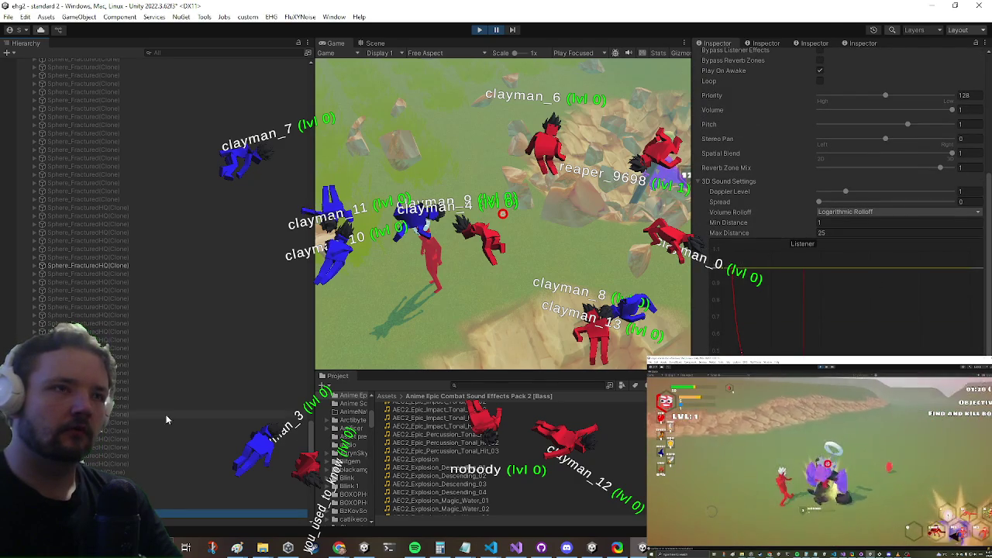
scroll(155, 422, "down", 5)
left_click(114, 398)
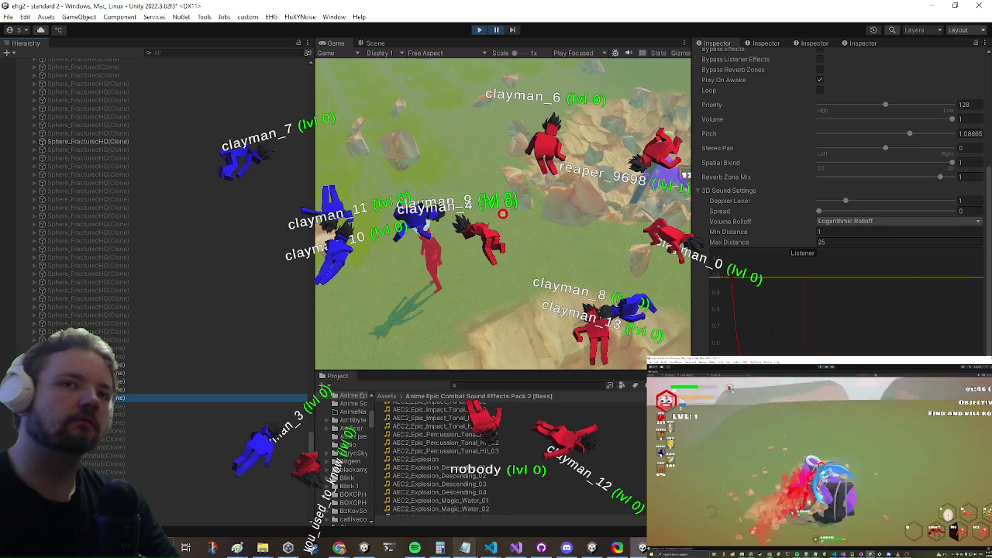
left_click(518, 548)
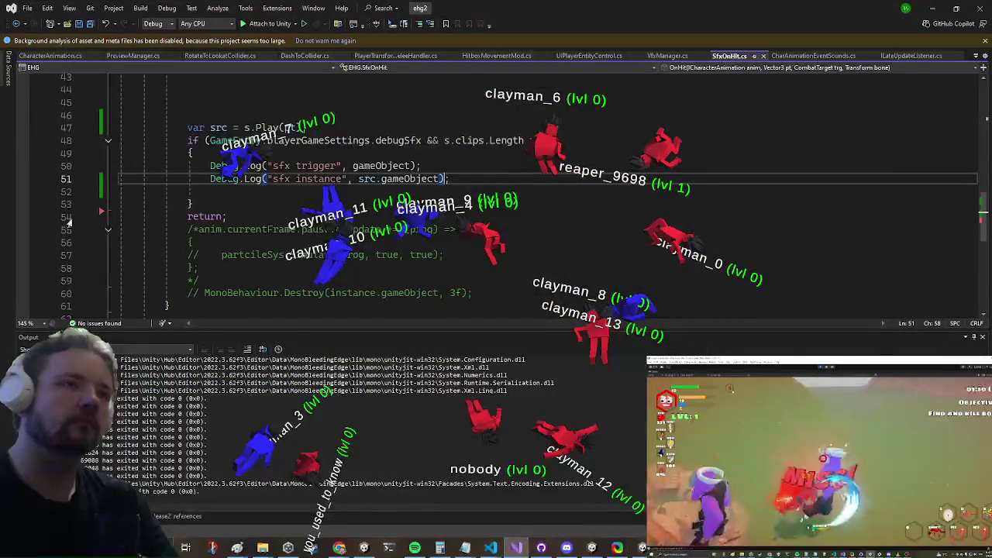
- Scroll up through SfxOnHit.cs and minimize Visual Studio
scroll(27, 237, "up", 4)
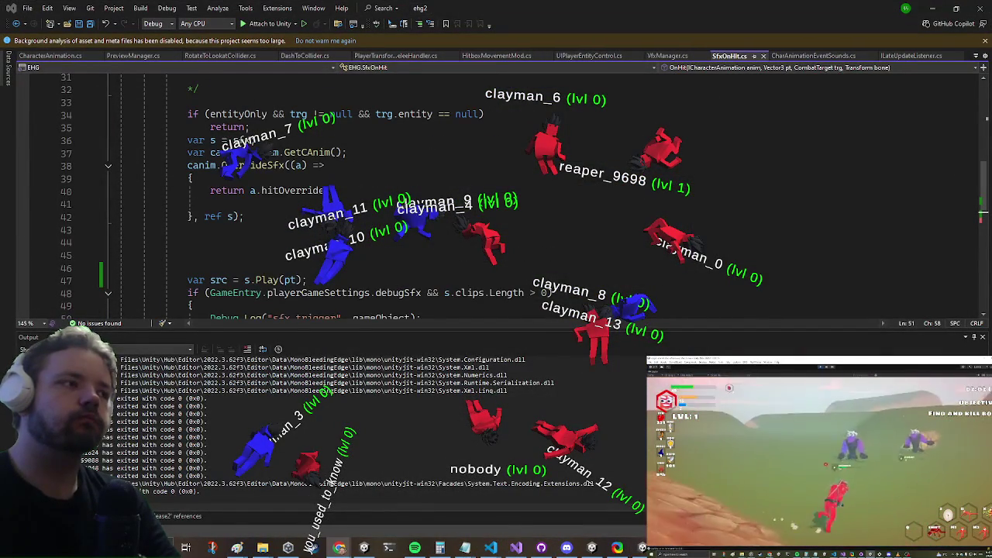
left_click(933, 7)
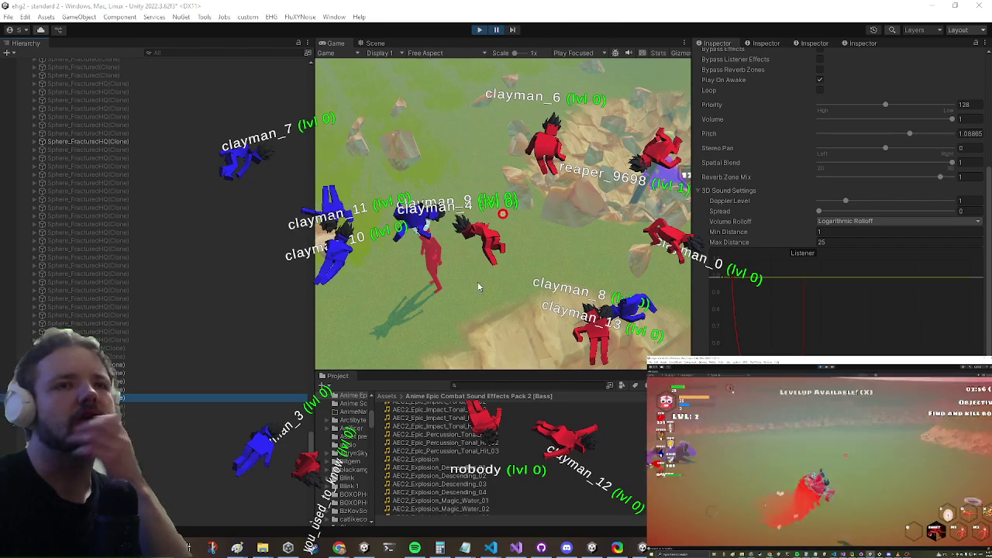
- Pause the game and open the minidurco Variant prefab found by a Project search
left_click(496, 30)
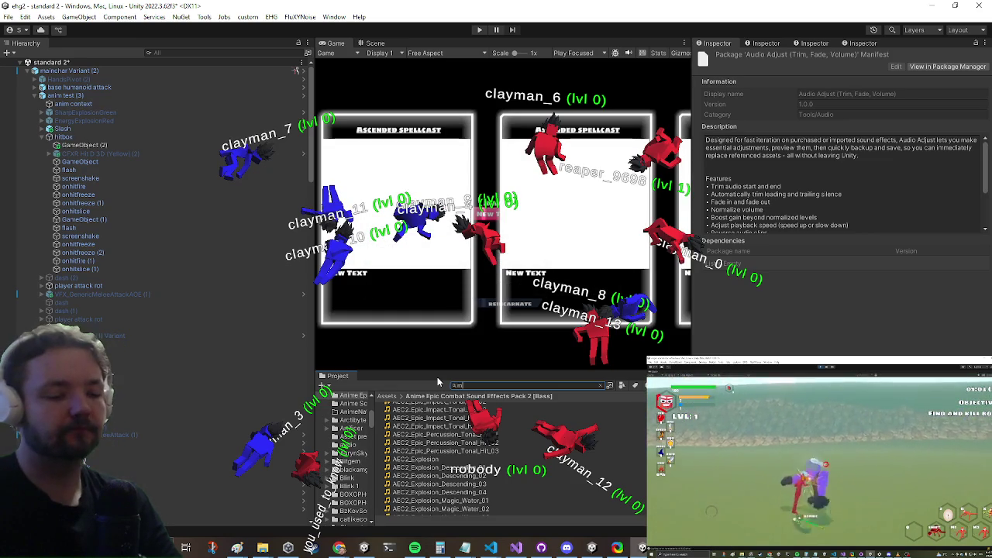
type("minidurco")
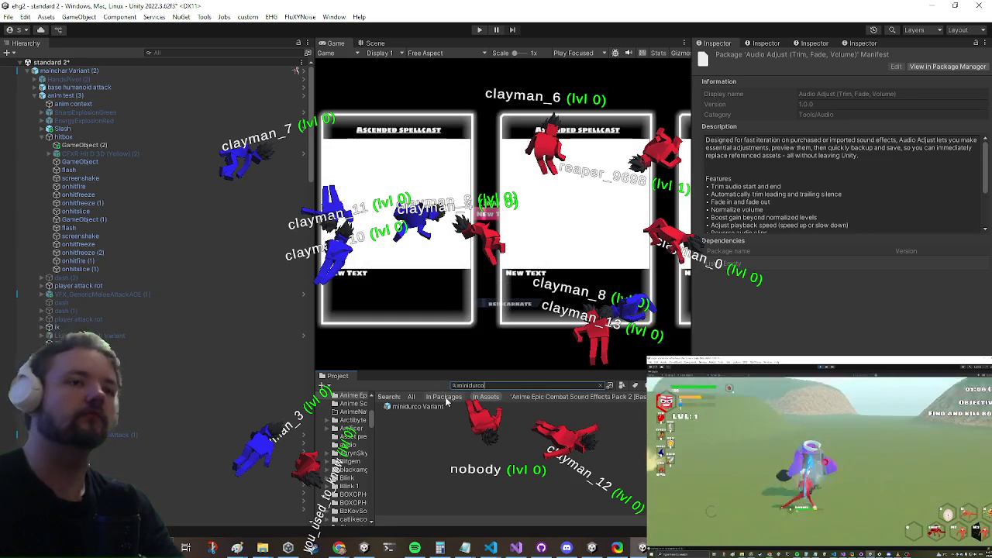
left_click(404, 407)
double_click(403, 408)
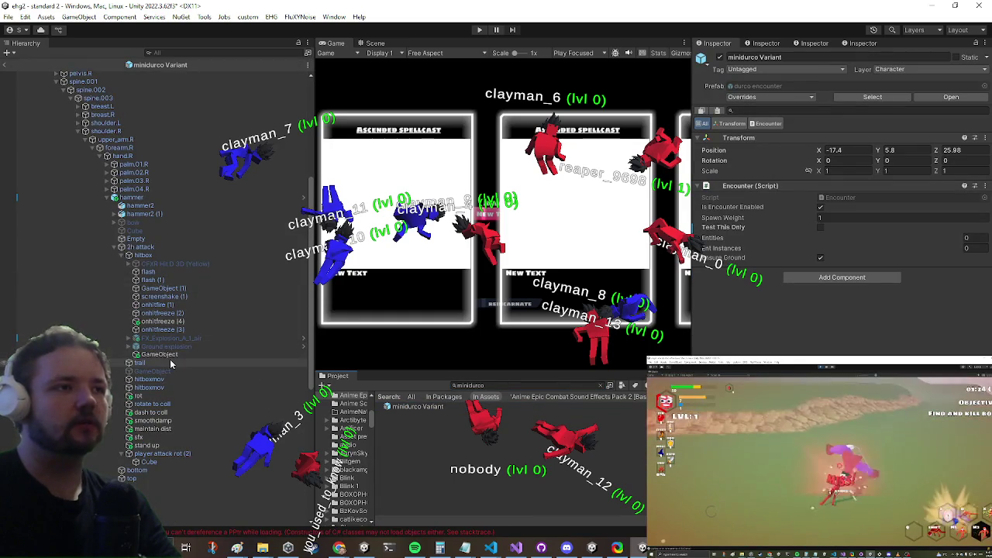
- Open the hitbox GameObject's Sfx On Hit script in Visual Studio via Edit Script
left_click(172, 358)
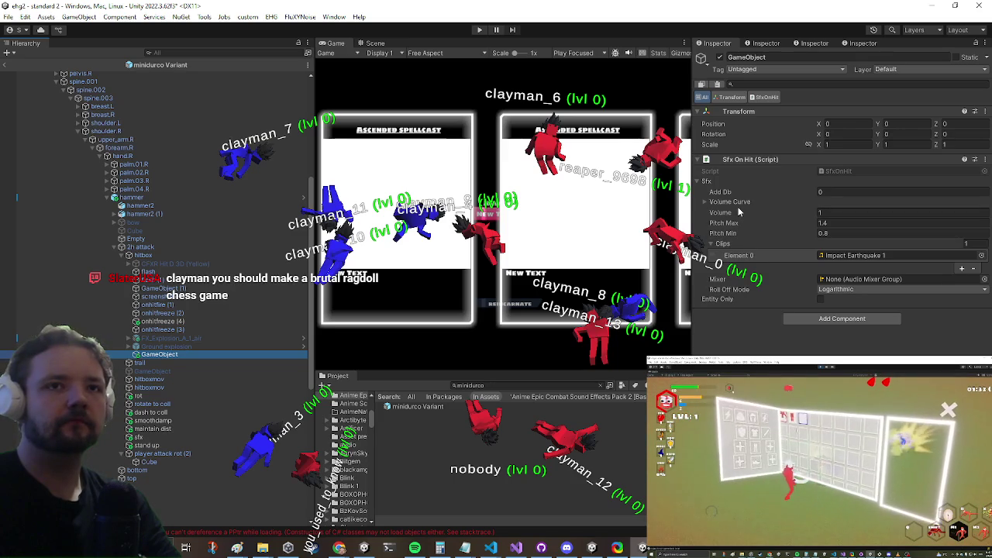
right_click(738, 159)
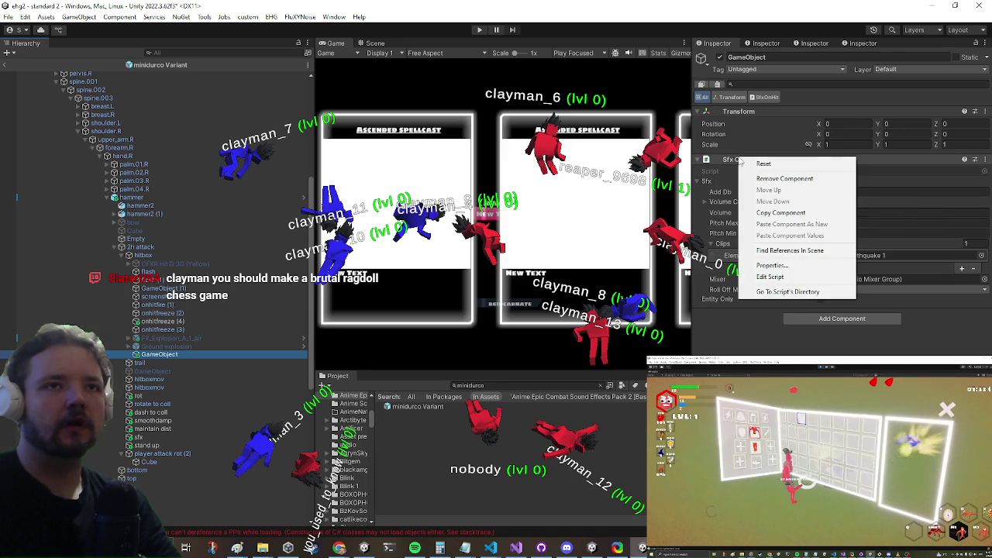
left_click(796, 278)
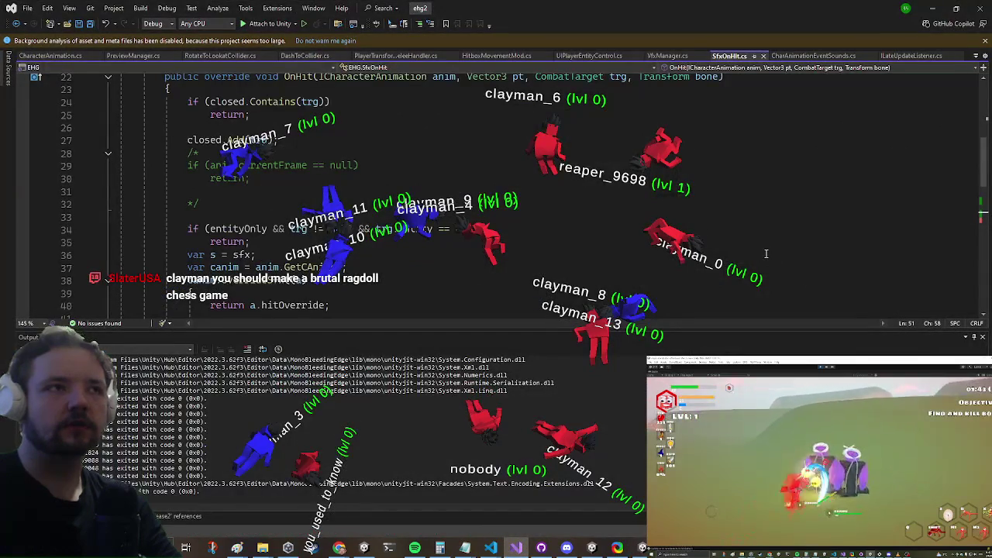
- Go to the AudioBite Play definition from the s.Play call on line 47 of OnHit
scroll(766, 253, "down", 5)
scroll(584, 262, "up", 3)
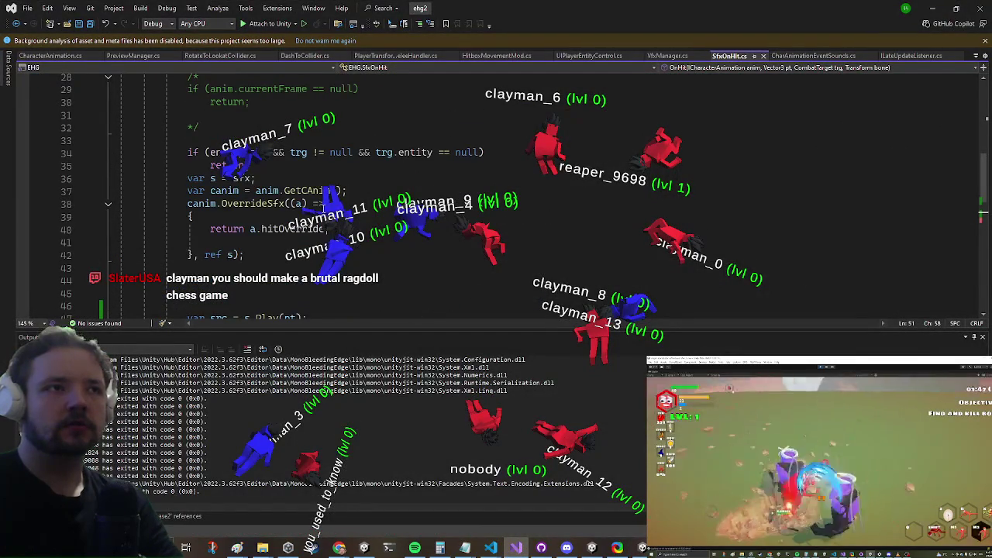
left_click(307, 190)
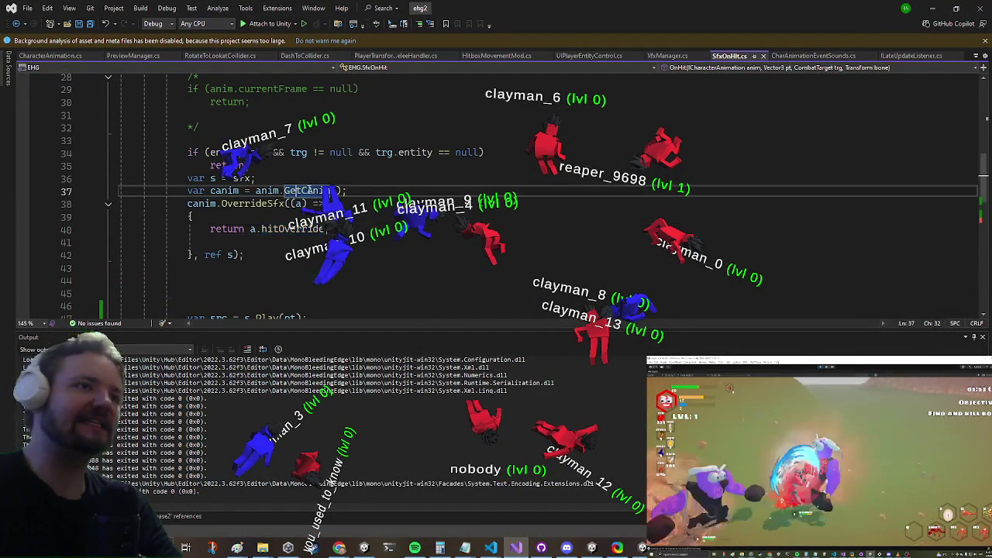
scroll(308, 190, "up", 4)
scroll(287, 197, "down", 7)
left_click(269, 204)
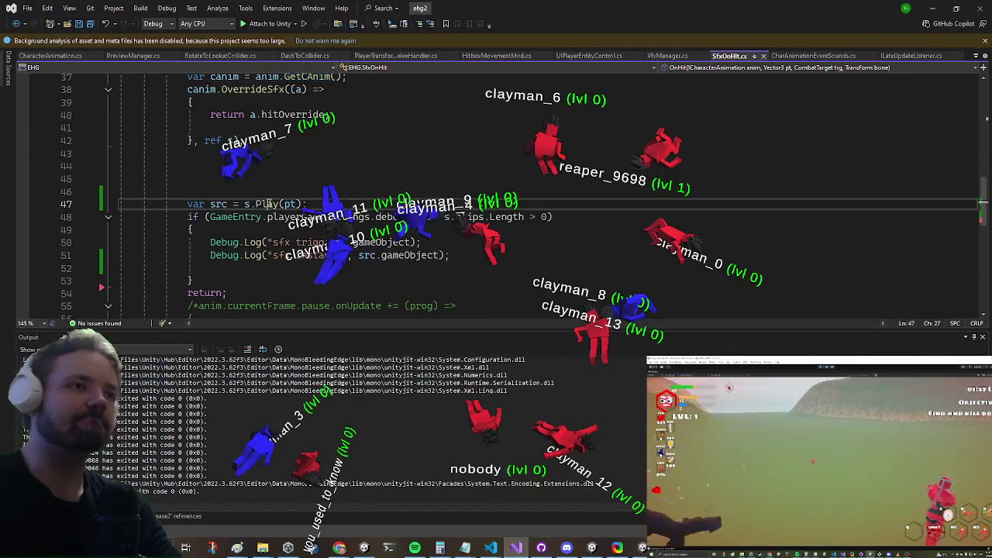
key("F12")
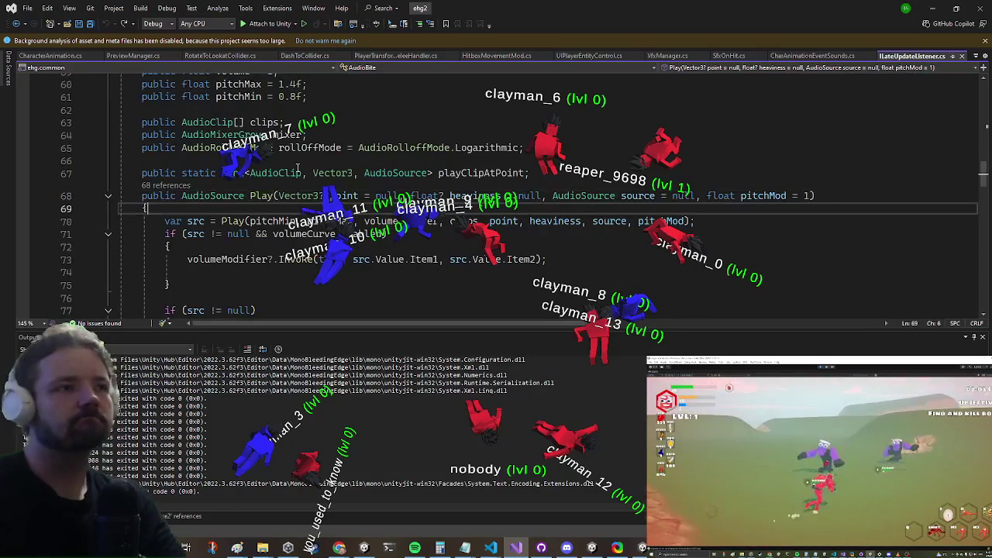
- Go to the Play overload taking pitchMin and read down to its volume and distance settings
left_click(243, 221)
key("F12")
key("Down")
key("Down")
key("Down")
key("Down")
key("Down")
key("Down")
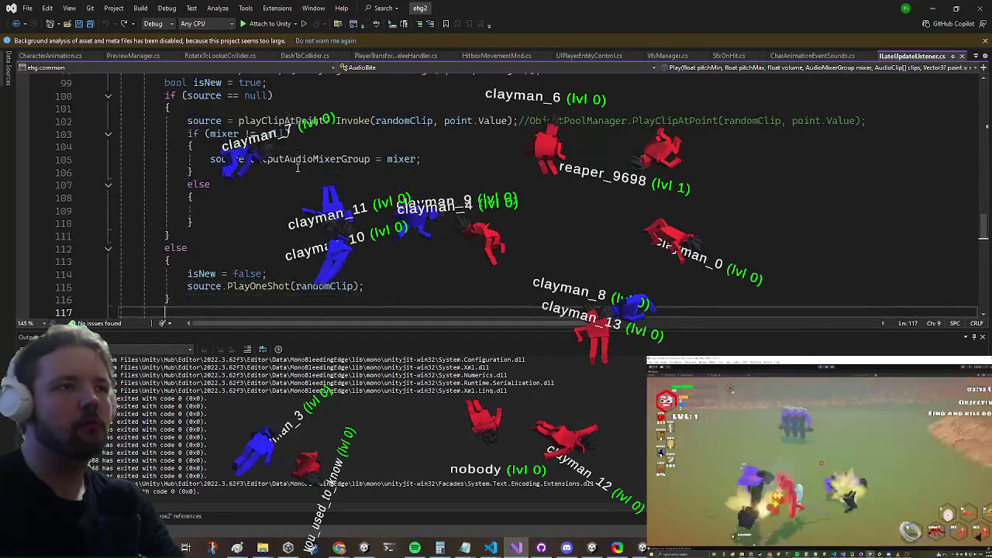
key("Down")
key("Down")
key("Down")
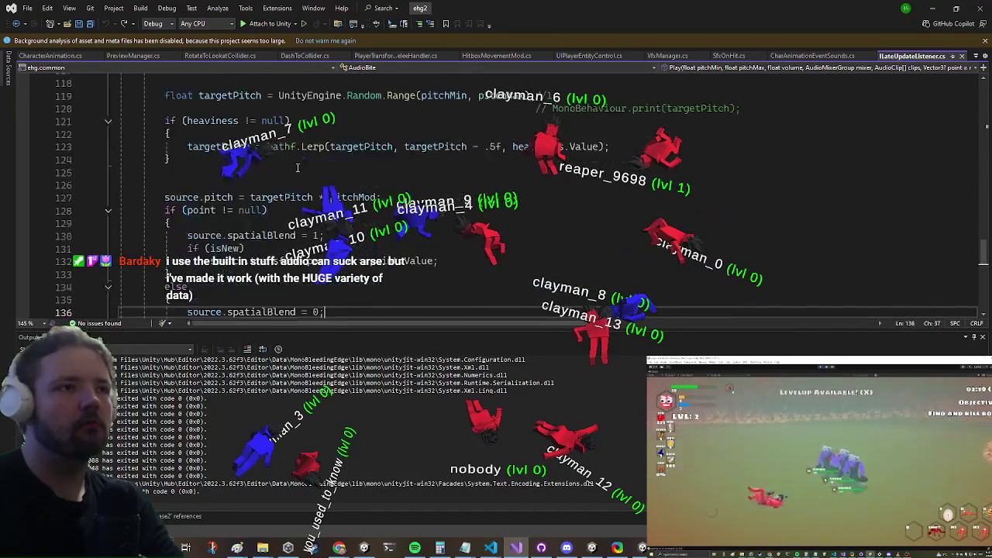
key("Down")
key("Down")
key("Down")
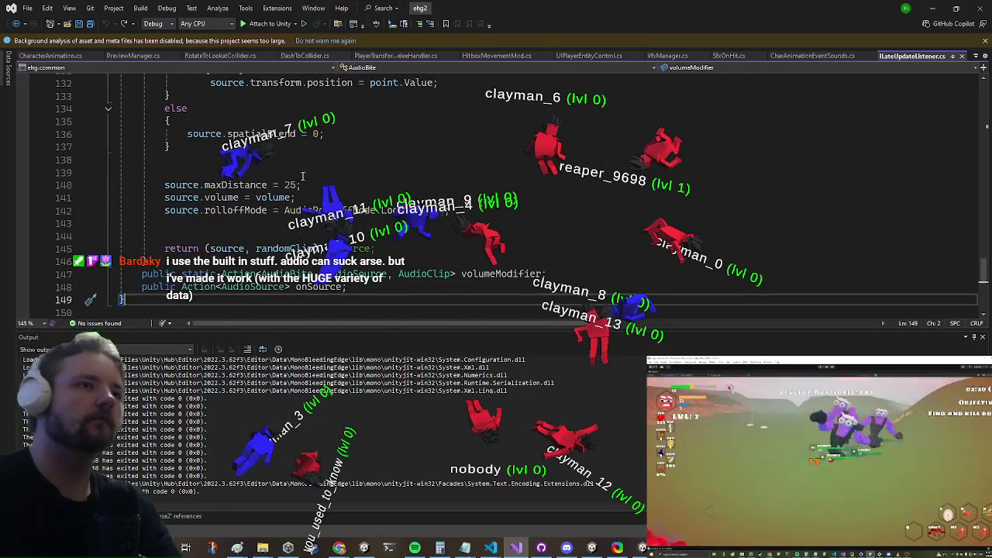
scroll(307, 169, "up", 1)
- Replace the hard-coded 25 in source.maxDistance with a maxDistance variable
left_click(285, 224)
scroll(314, 193, "up", 2)
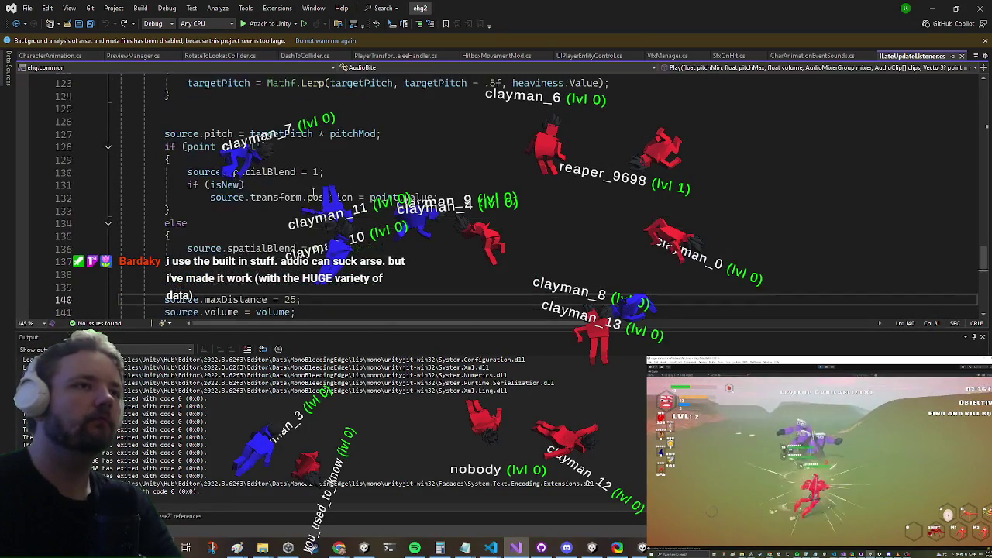
key("Delete")
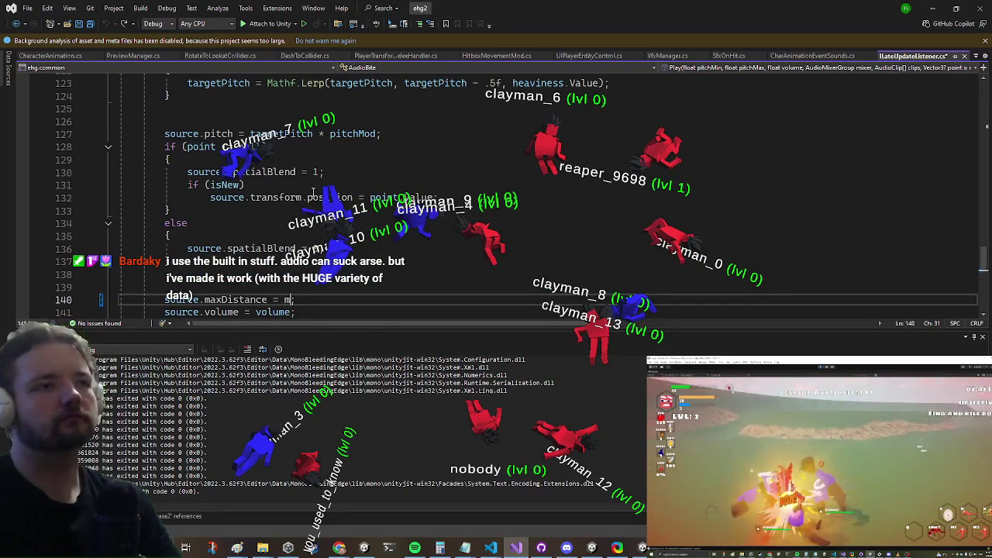
type("axDistan")
key("Tab")
type(";")
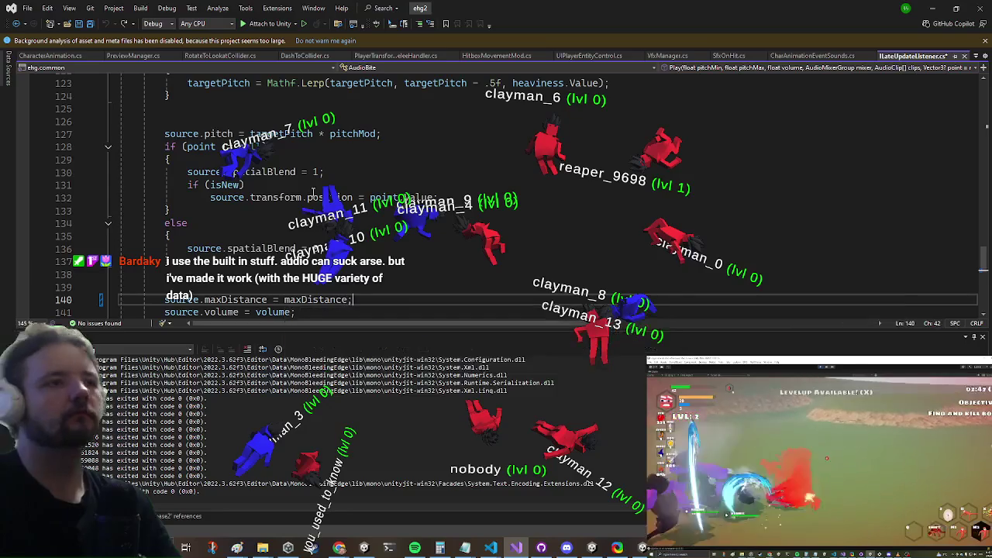
scroll(269, 235, "up", 13)
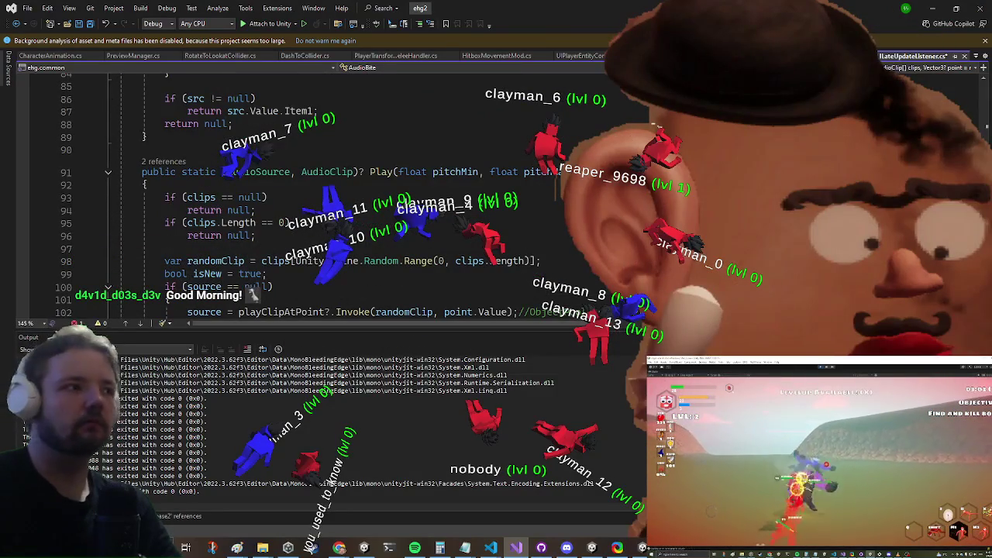
key("alt+Tab")
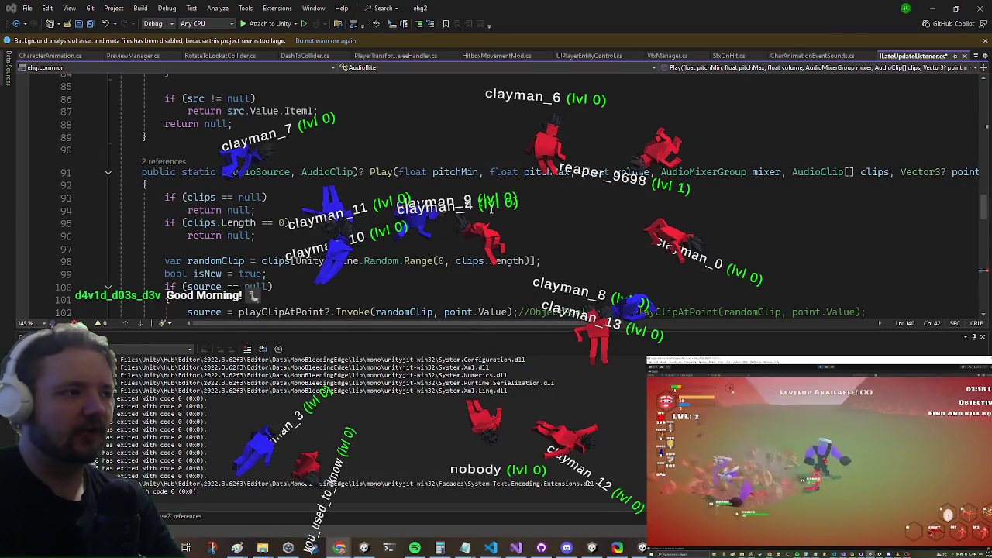
- Add a float maxDistance parameter as the first one in Play's signature
left_click_drag(509, 324, 777, 304)
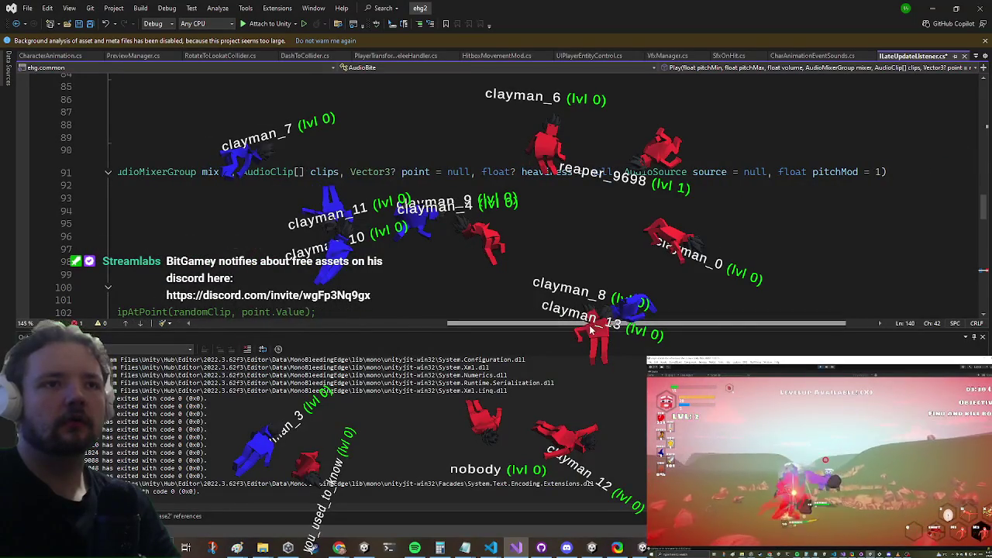
left_click_drag(643, 323, 232, 329)
left_click(404, 172)
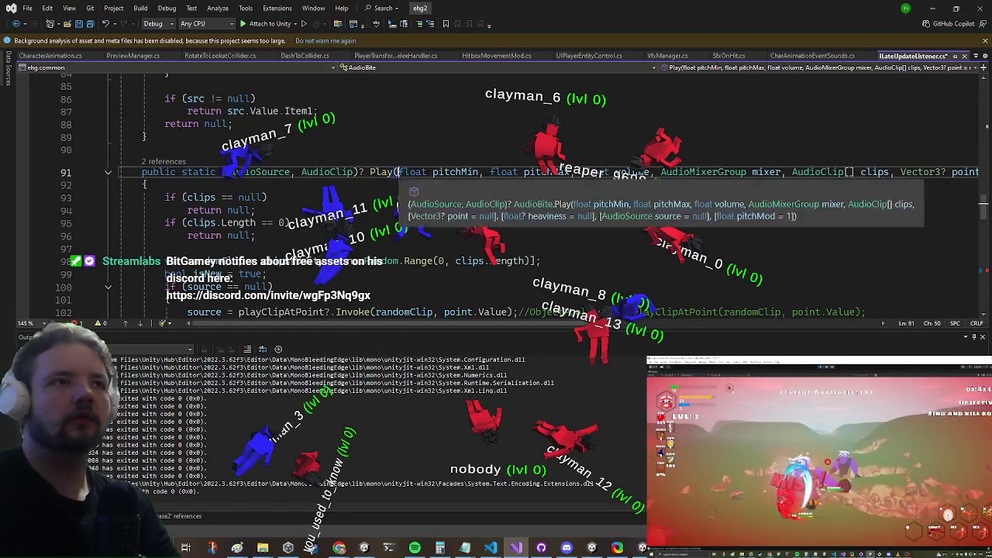
type("float maxD,")
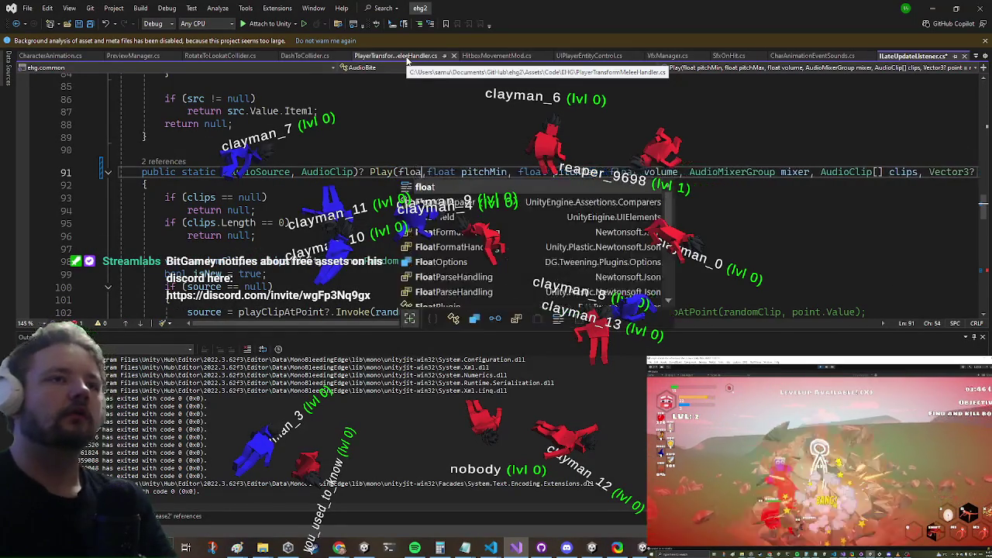
type("istance")
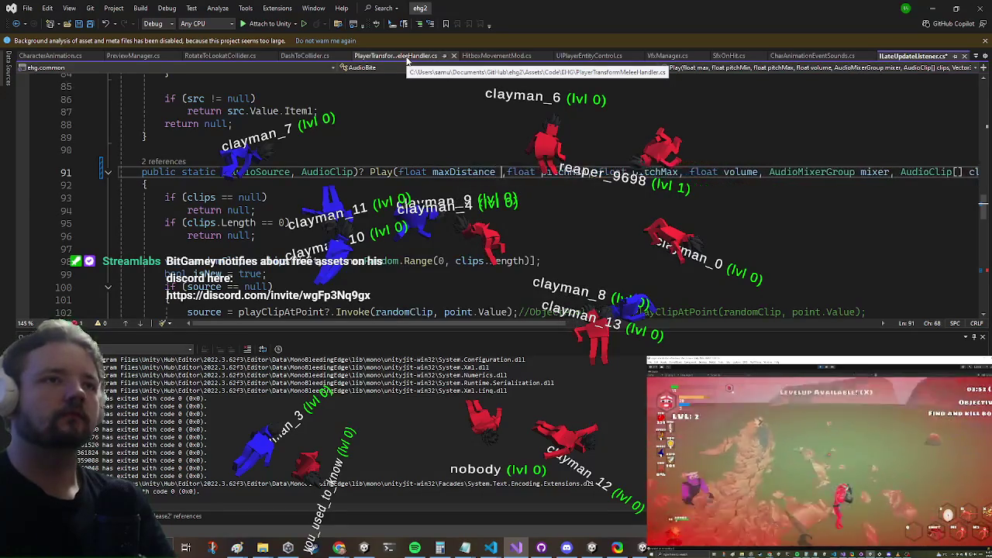
key("BackSpace")
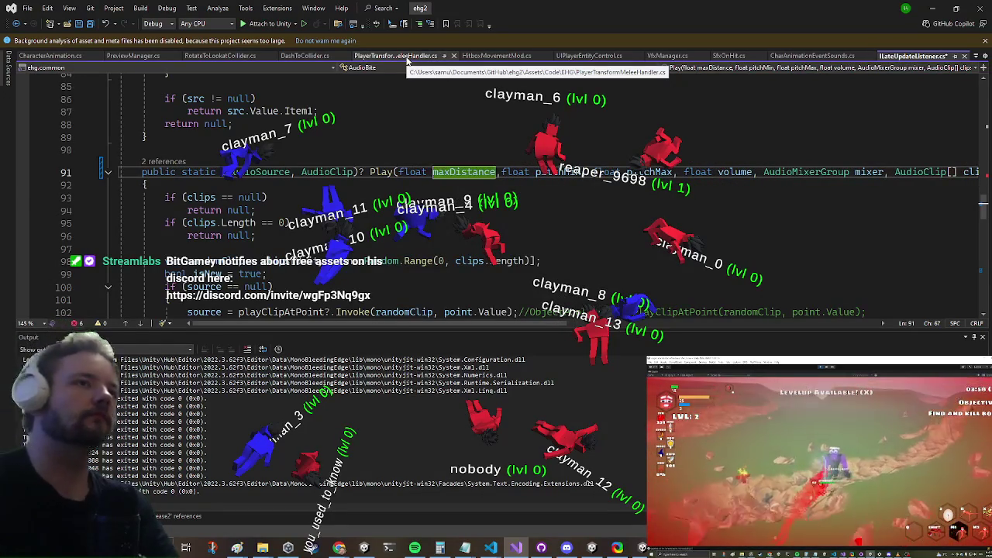
scroll(300, 162, "up", 5)
scroll(300, 162, "up", 5)
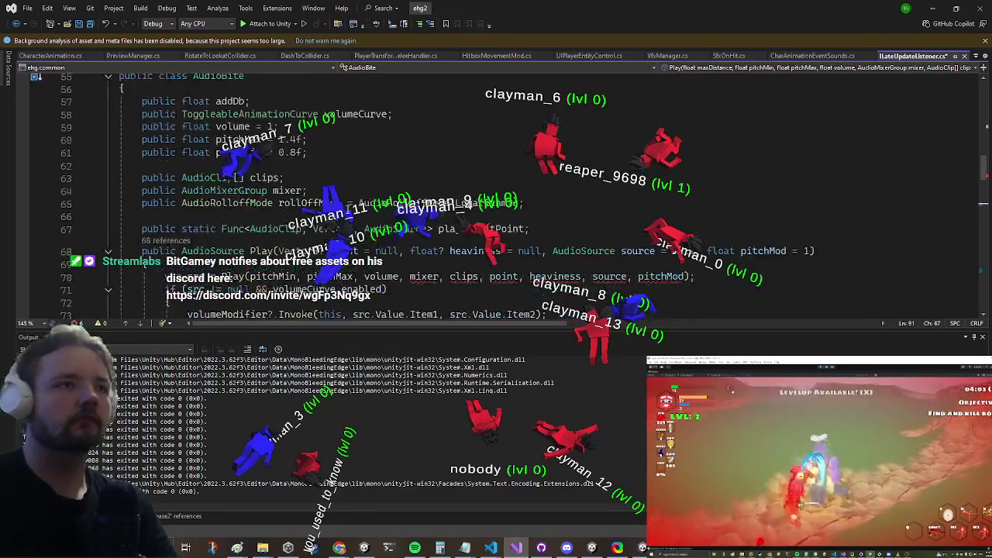
scroll(275, 191, "up", 1)
- Add a public float maxDistance = 25 field and pass it as the inner Play call's first argument
left_click(231, 205)
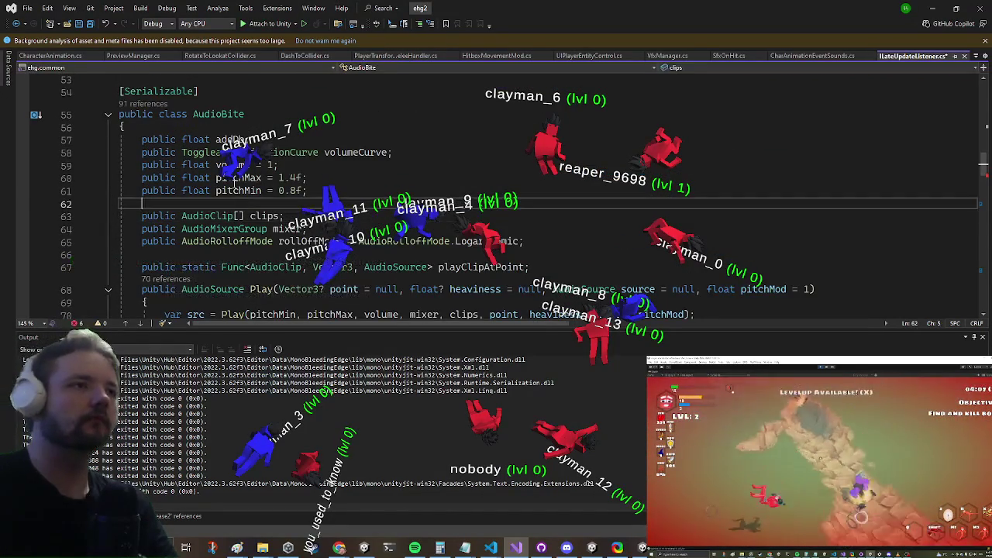
type("public float m")
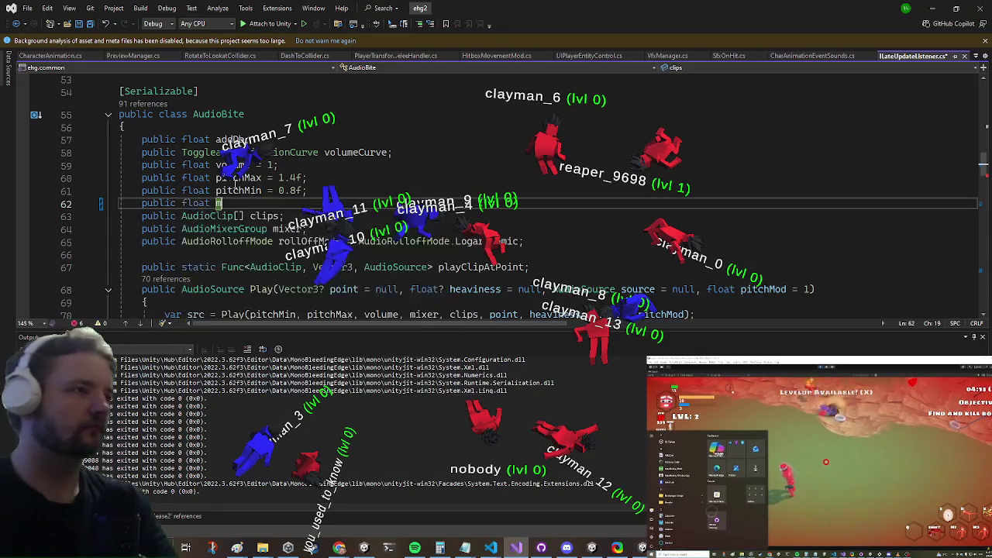
type("axDistance = 25;")
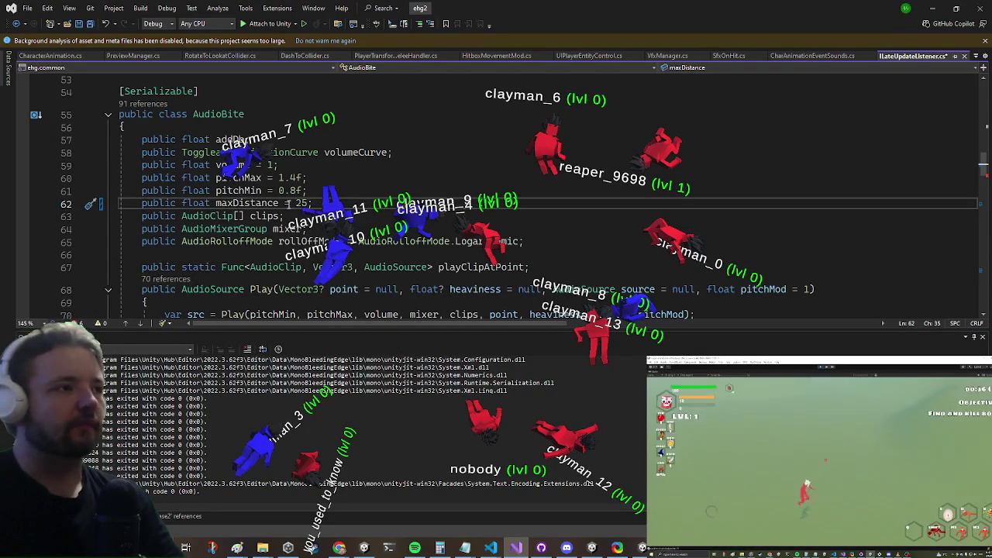
scroll(293, 165, "down", 3)
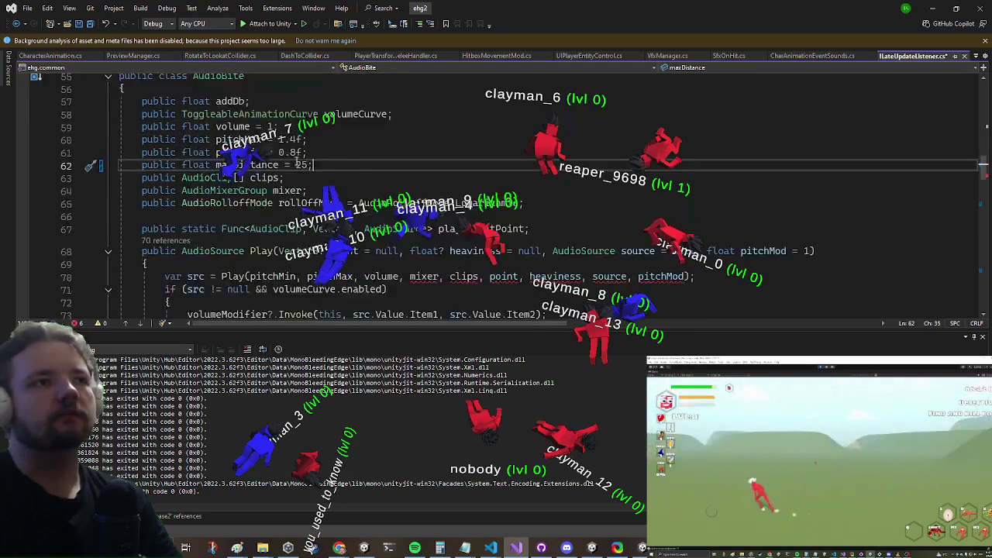
left_click(271, 161)
scroll(272, 161, "up", 3)
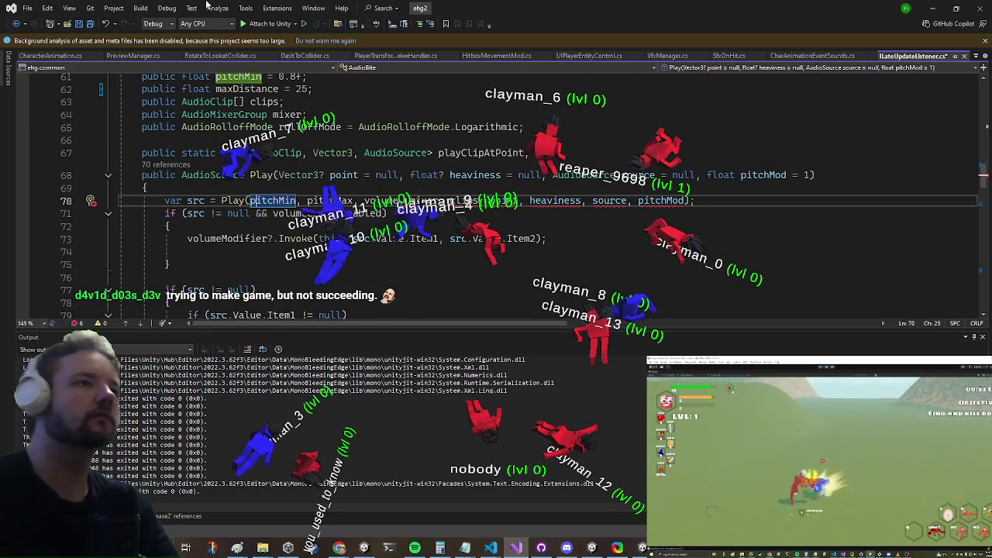
type("maxd,")
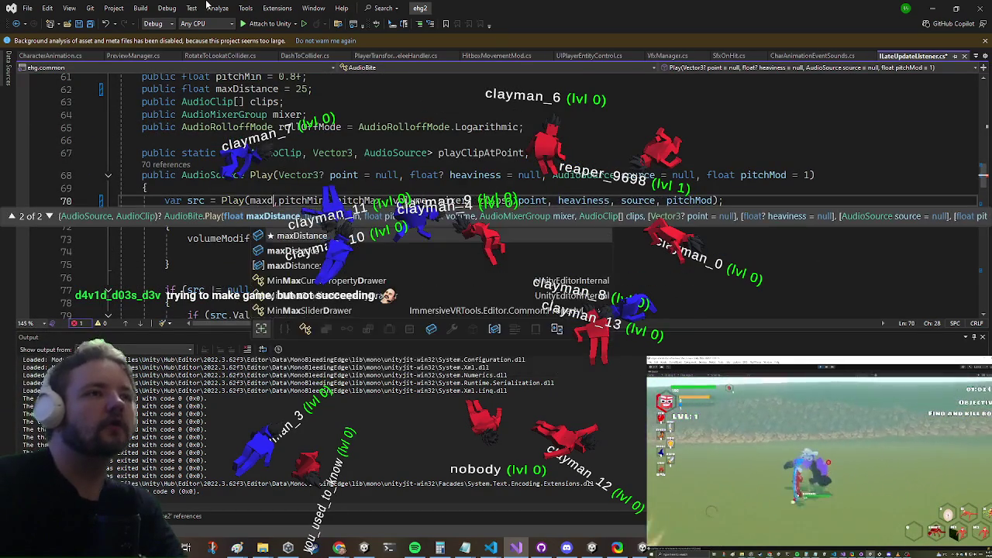
key("Tab")
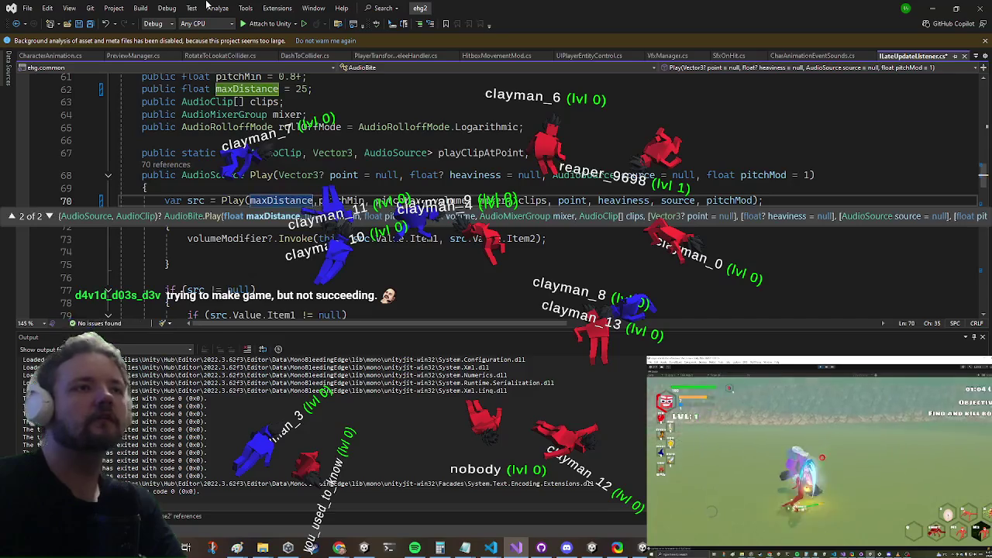
scroll(205, 279, "up", 3)
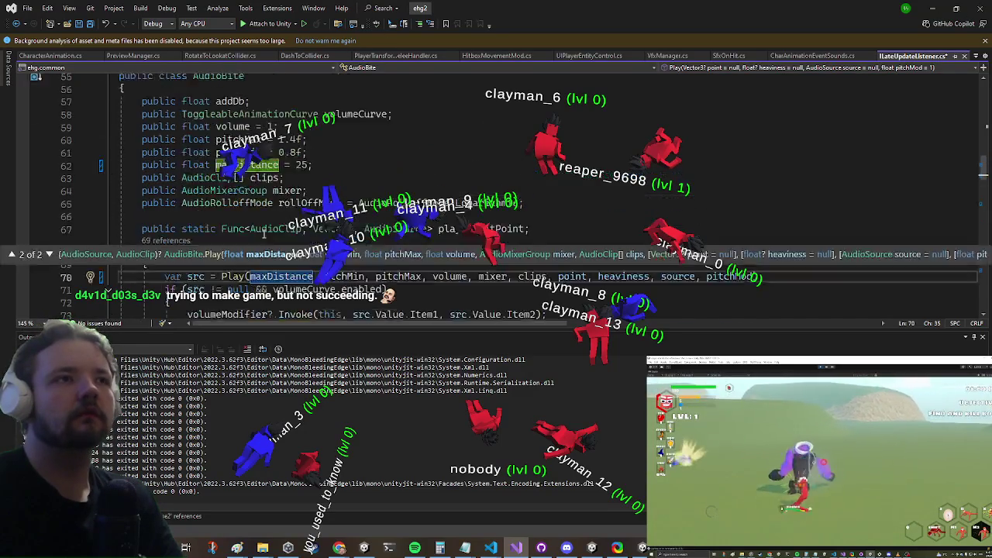
- Scroll through the AudioBite class and look inside the pitchMin Play overload
scroll(296, 149, "down", 4)
scroll(296, 149, "down", 5)
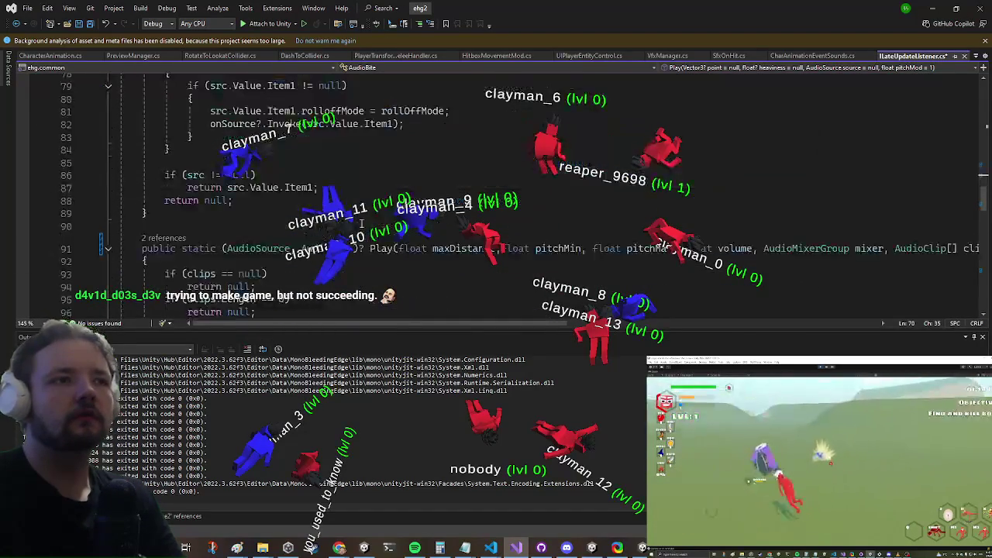
scroll(375, 263, "down", 3)
scroll(271, 197, "up", 10)
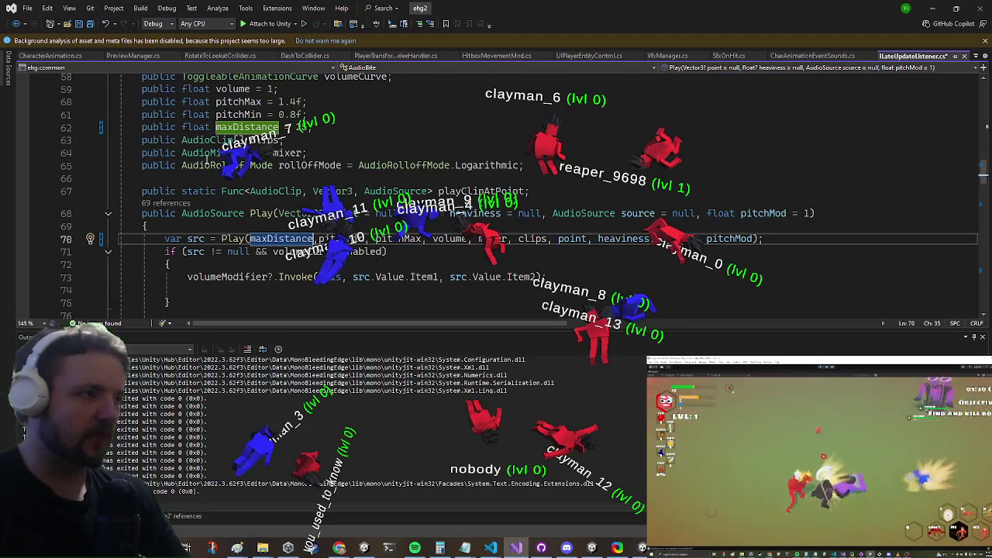
scroll(452, 118, "down", 2)
scroll(418, 140, "down", 4)
scroll(393, 162, "up", 4)
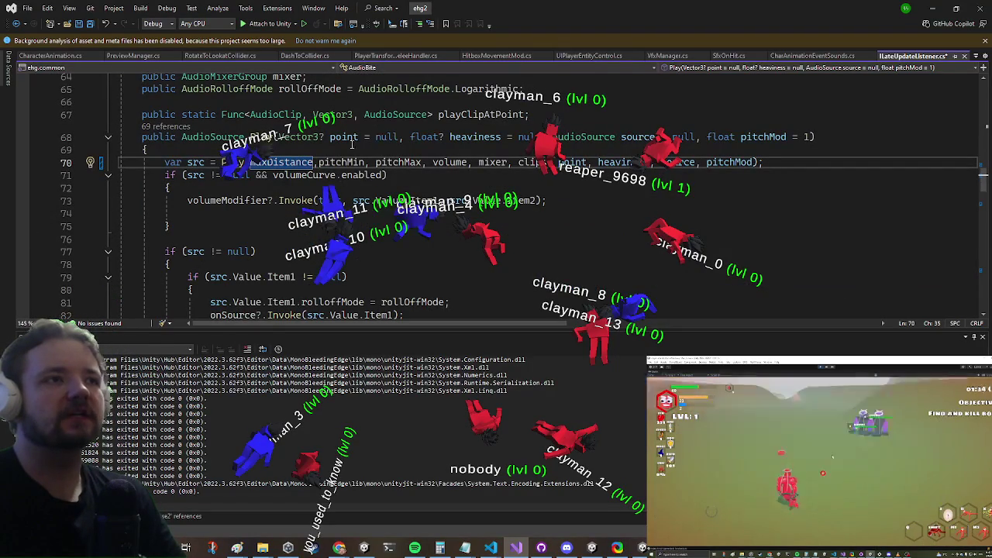
scroll(335, 151, "down", 10)
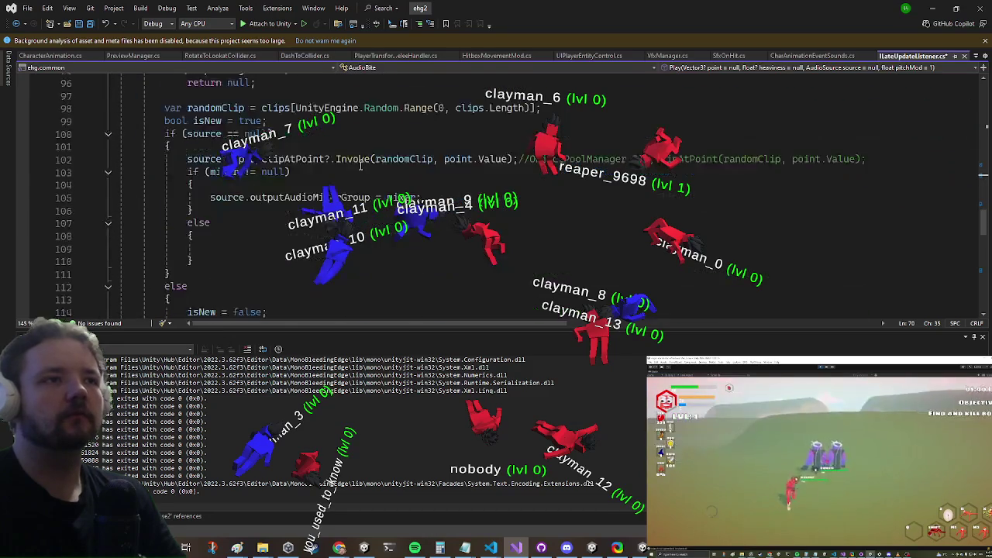
scroll(361, 157, "up", 5)
scroll(308, 124, "down", 2)
left_click(547, 146)
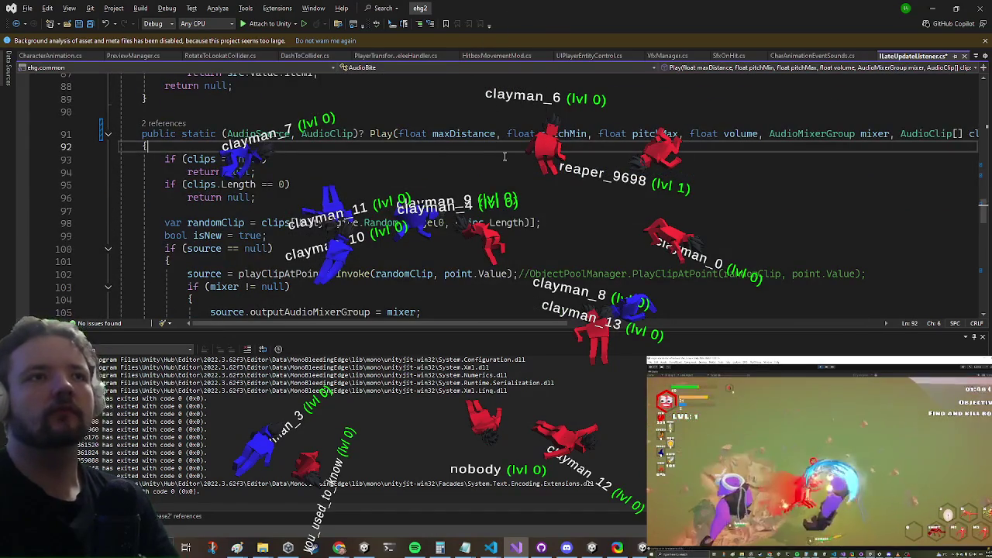
- Review the surrounding AudioBite code and place the cursor in the Play method
scroll(434, 170, "up", 6)
scroll(419, 163, "up", 7)
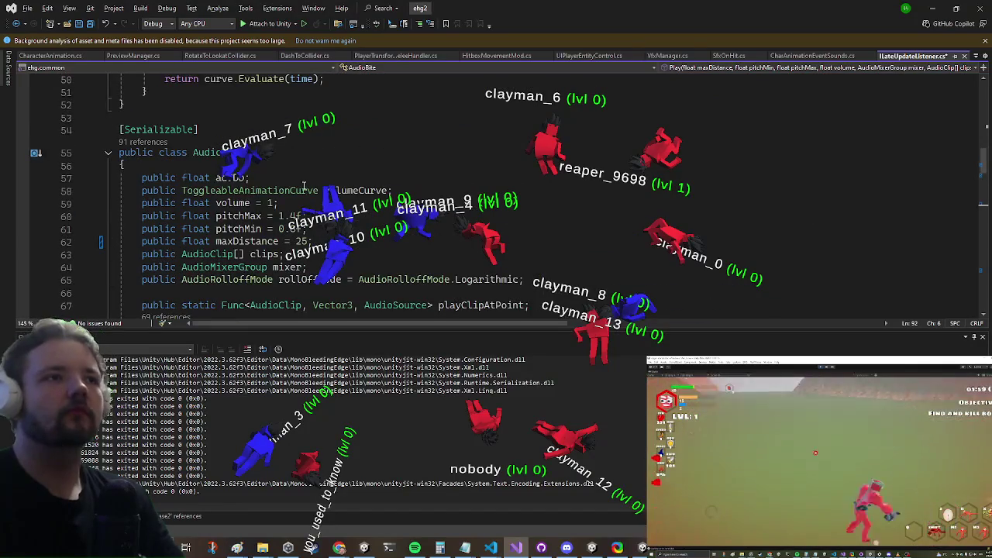
scroll(326, 167, "down", 1)
scroll(326, 167, "down", 13)
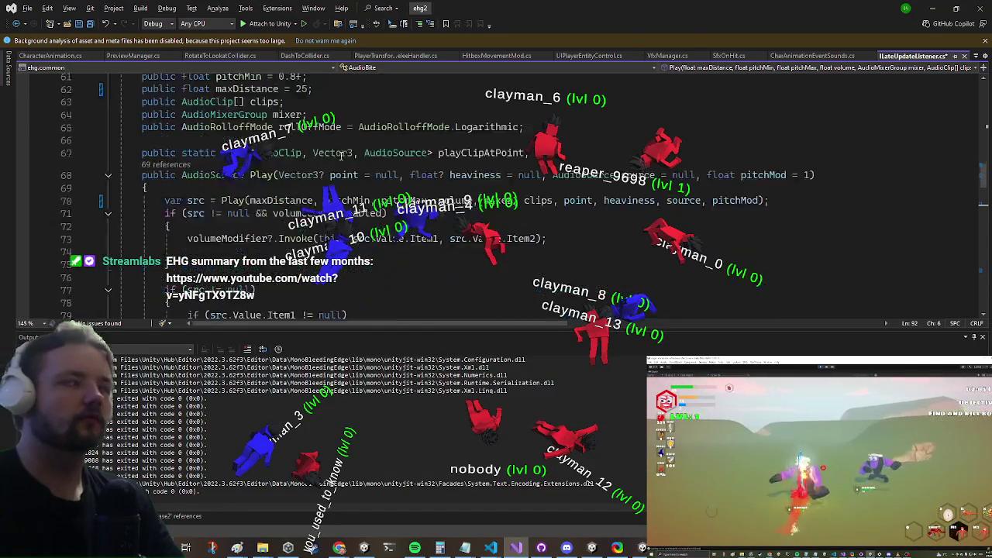
scroll(319, 186, "down", 6)
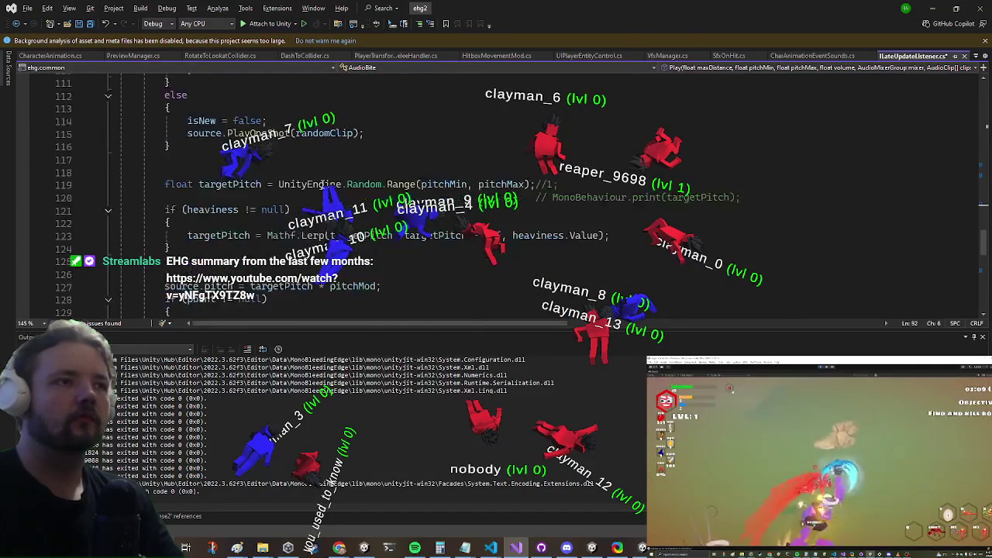
scroll(351, 165, "down", 8)
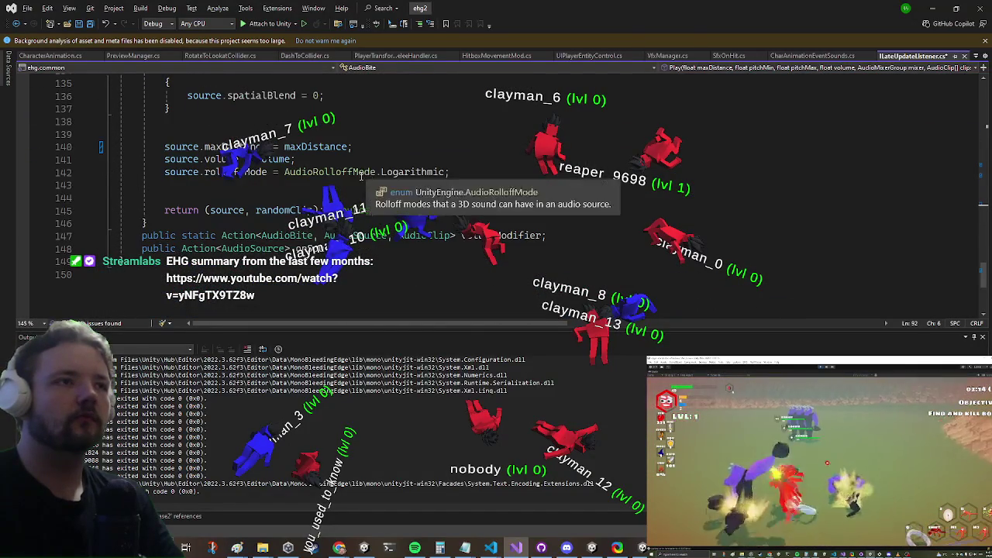
scroll(351, 144, "up", 1)
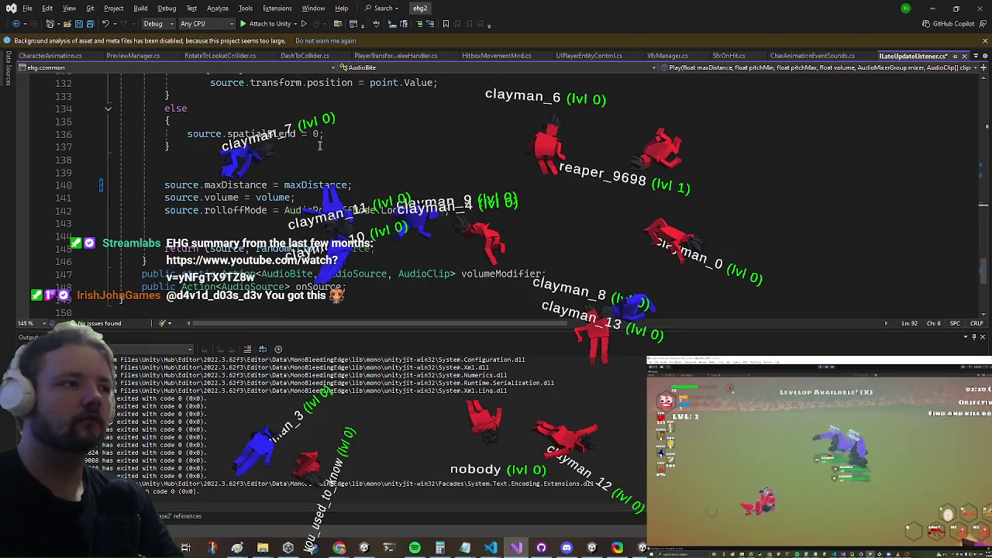
scroll(313, 155, "up", 4)
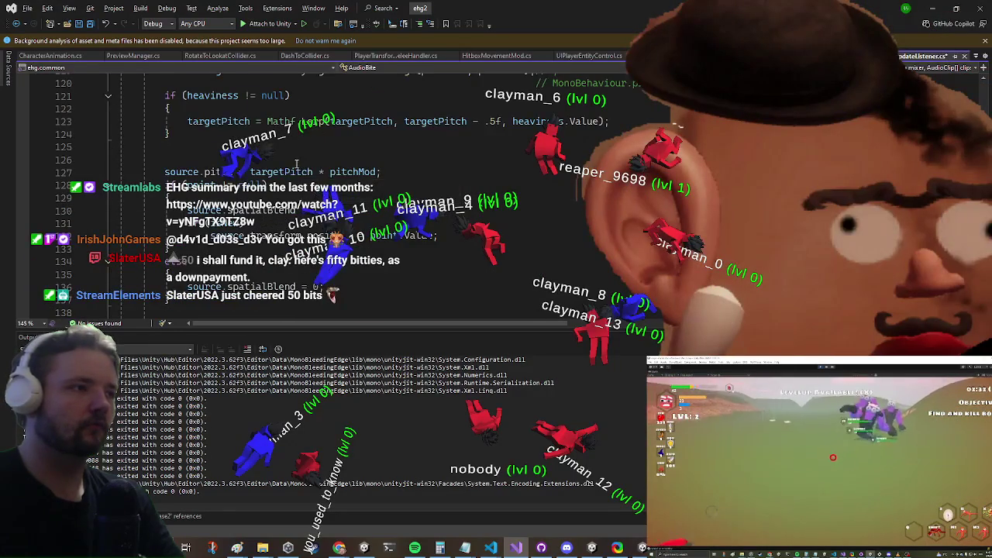
scroll(300, 167, "up", 8)
scroll(290, 185, "up", 4)
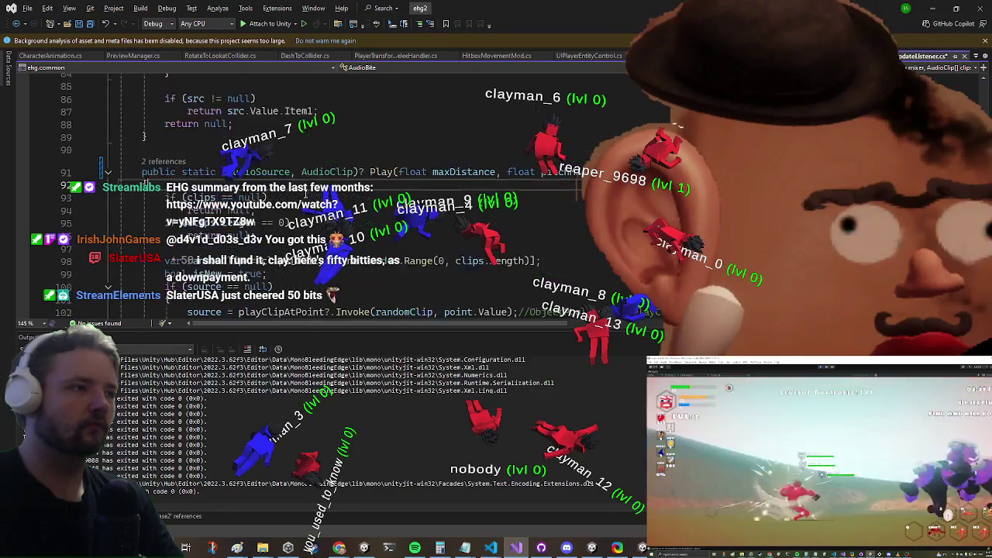
left_click(203, 142)
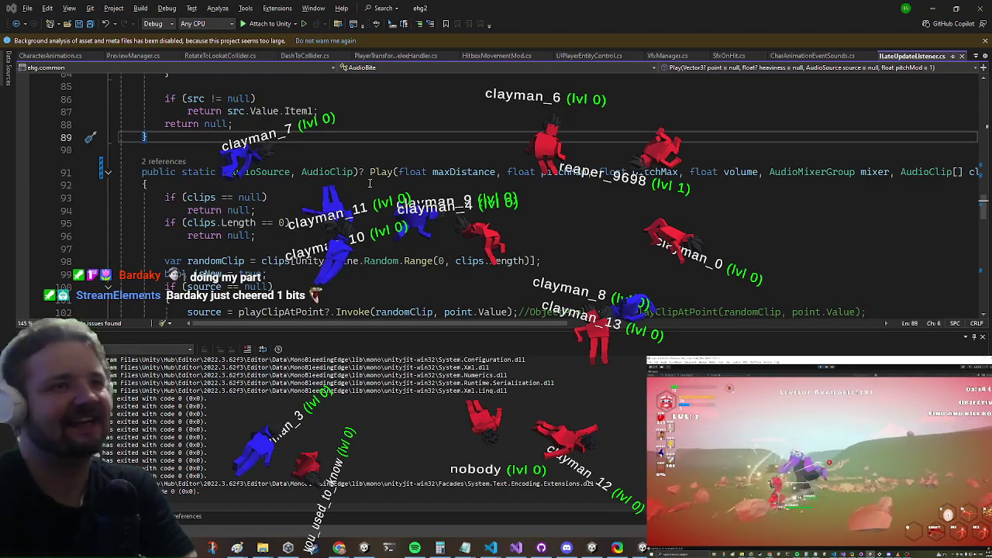
- Finish reading the Play method and minimize Visual Studio to return to Unity
scroll(370, 183, "up", 6)
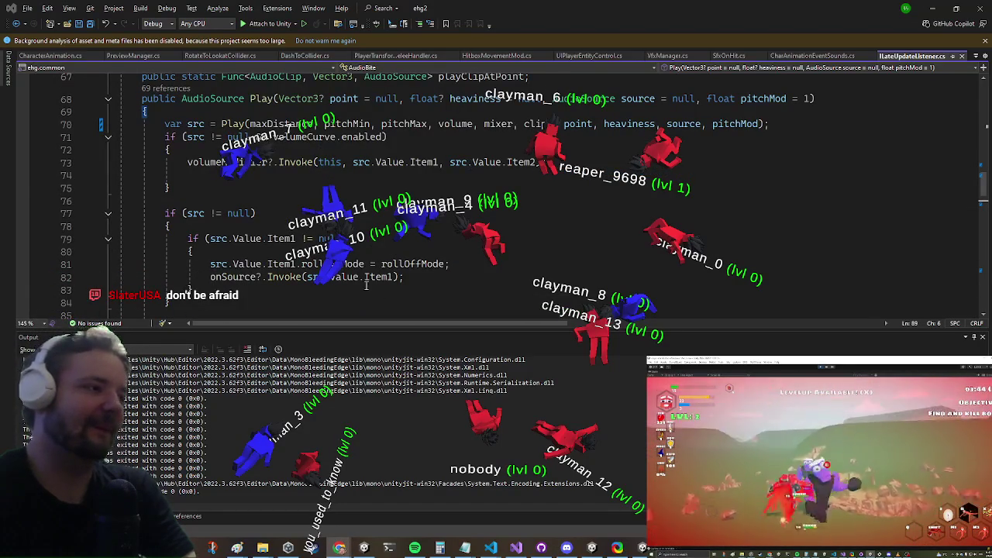
scroll(331, 211, "down", 5)
scroll(310, 232, "up", 12)
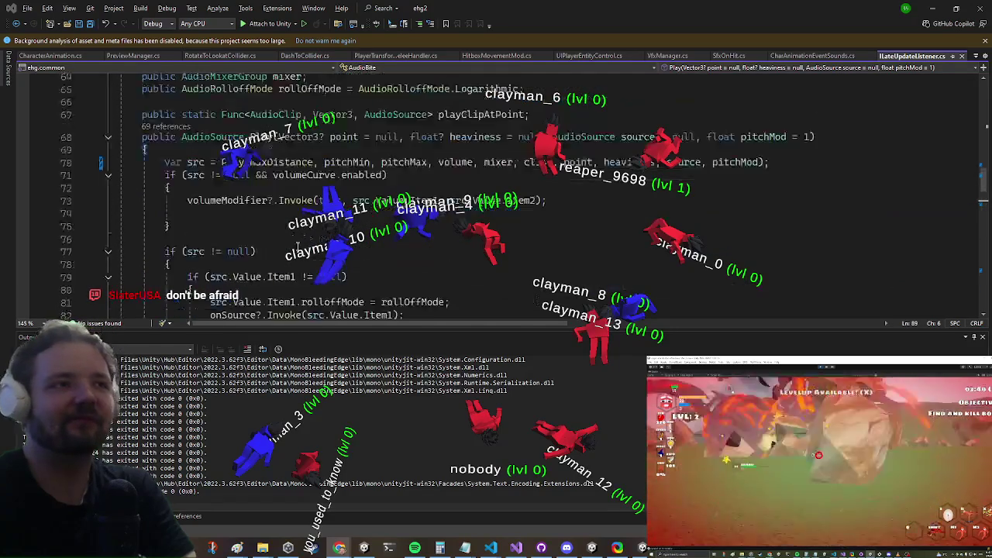
scroll(300, 236, "down", 1)
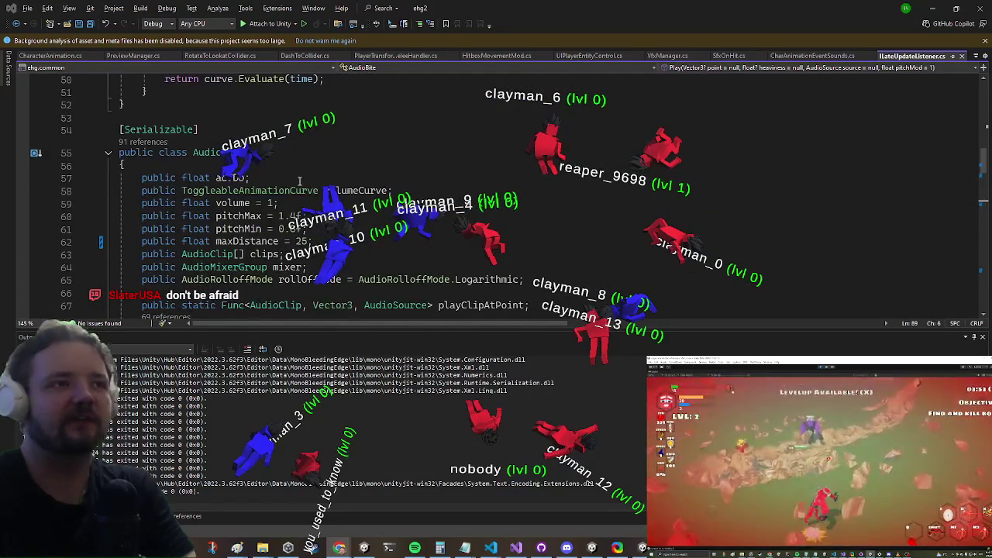
left_click(933, 8)
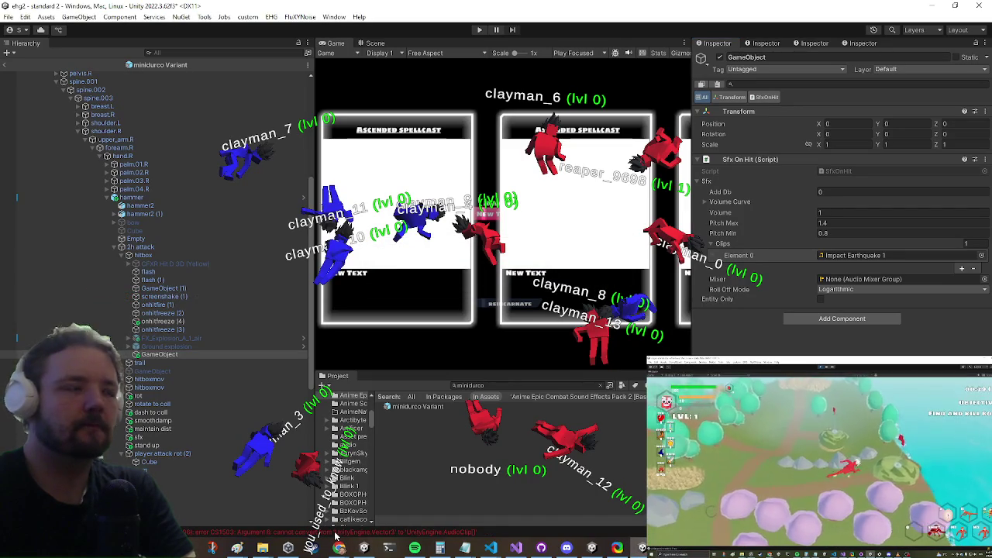
- Jump to the CS1503 error on line 1250 and insert '25,' before pitchMin in AudioBite.Play
double_click(327, 533)
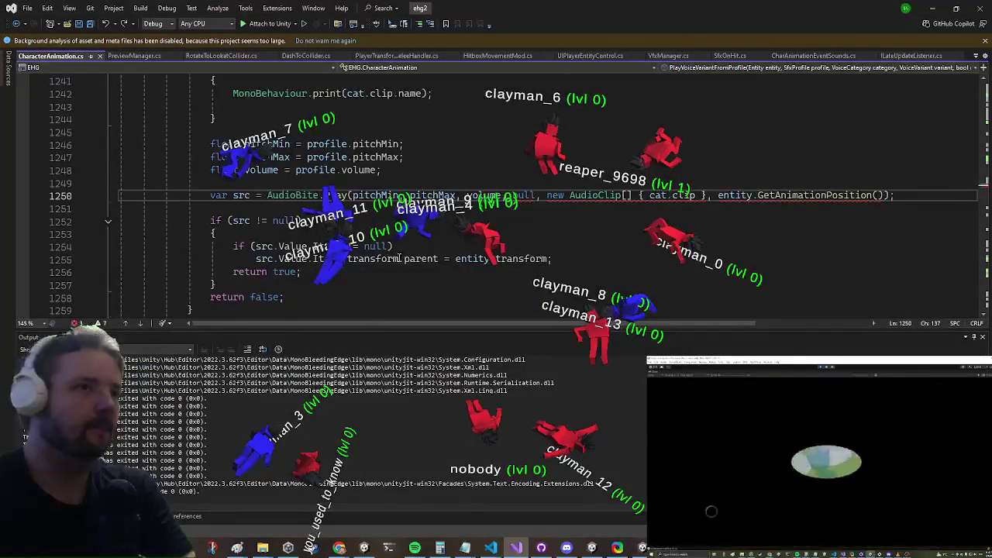
left_click(370, 272)
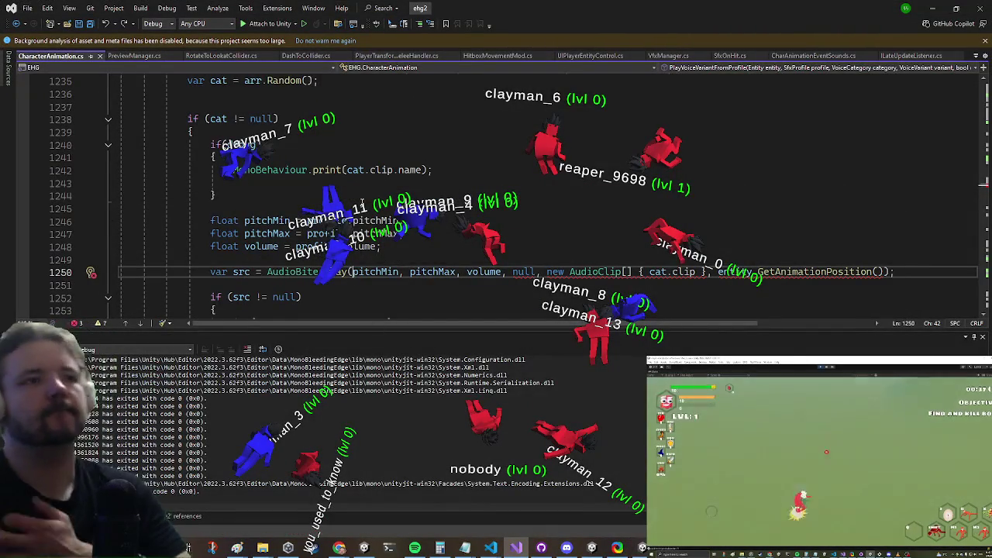
type("25,")
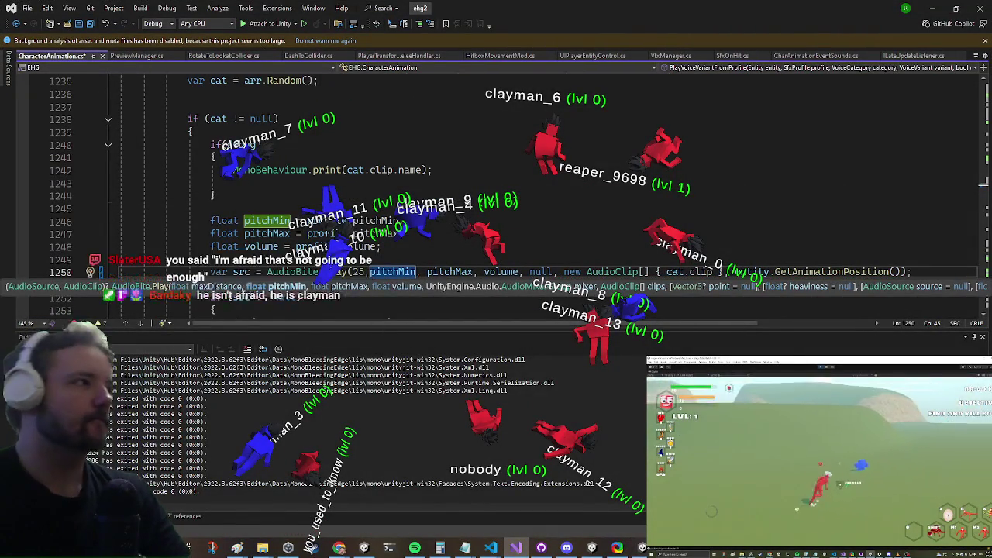
key("alt+Tab")
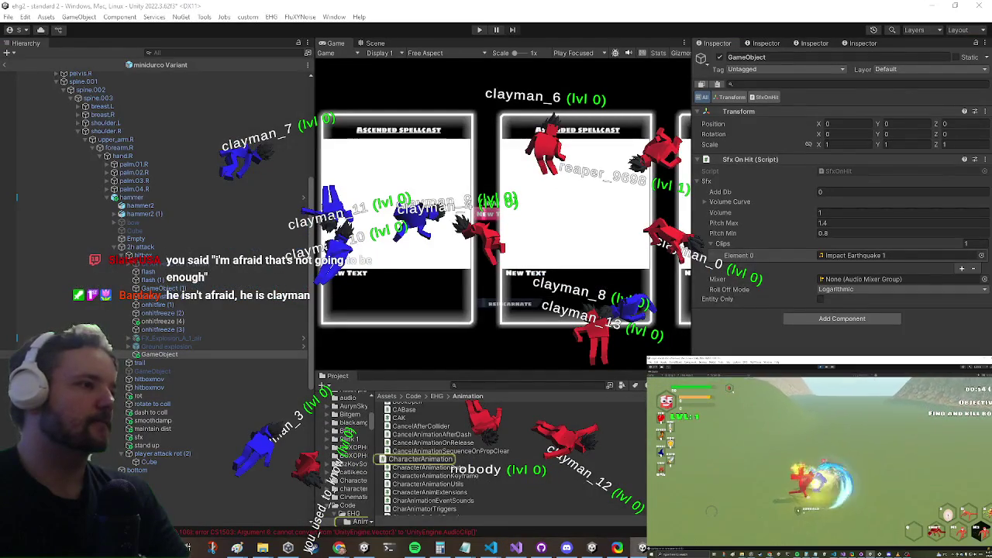
key("alt+Tab")
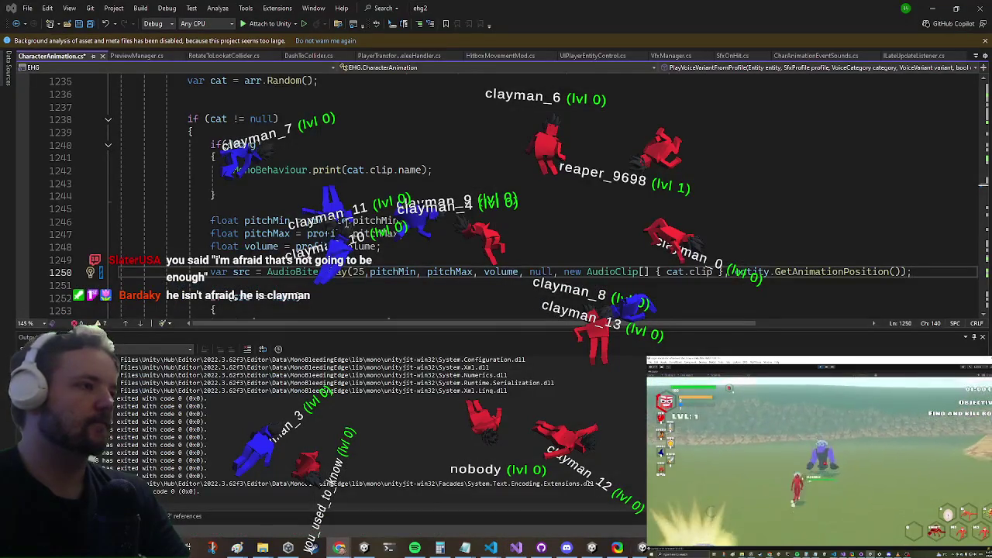
left_click(402, 233)
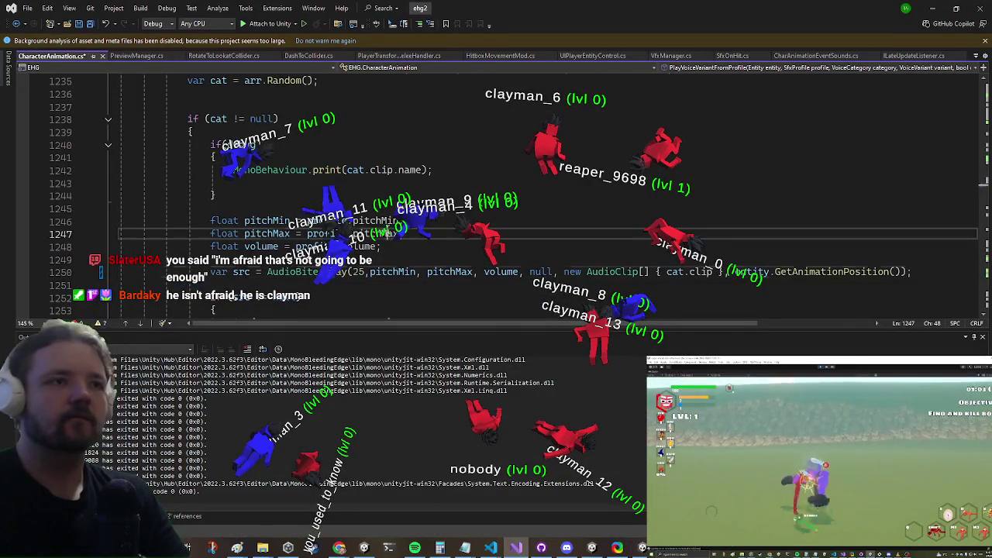
left_click(930, 7)
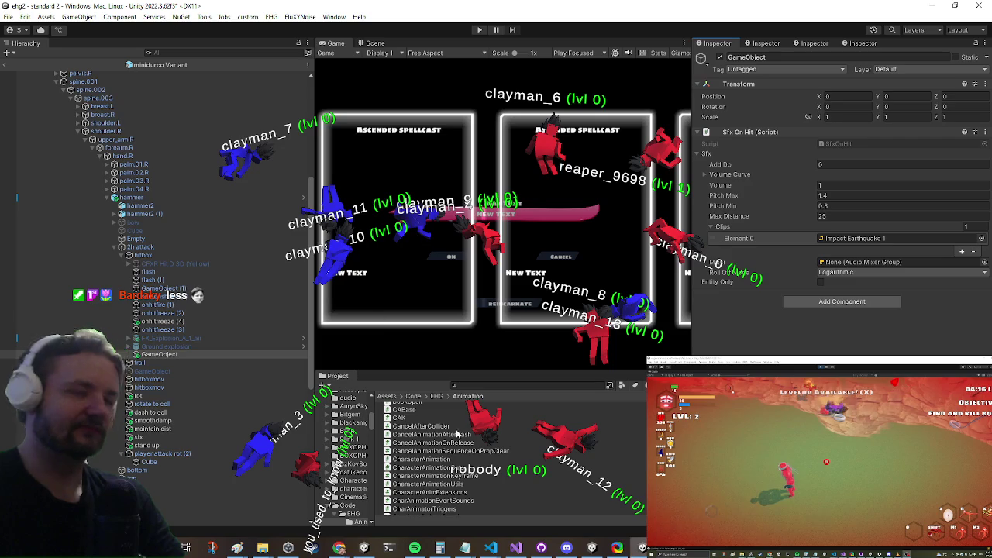
left_click(515, 548)
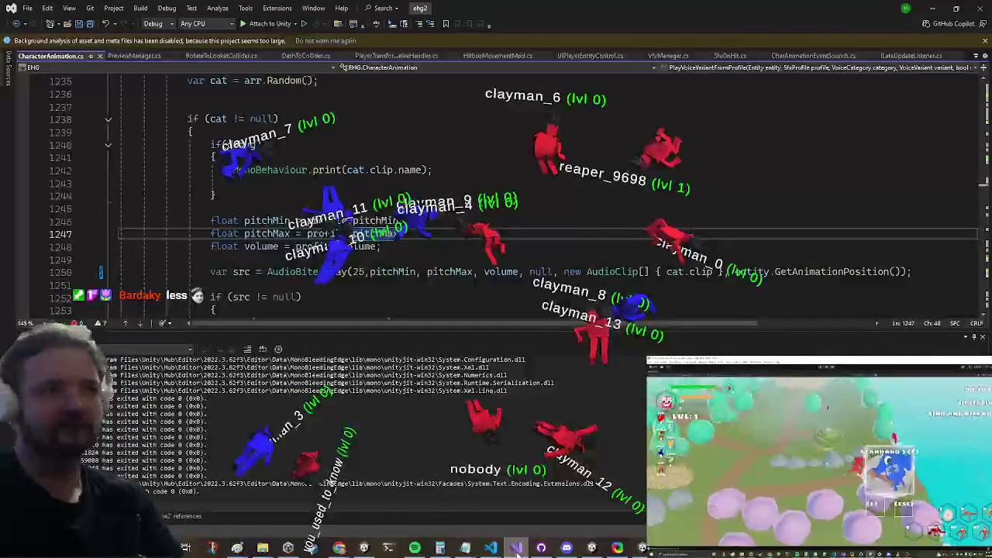
left_click(515, 548)
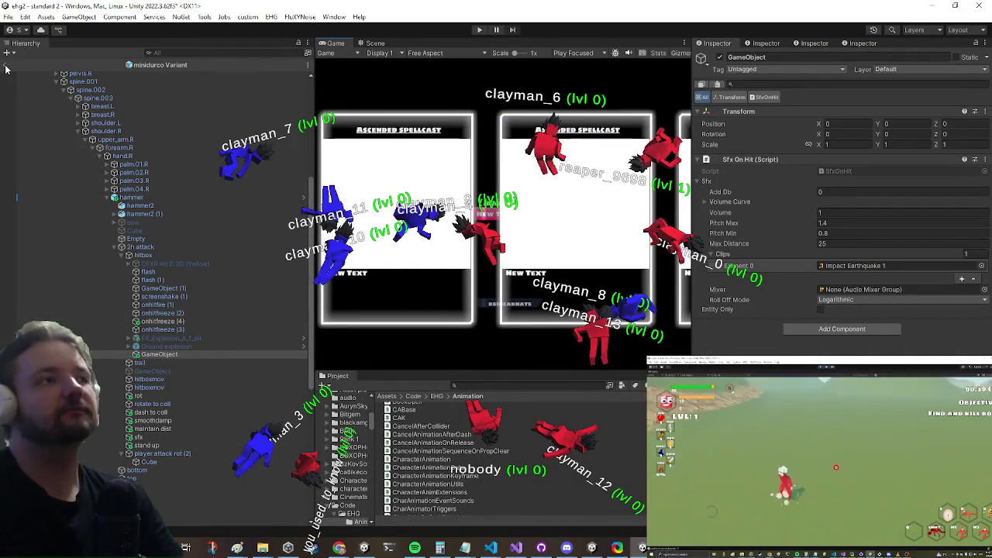
left_click(480, 35)
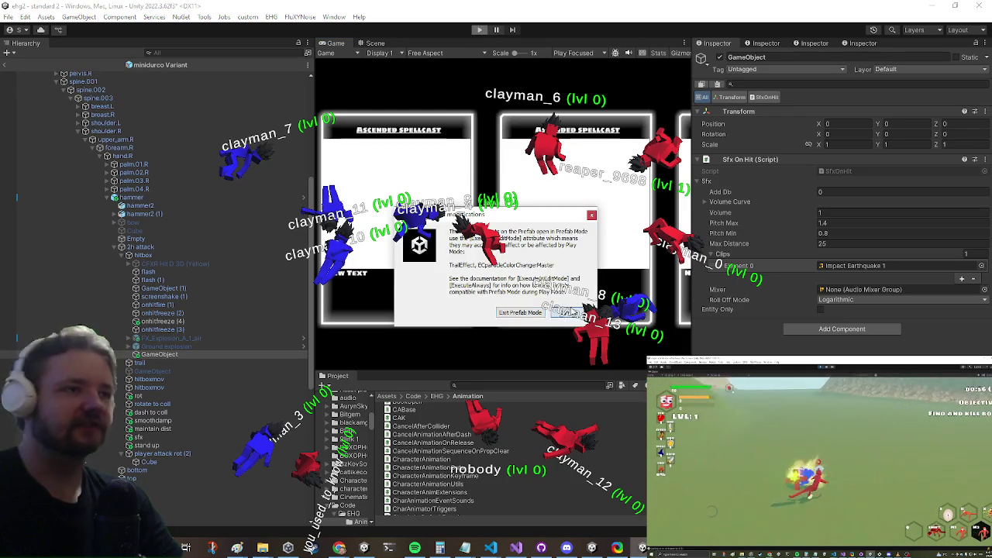
left_click(569, 312)
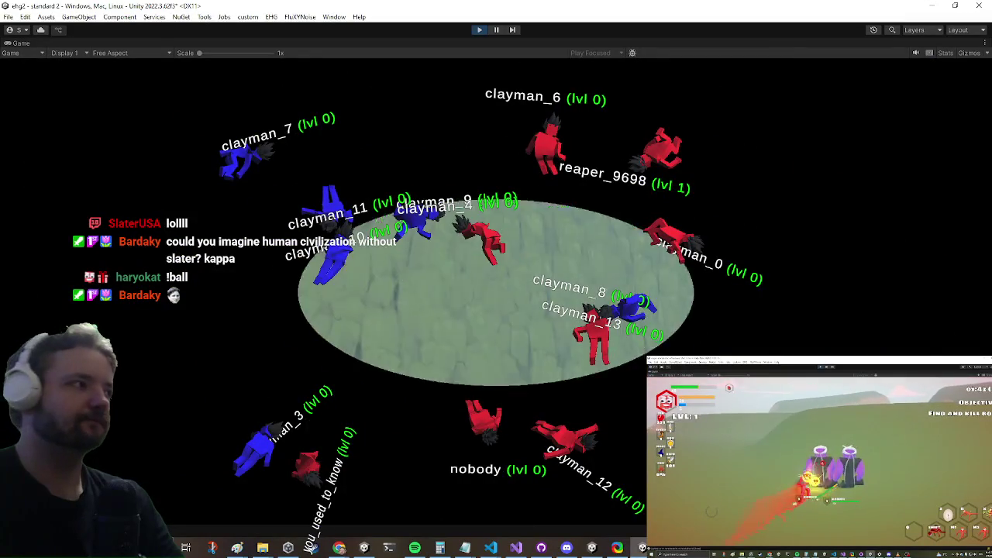
key("ctrl+p")
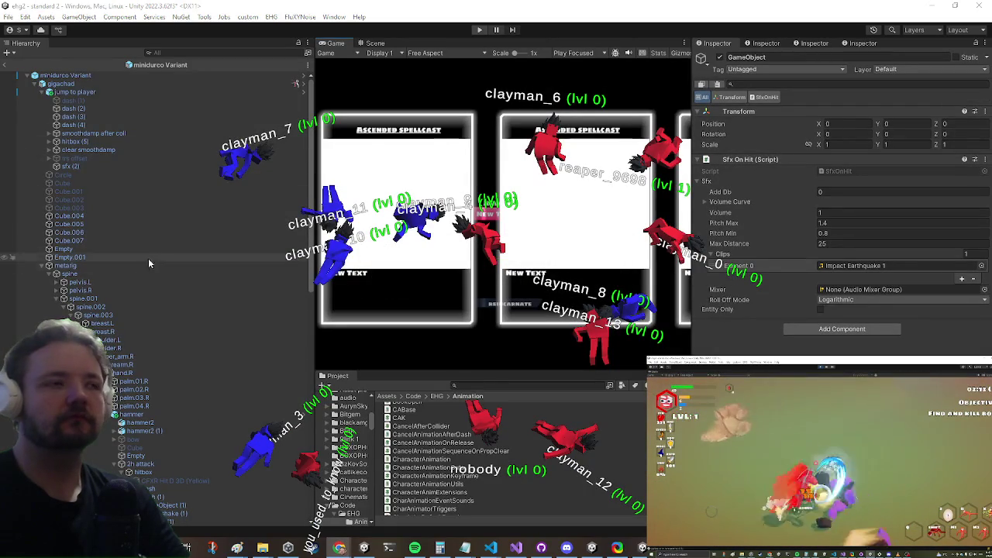
- Set GameObject (1)'s AEC2_Explosion Sfx On Hit Max Distance to 50 and exit Prefab Mode
scroll(125, 247, "down", 2)
scroll(125, 247, "down", 6)
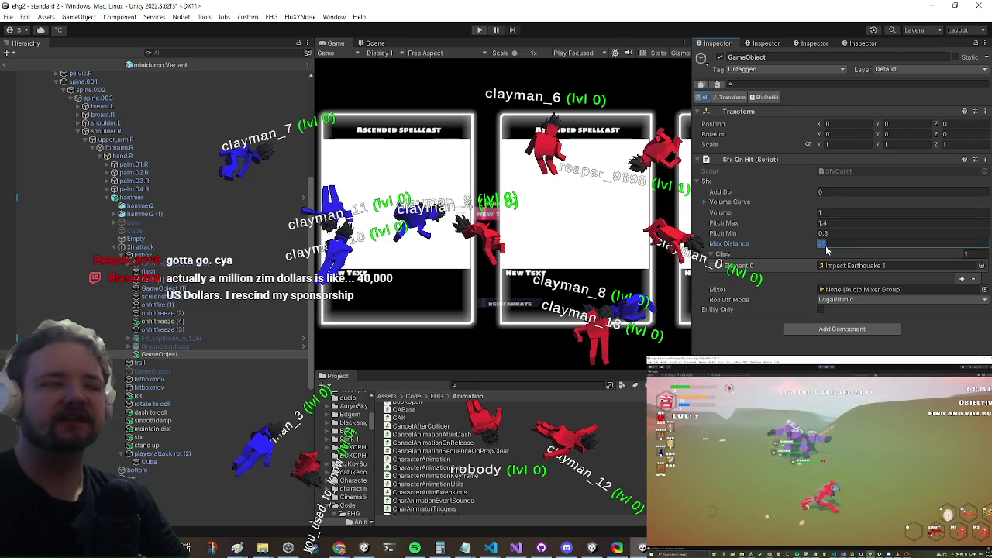
left_click(203, 304)
left_click(163, 287)
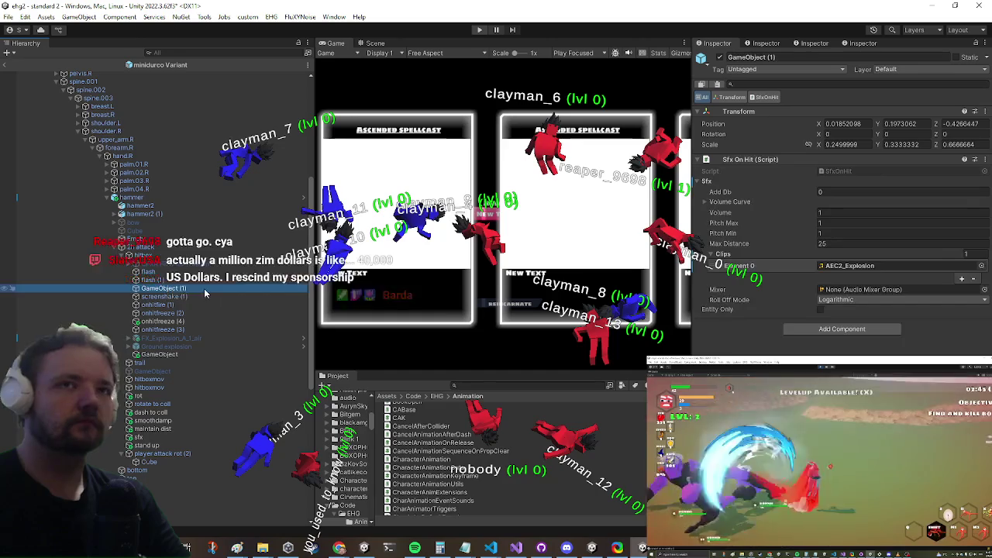
left_click(878, 245)
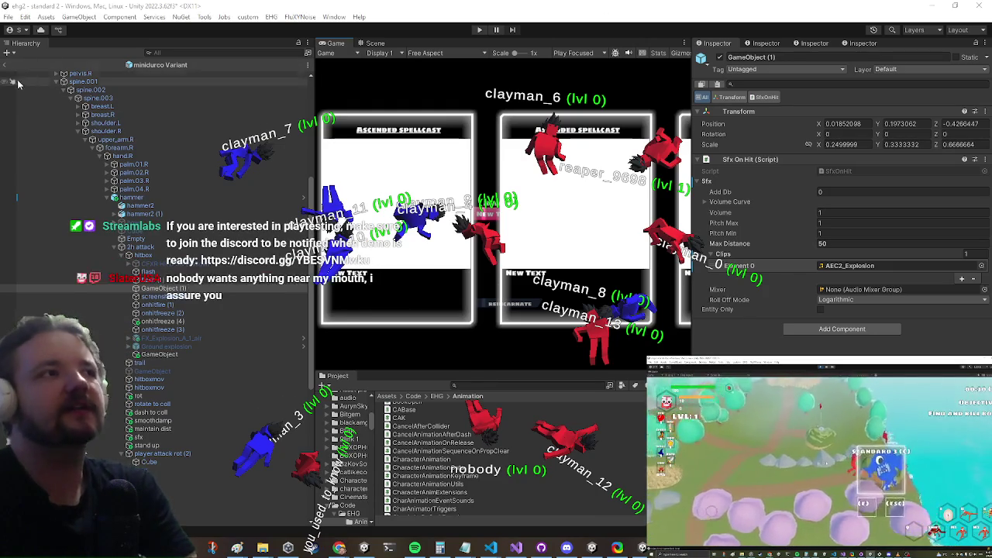
left_click(4, 66)
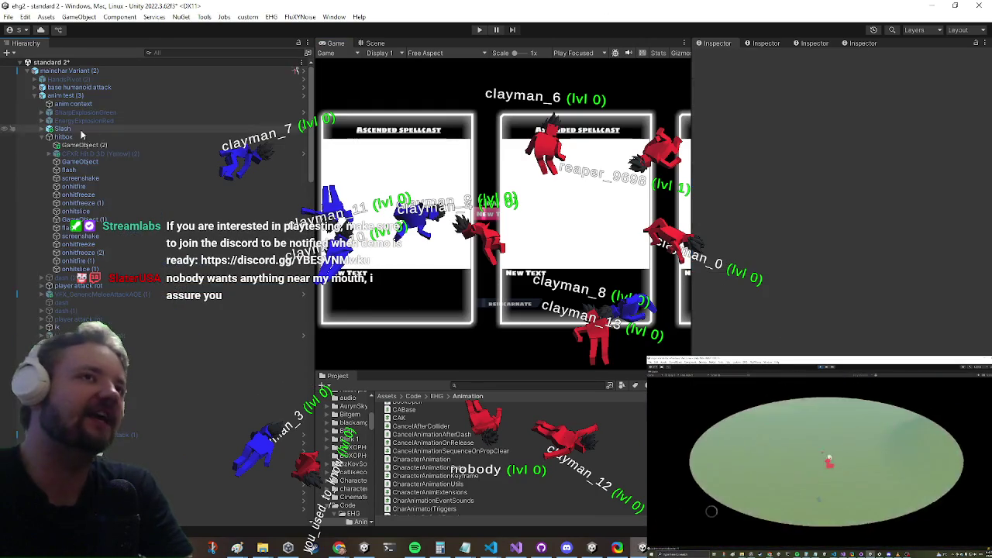
- Play-test in a maximized Game view, open the in-game Settings menu, then switch to Visual Studio
left_click(480, 30)
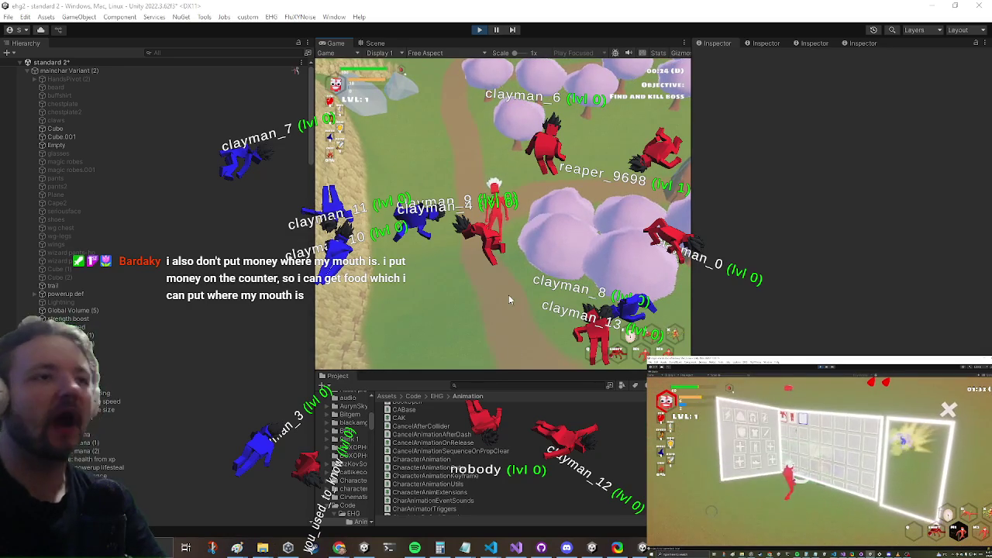
key("shift+space")
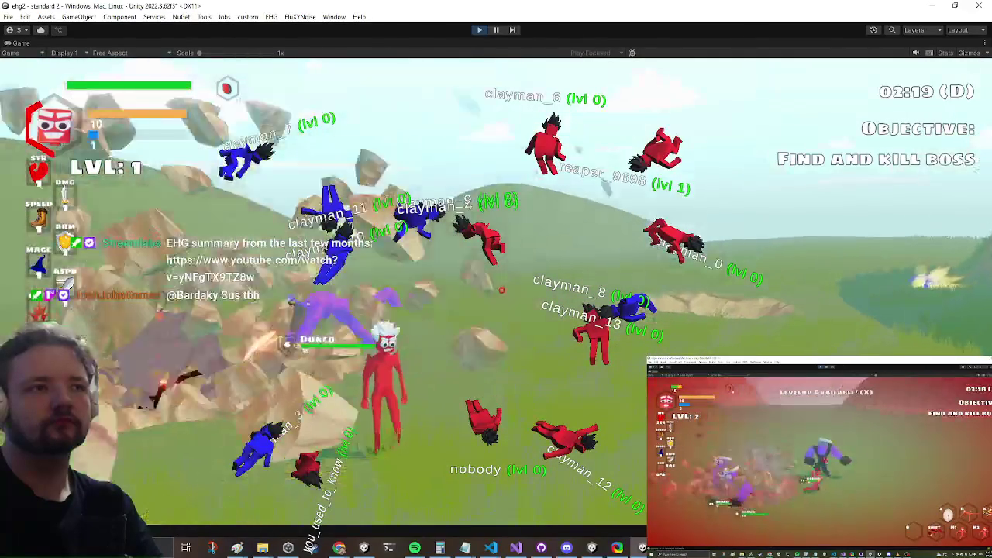
key("Escape")
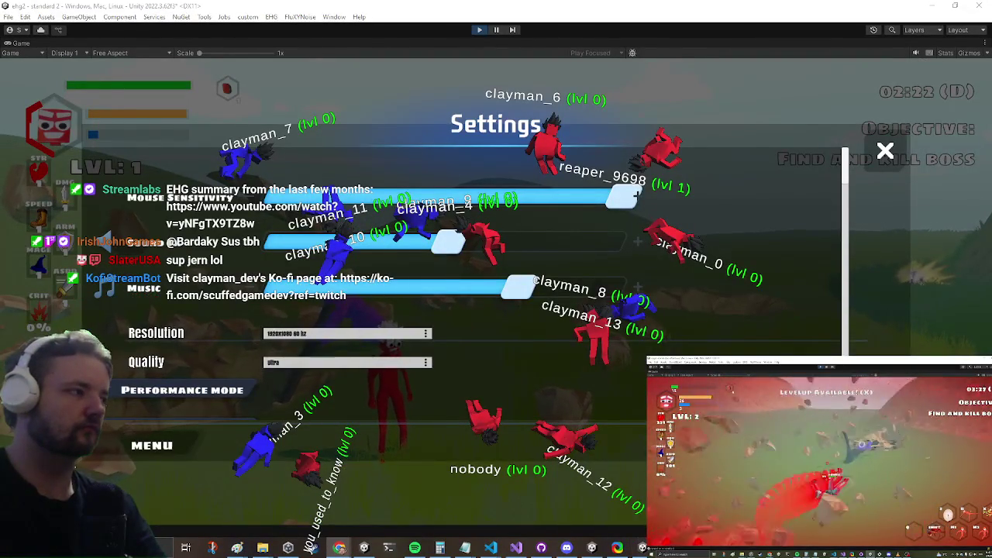
key("alt+Tab")
- Open the SfxOnHit.cs script in Visual Studio
scroll(248, 229, "down", 6)
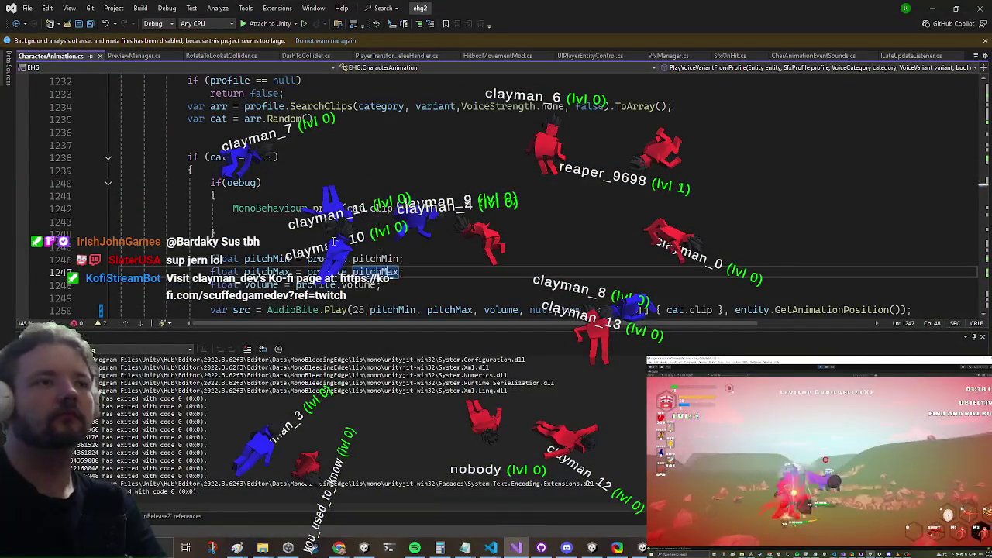
scroll(357, 187, "up", 1)
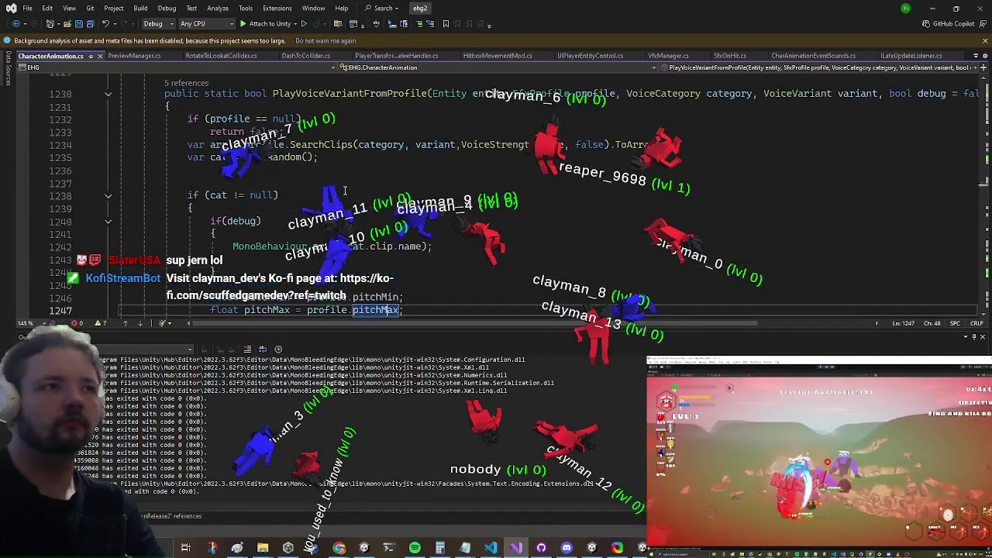
scroll(308, 202, "up", 3)
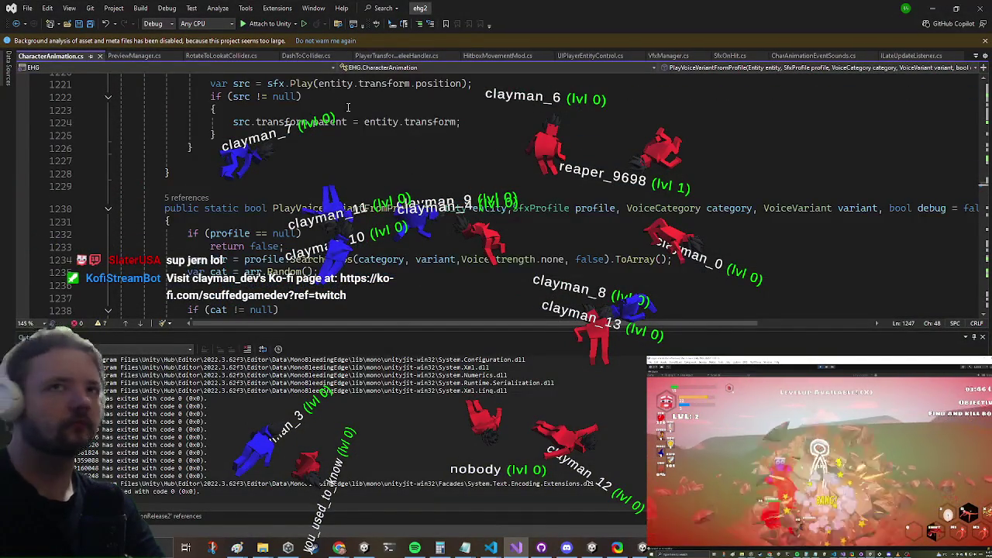
left_click_drag(463, 259, 319, 272)
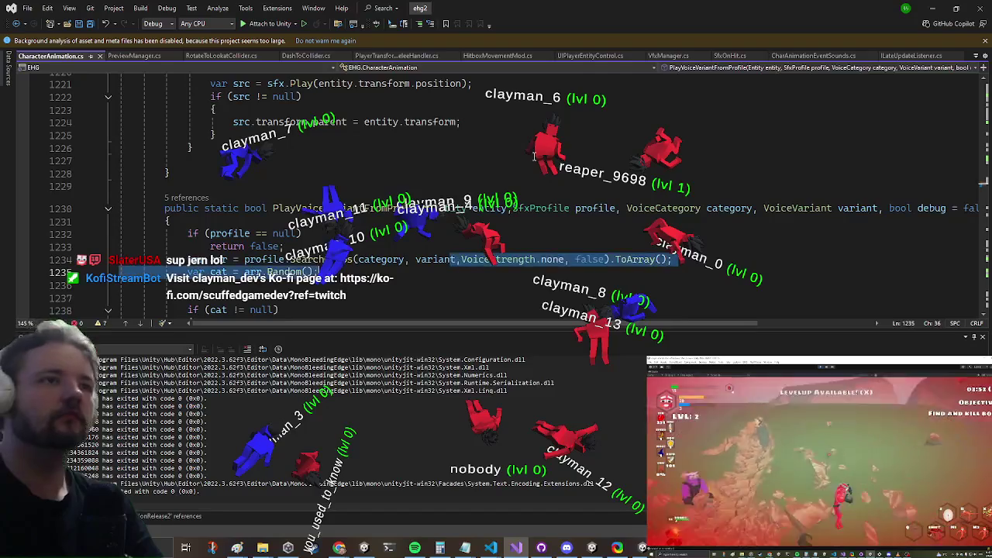
left_click(668, 55)
left_click(729, 55)
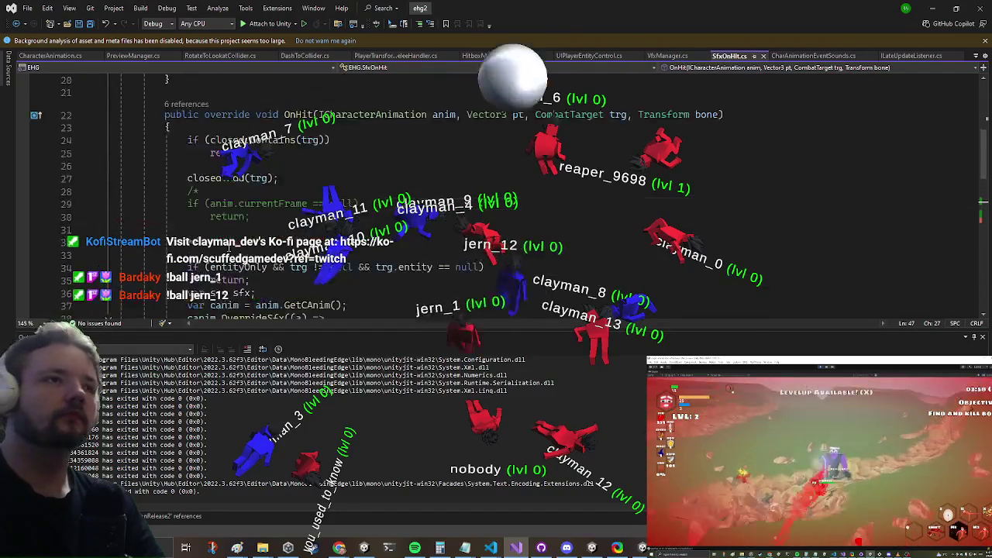
scroll(344, 81, "down", 3)
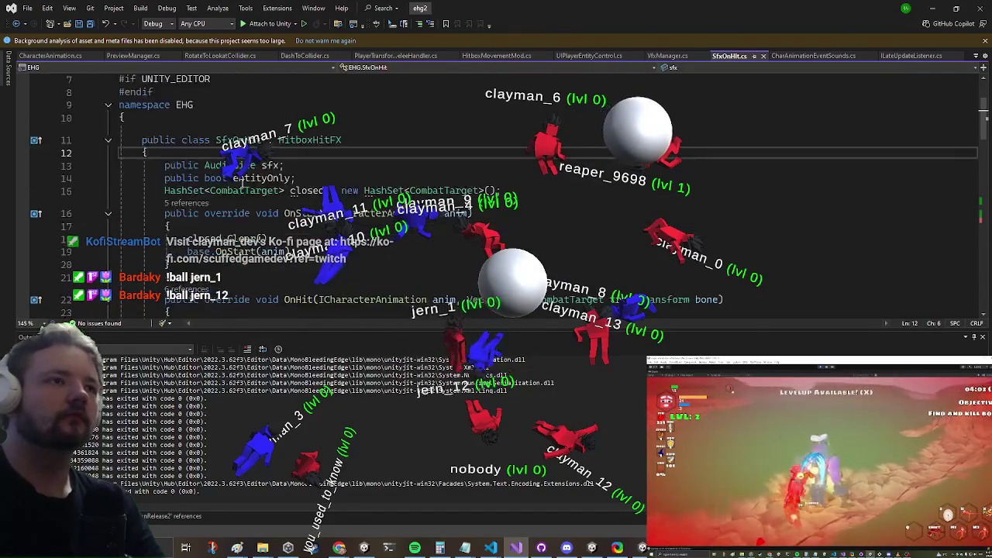
- Add the field 'public bool isEnabled = true;' at the top of the SfxOnHit class
left_click(344, 81)
scroll(344, 82, "up", 3)
type("public")
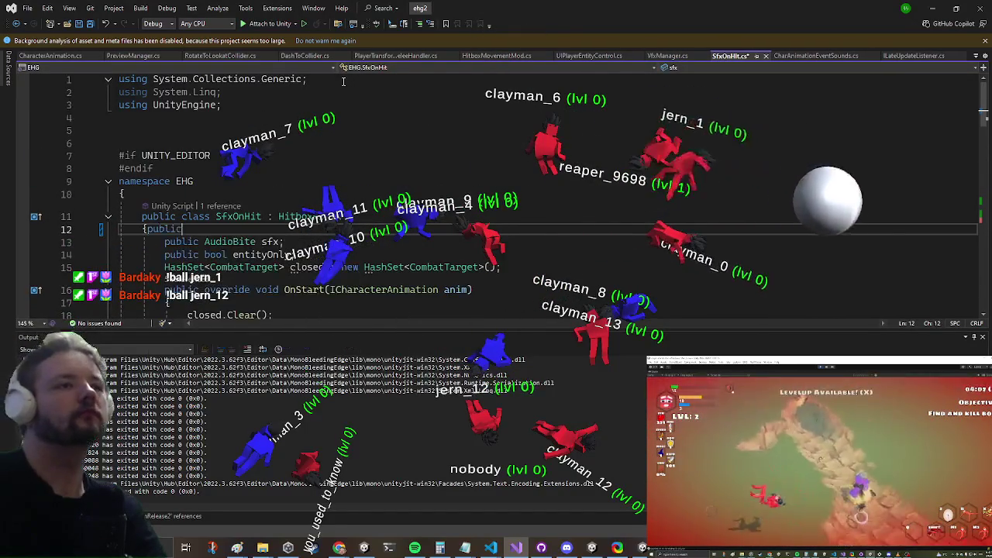
key("BackSpace")
key("BackSpace")
key("BackSpace")
key("Return")
type("p")
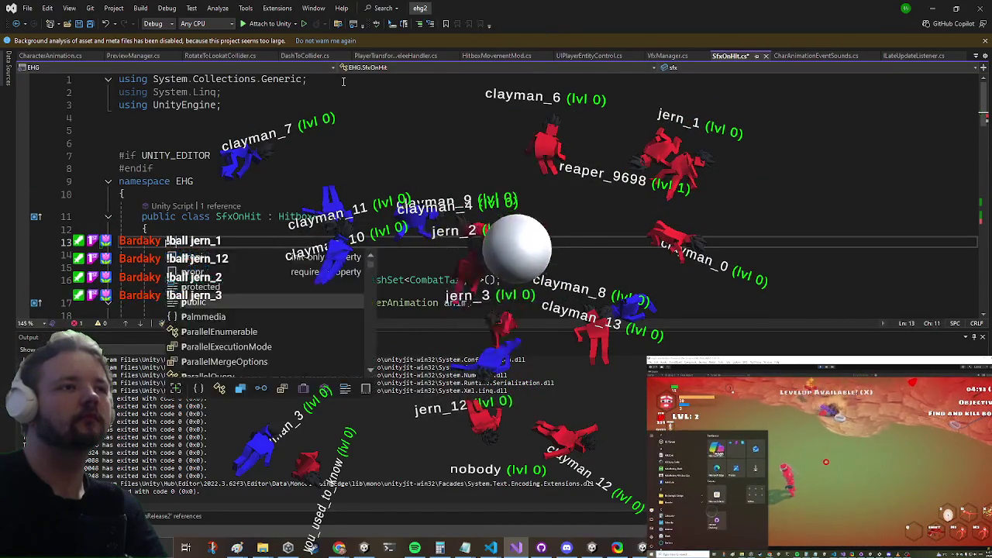
type("ublic pool is")
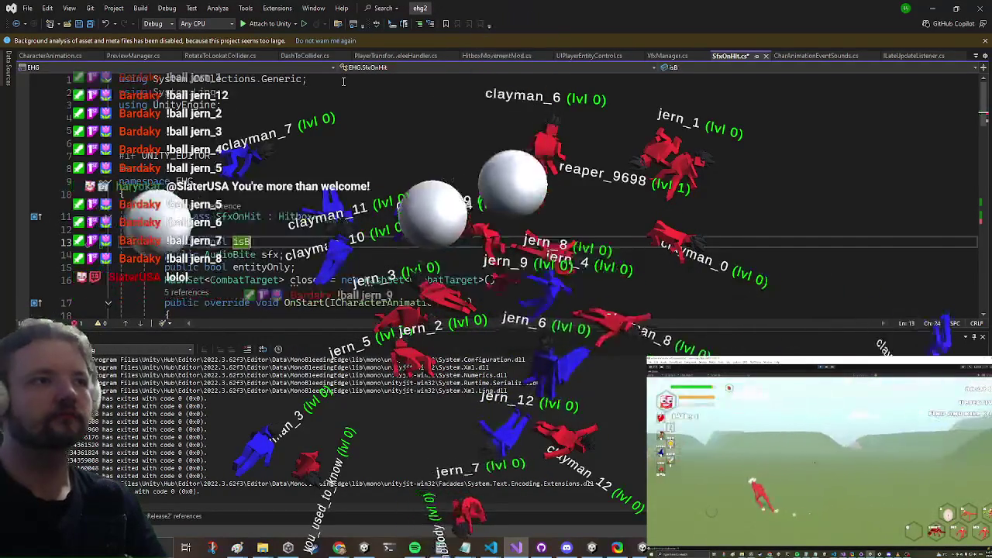
type("Enabled")
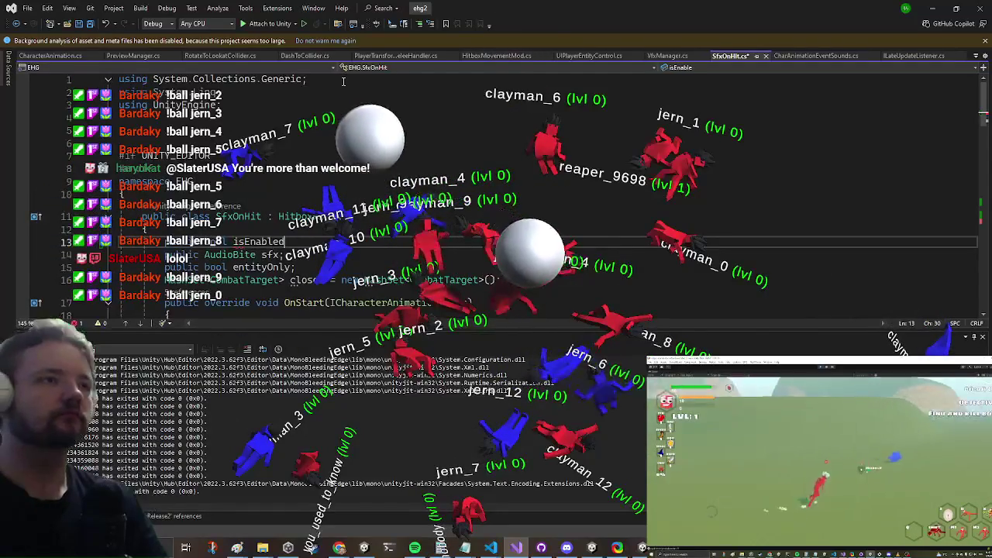
type(" = true;")
key("Return")
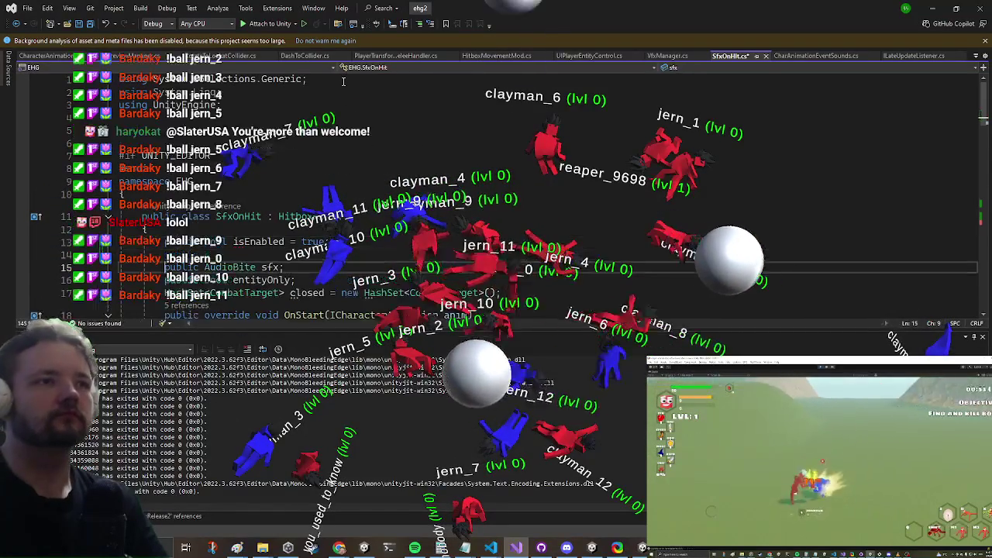
- Add 'if (!isEnabled) return;' at the start of the OnHit method
key("Page_Down")
key("Page_Down")
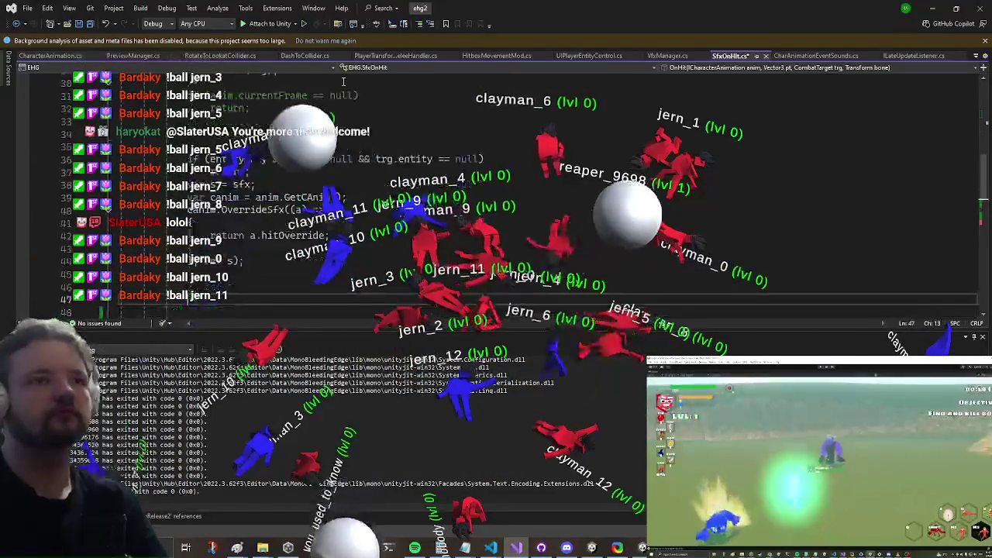
key("Page_Up")
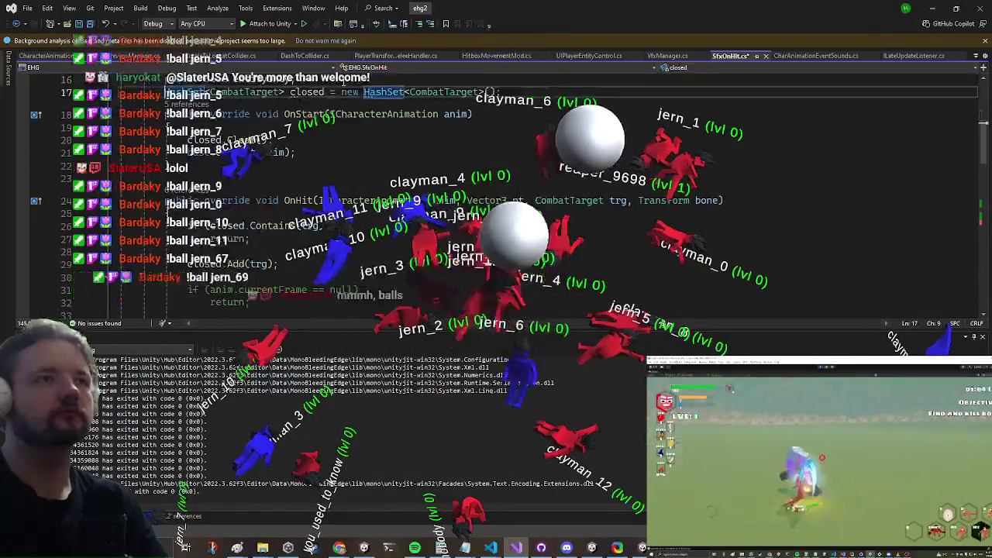
key("Up")
key("Up")
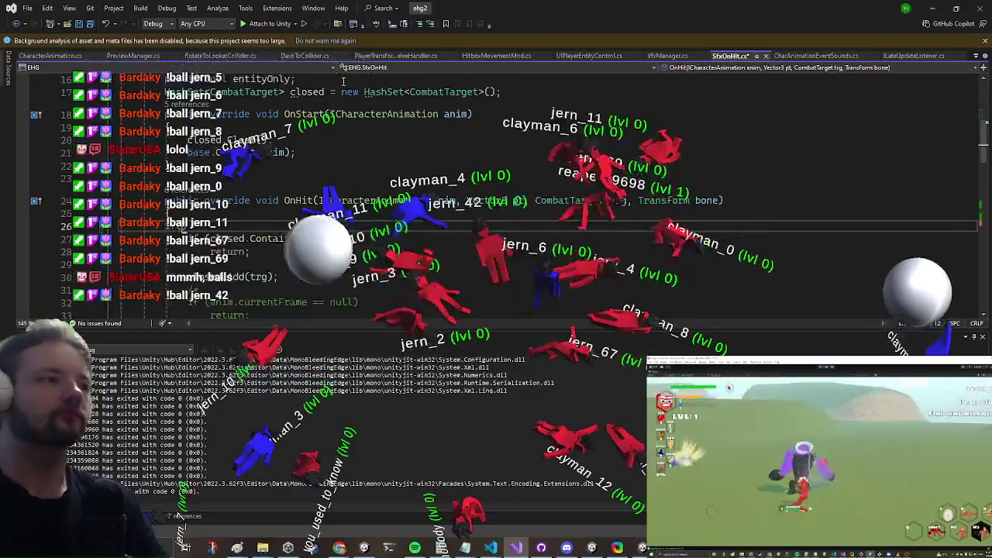
type("if (!isEnabled)")
key("Return")
type("return;")
key("Return")
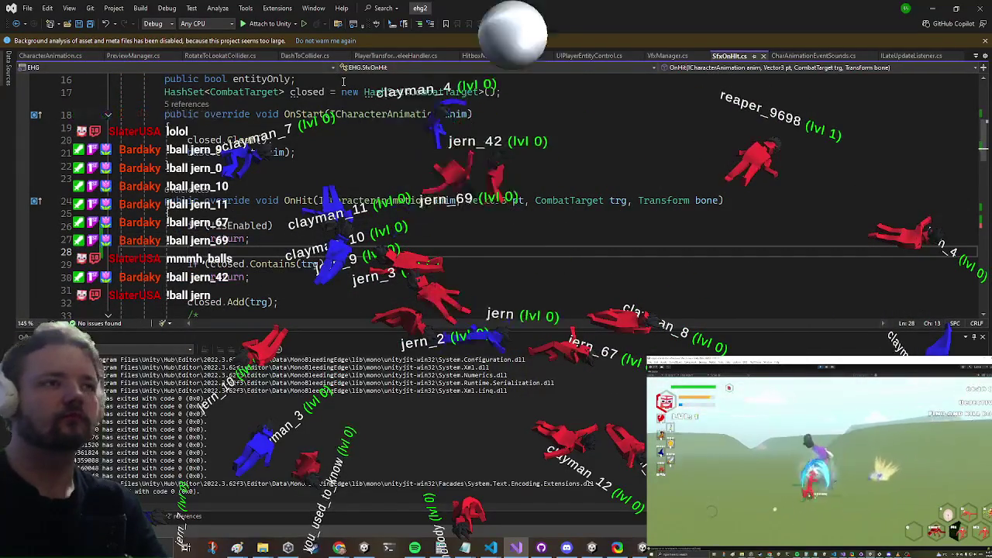
key("alt+Tab")
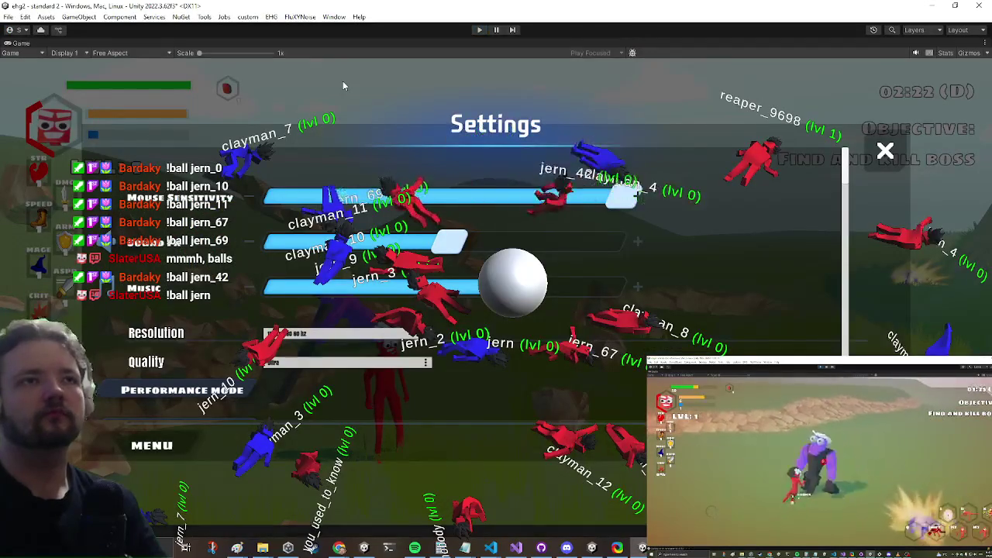
- Stop play mode, restore the full editor layout, and minimize Visual Studio so Unity reloads scripts
key("alt+Tab")
key("Escape")
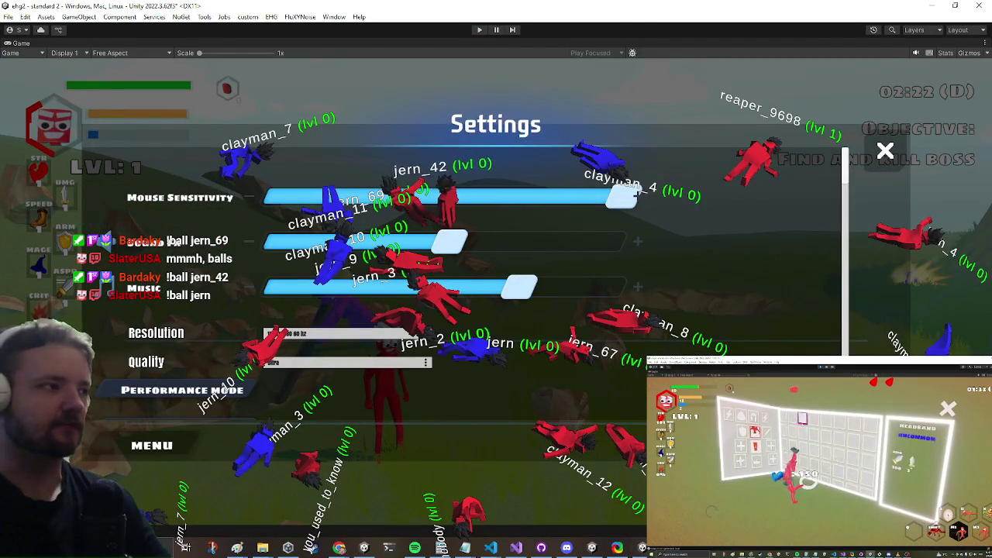
key("Escape")
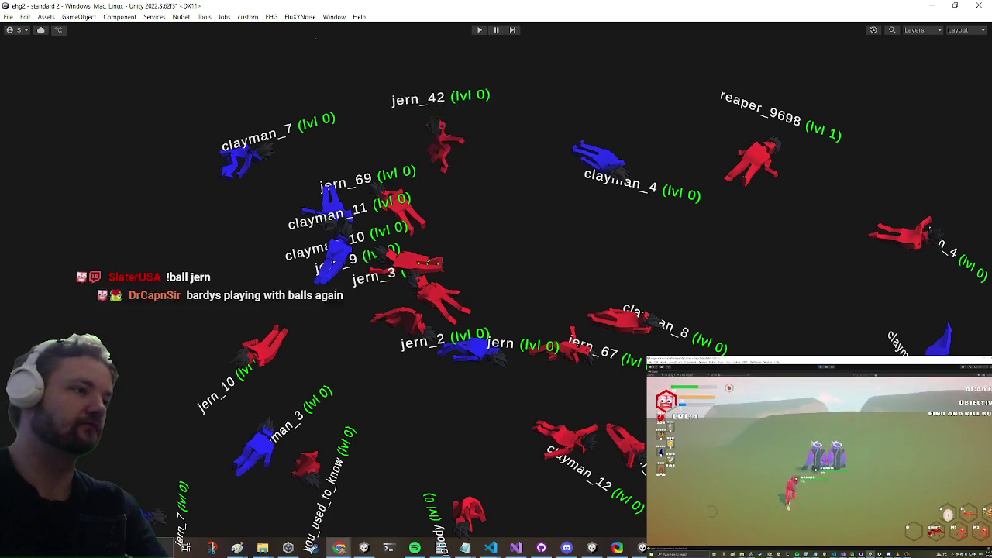
key("shift+space")
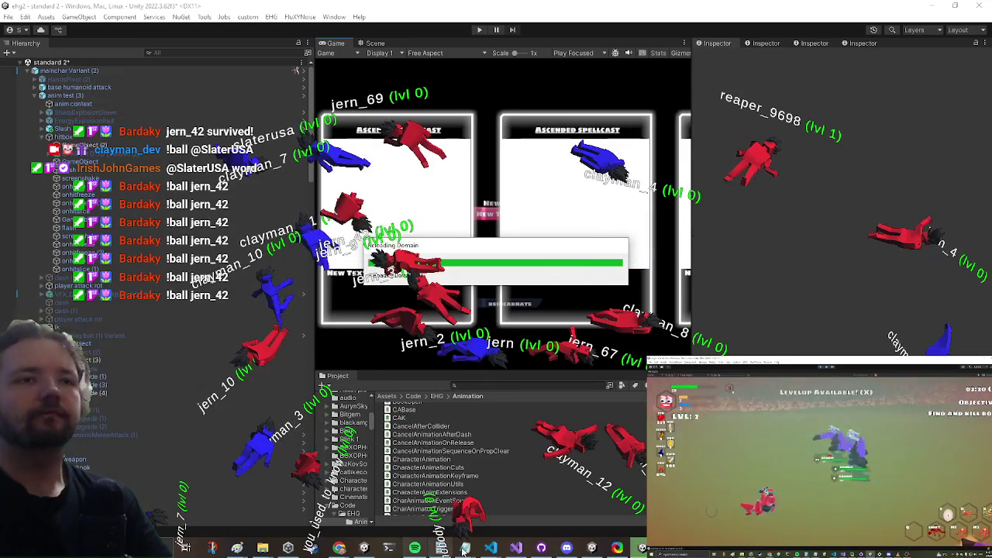
left_click(510, 552)
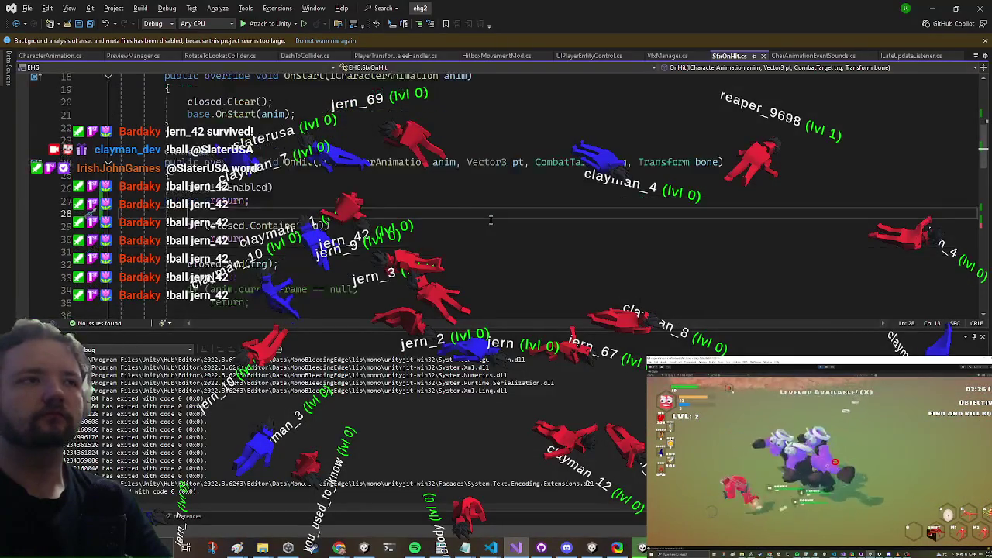
left_click(935, 7)
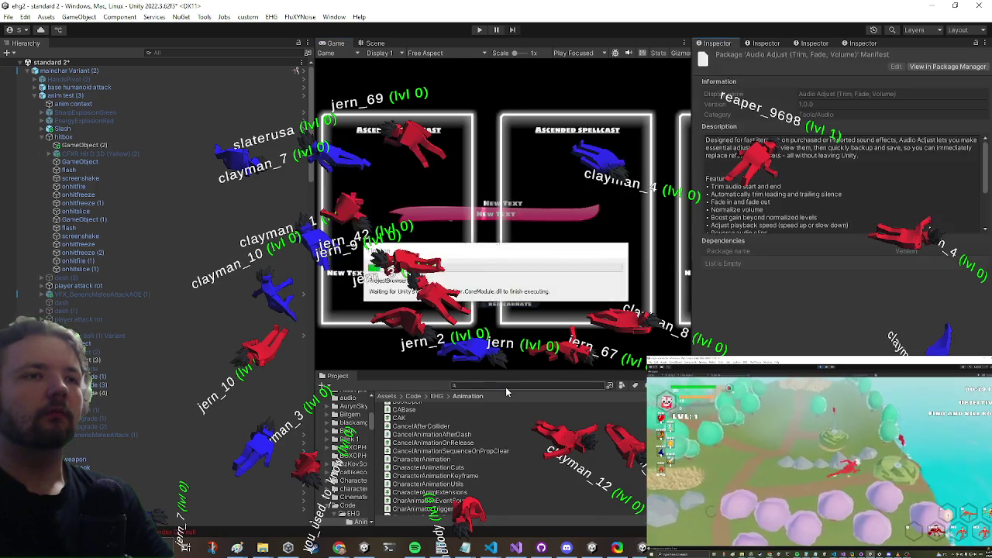
- Start play mode, test the game in a maximized Game view, then restore the layout
left_click(480, 31)
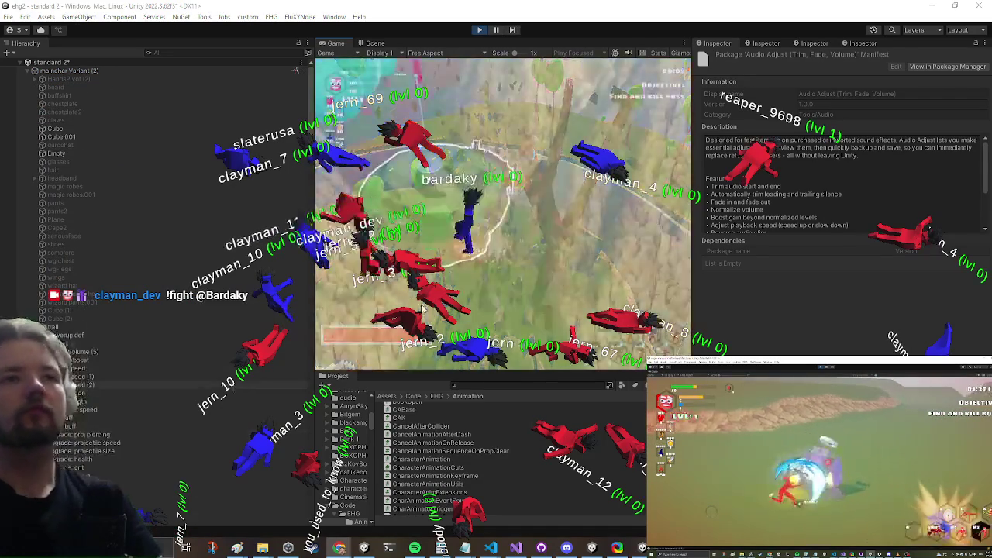
key("shift+space")
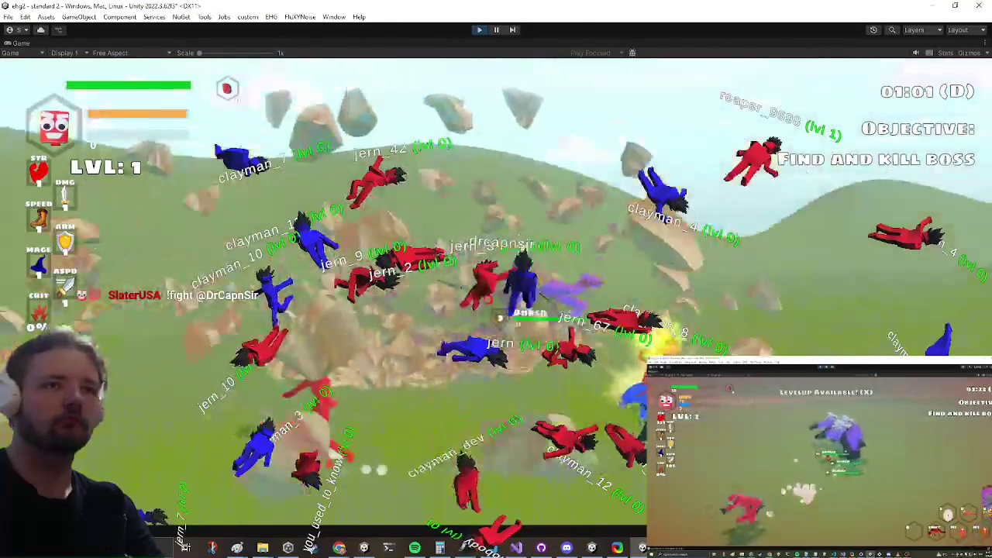
key("shift+space")
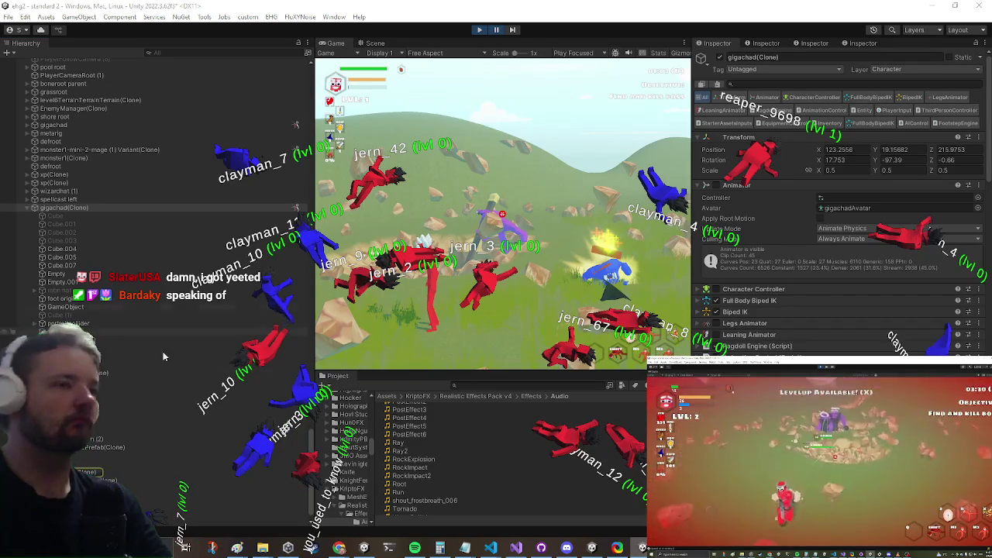
scroll(177, 326, "down", 5)
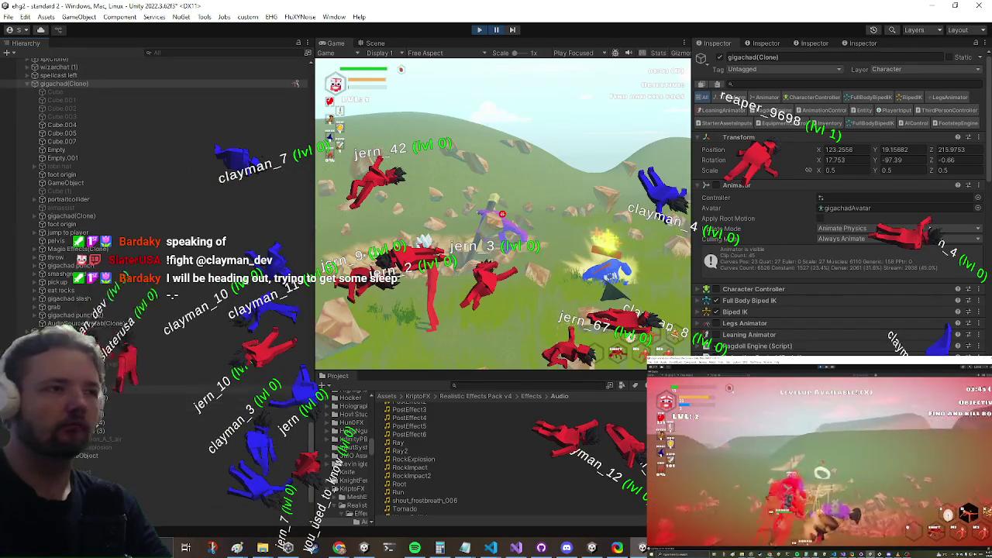
left_click(85, 389)
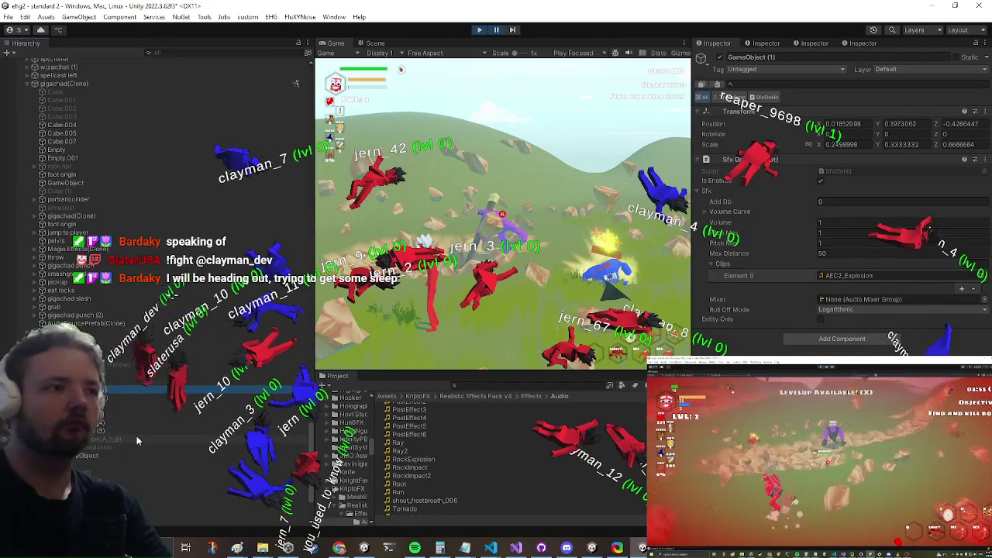
left_click(108, 456)
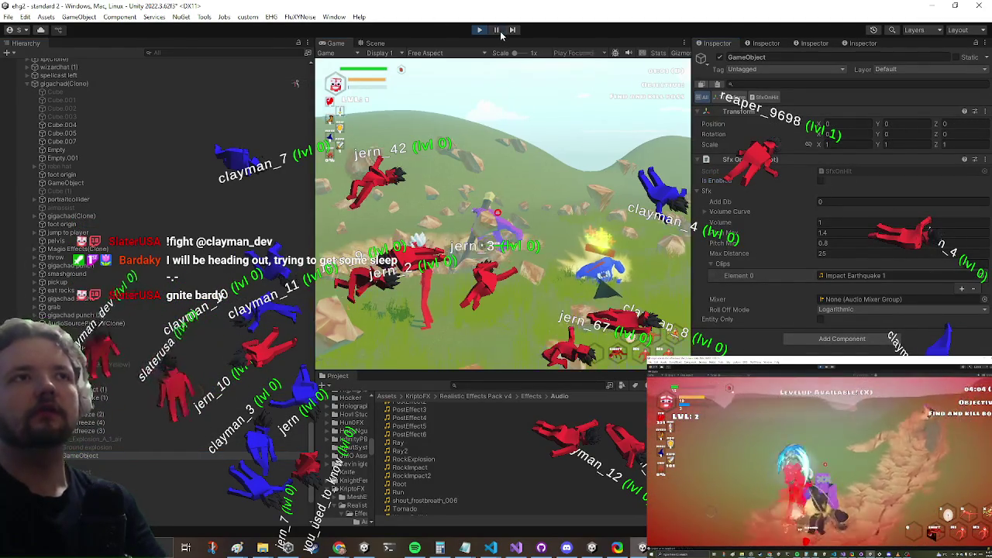
key("shift+space")
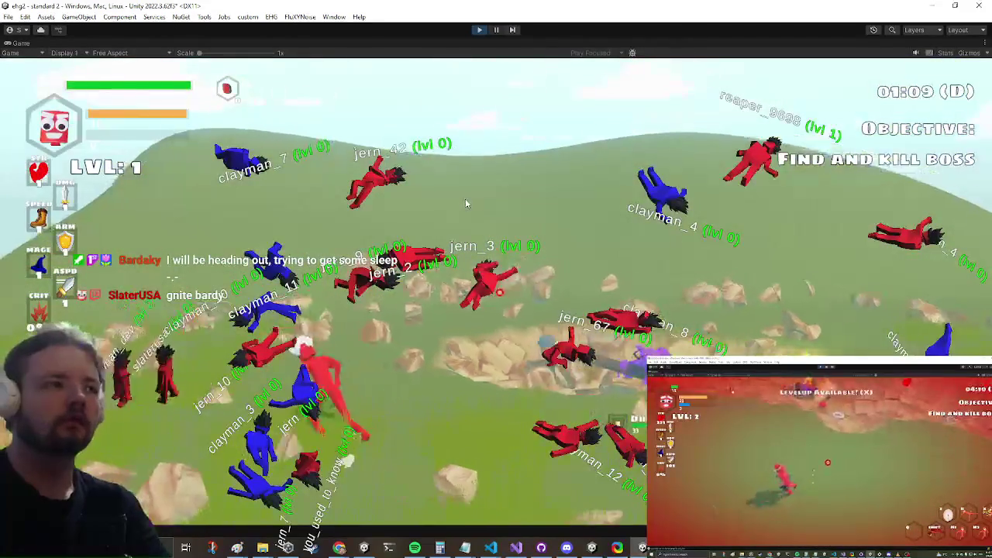
key("alt+Tab")
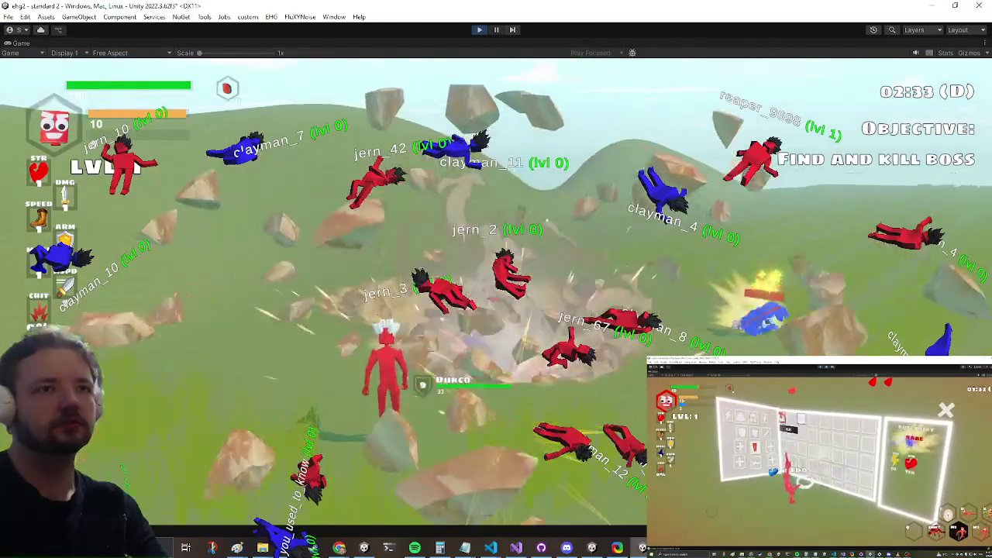
key("shift+space")
- Select gigachad(Clone), search its Char Animation Event Sounds Clips picker for 'grunt', then cancel without choosing
left_click(99, 152)
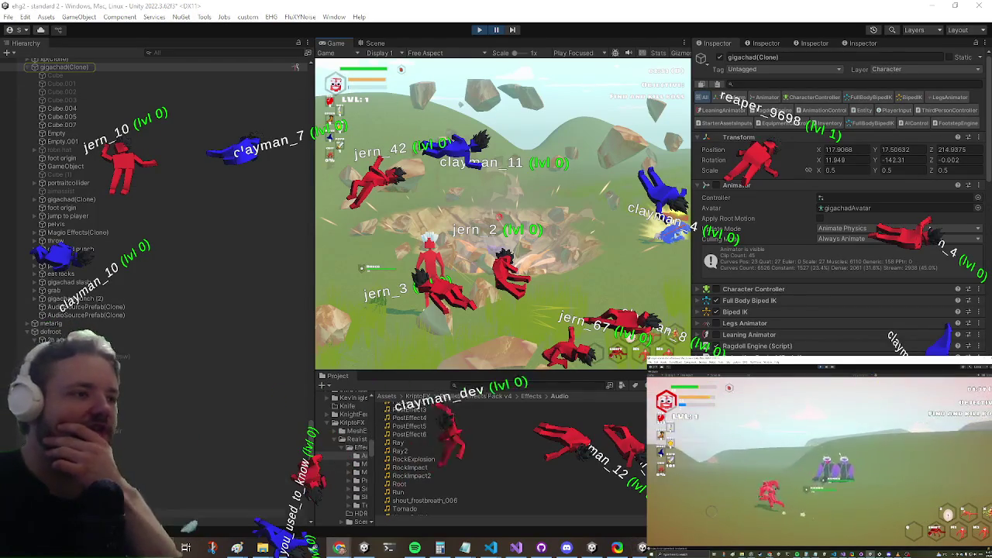
scroll(155, 202, "down", 5)
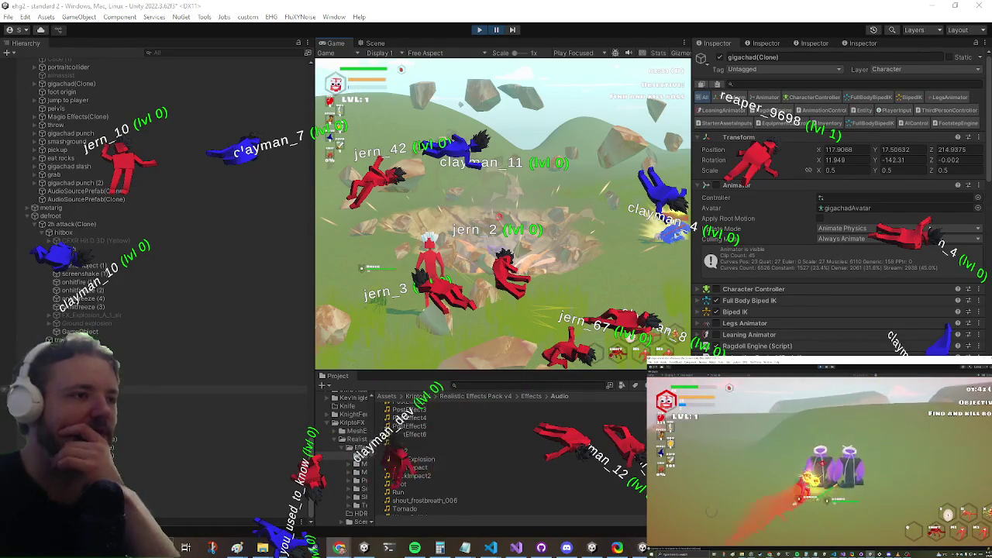
scroll(121, 389, "up", 2)
scroll(155, 201, "up", 4)
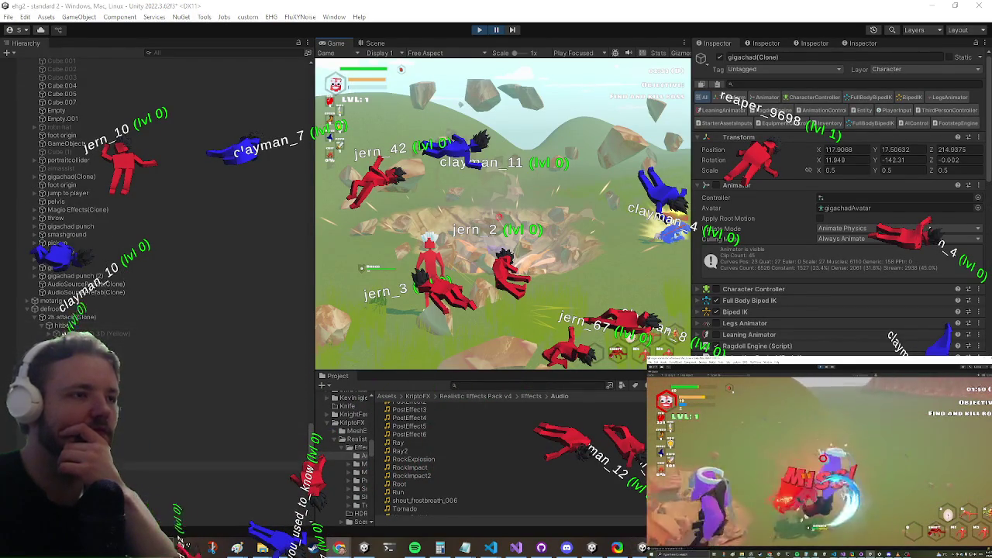
scroll(155, 202, "down", 2)
scroll(926, 295, "down", 10)
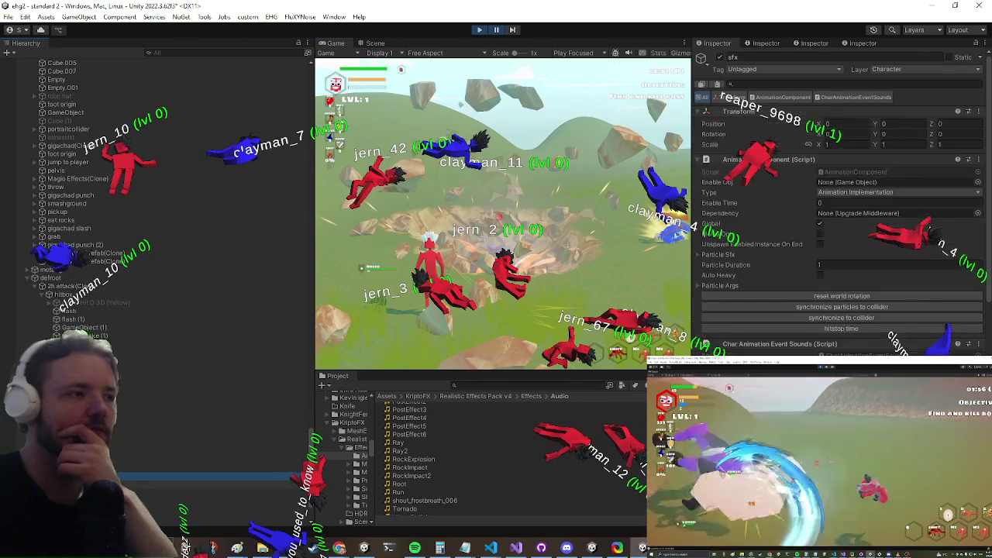
scroll(926, 295, "down", 10)
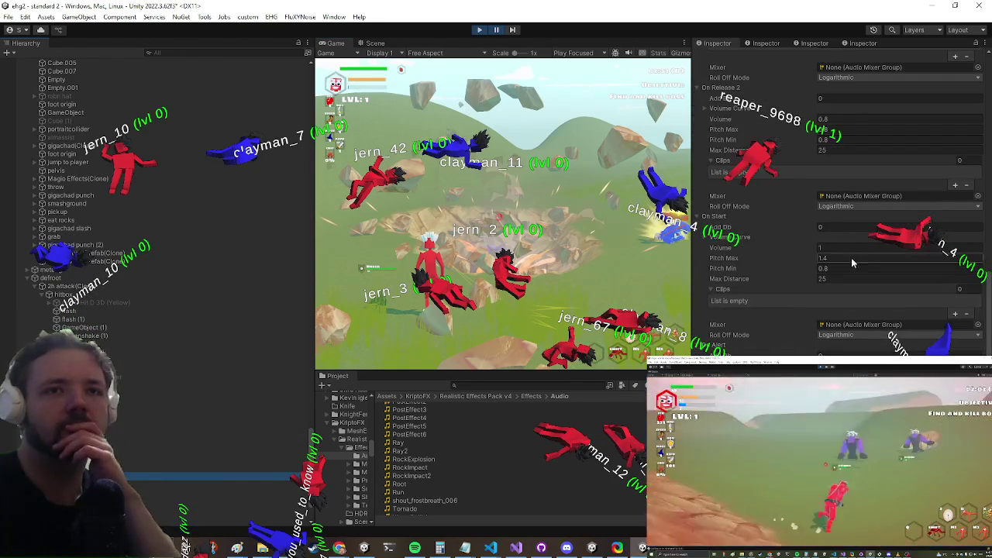
left_click(978, 345)
type("grunt")
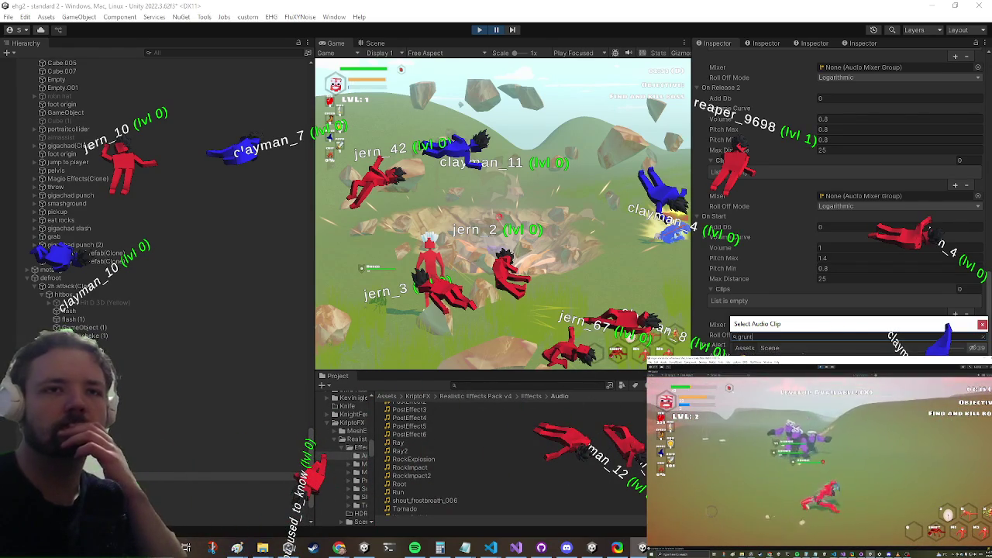
key("Escape")
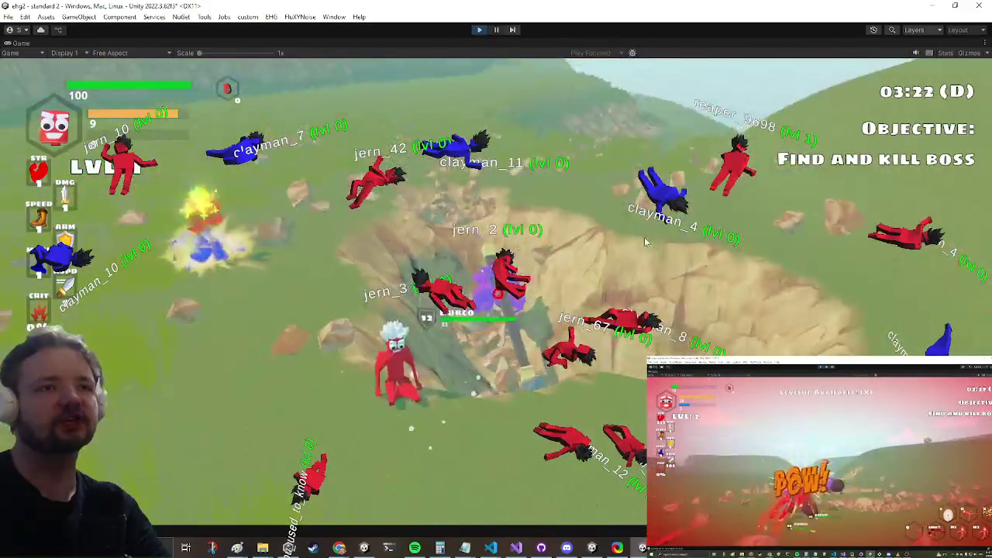
- Open in-game Settings, un-maximize the Game view, and select the hitbox child playing Impact Earthquake 1
key("Escape")
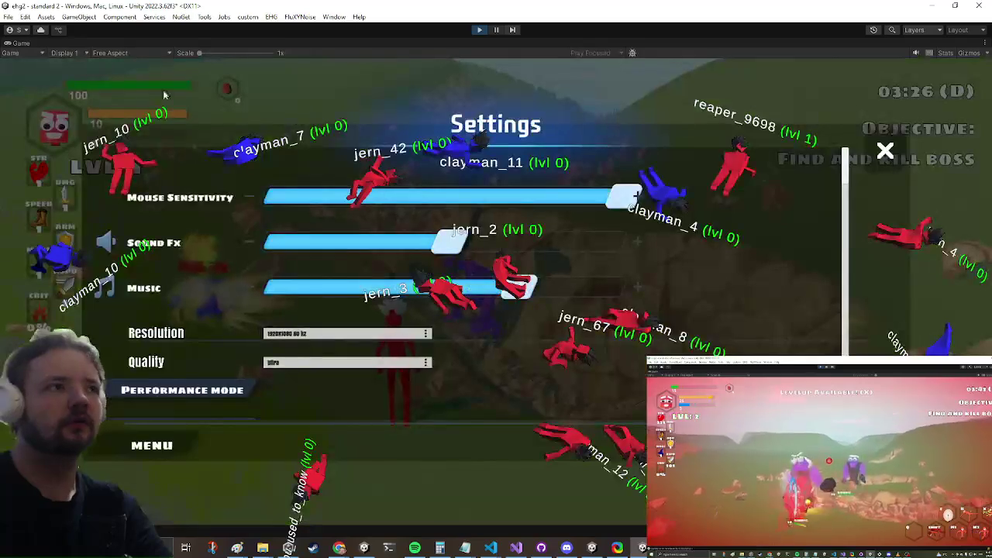
right_click(31, 41)
left_click(54, 73)
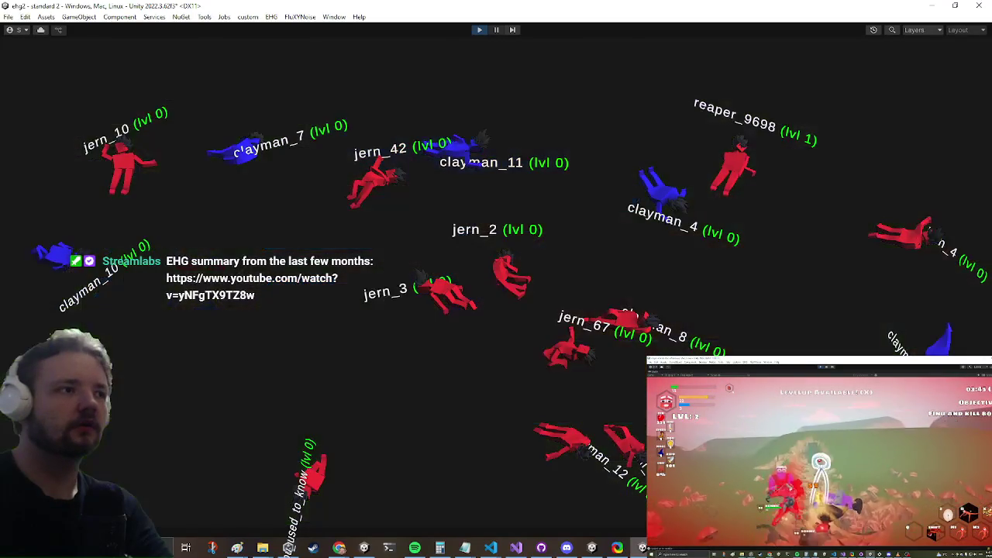
key("shift+space")
scroll(815, 267, "down", 10)
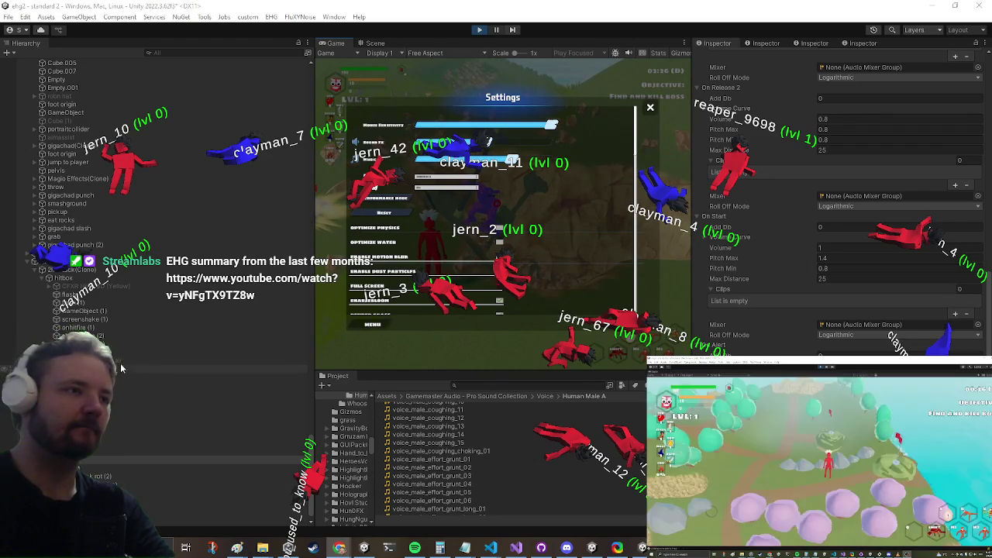
scroll(120, 363, "up", 2)
left_click(124, 408)
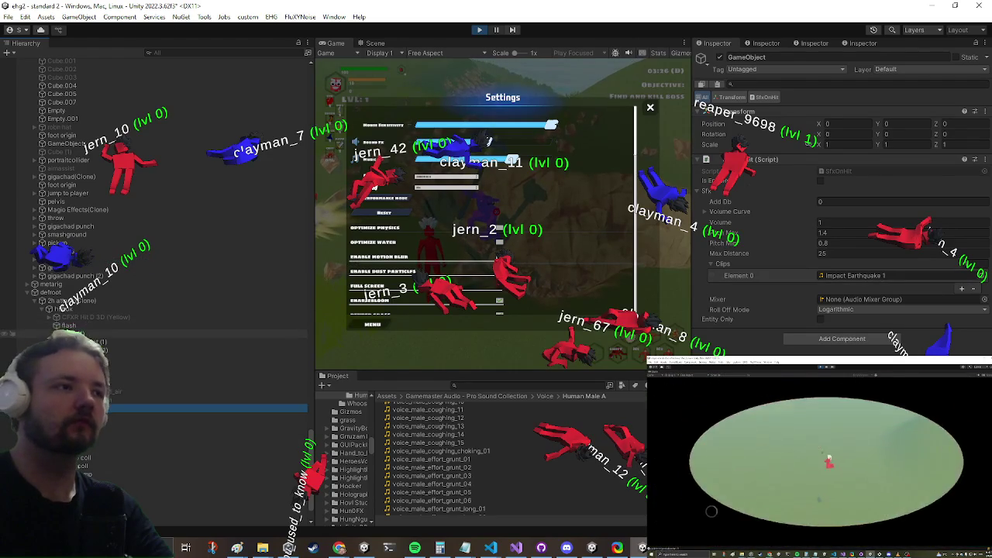
- Ping the AEC2_Explosion clip and browse the Anime Epic Combat Sound Effects Pack 2 [Bass] clips
left_click(840, 278)
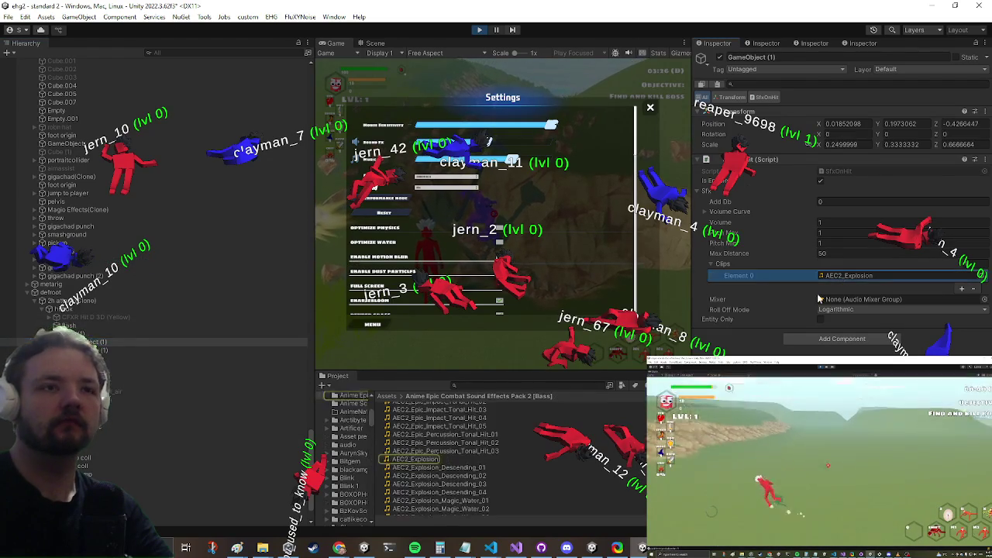
scroll(489, 490, "down", 10)
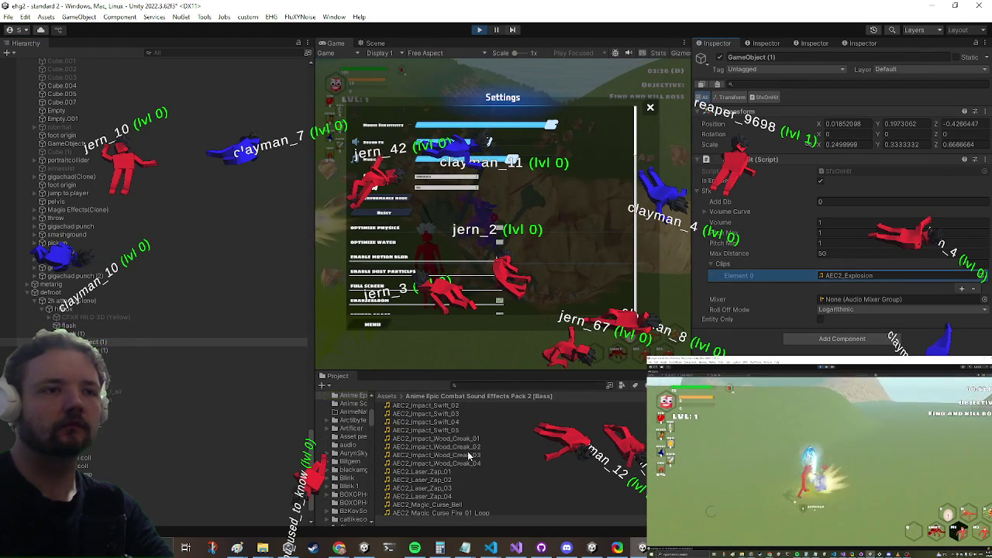
scroll(468, 463, "down", 10)
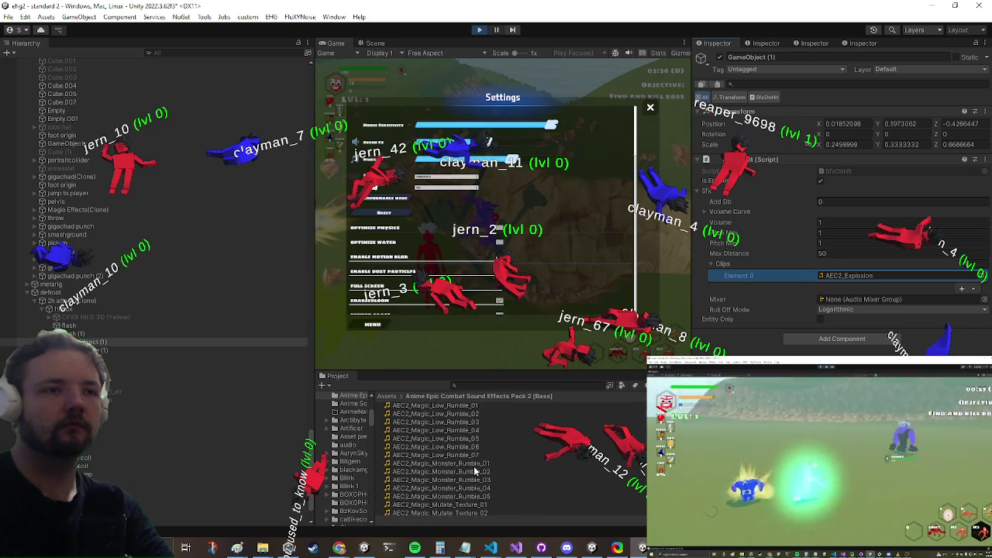
scroll(474, 470, "down", 5)
scroll(480, 464, "down", 5)
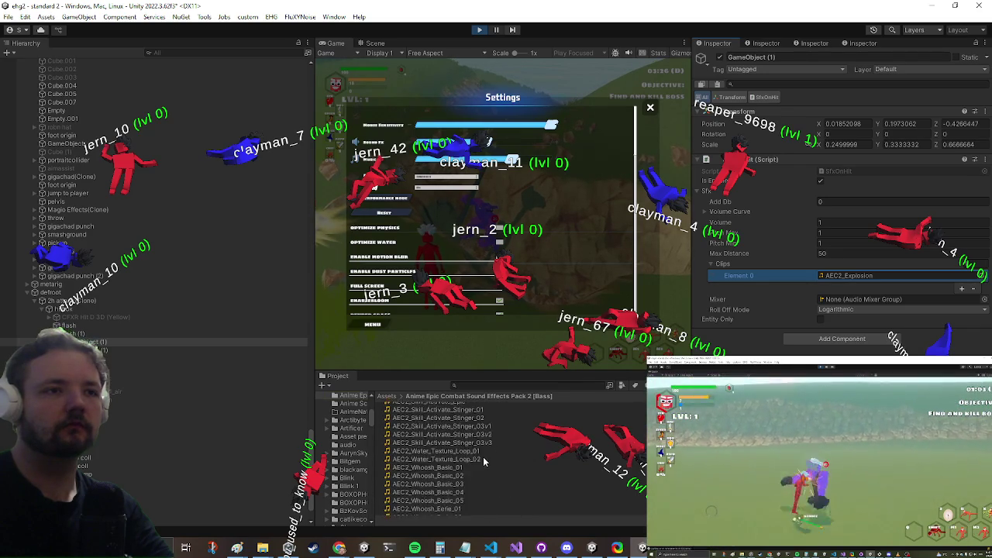
scroll(483, 459, "down", 5)
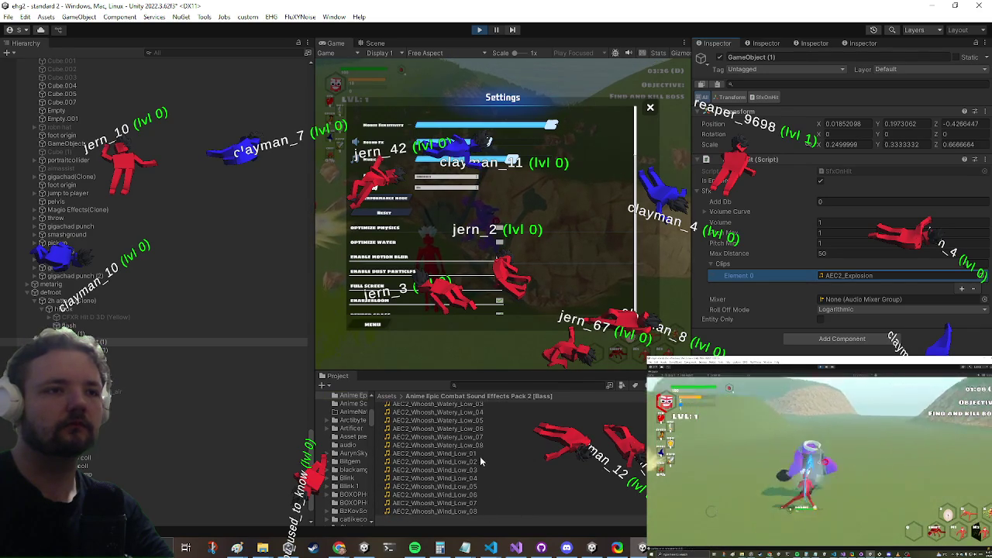
scroll(479, 459, "down", 5)
scroll(479, 460, "up", 20)
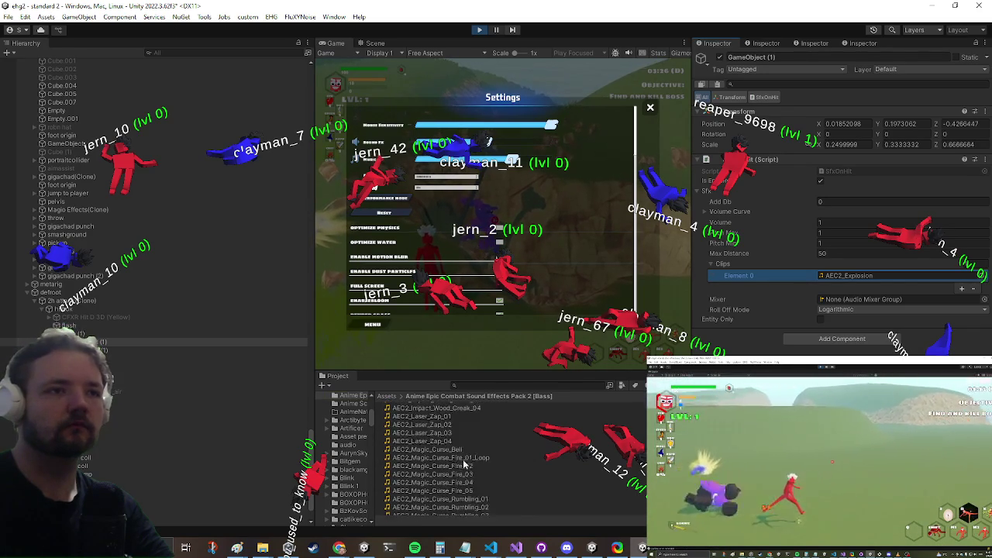
scroll(465, 465, "up", 15)
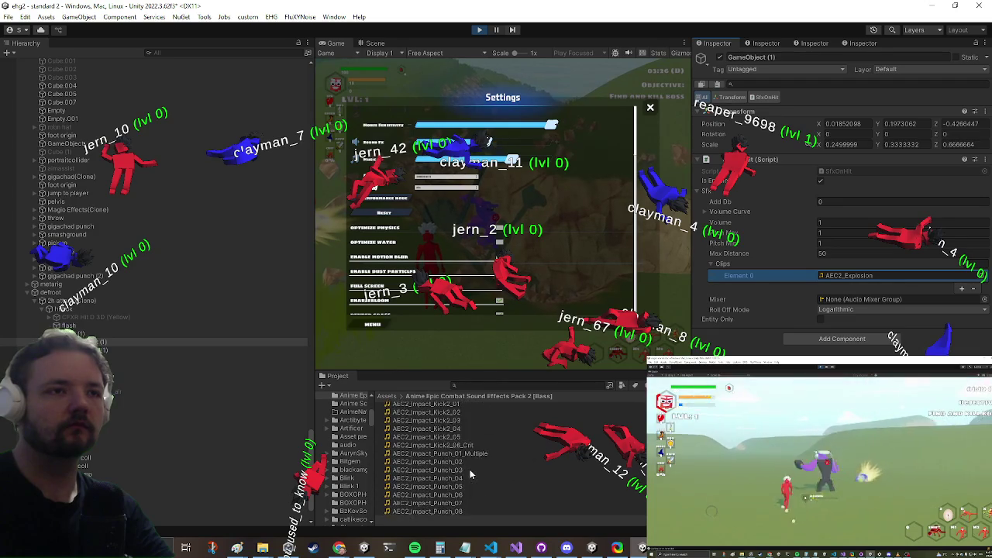
scroll(474, 473, "up", 10)
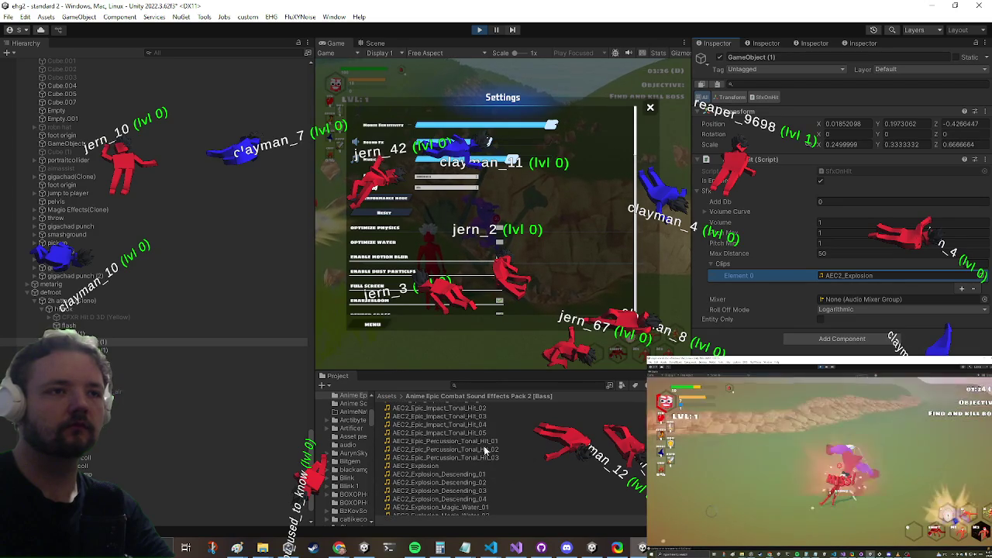
scroll(474, 413, "up", 1)
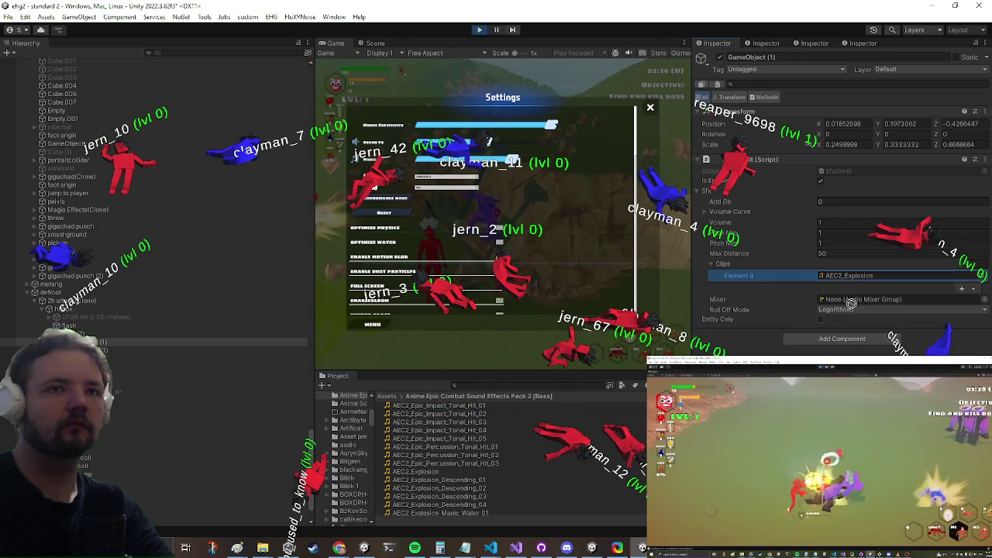
- Play the AEC2_Epic_Impact_Tonal_Hit_02 clip in VLC, then close the player
double_click(835, 277)
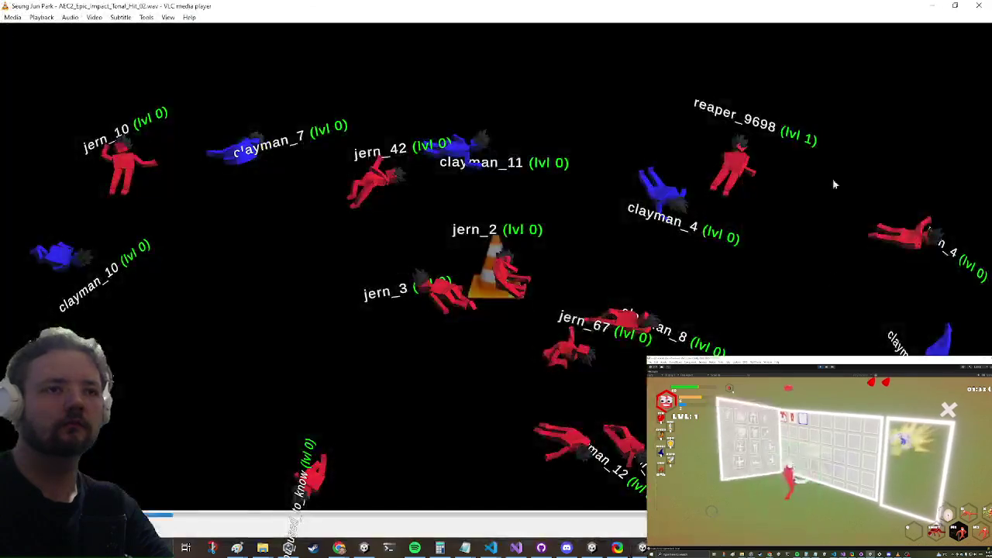
left_click(978, 6)
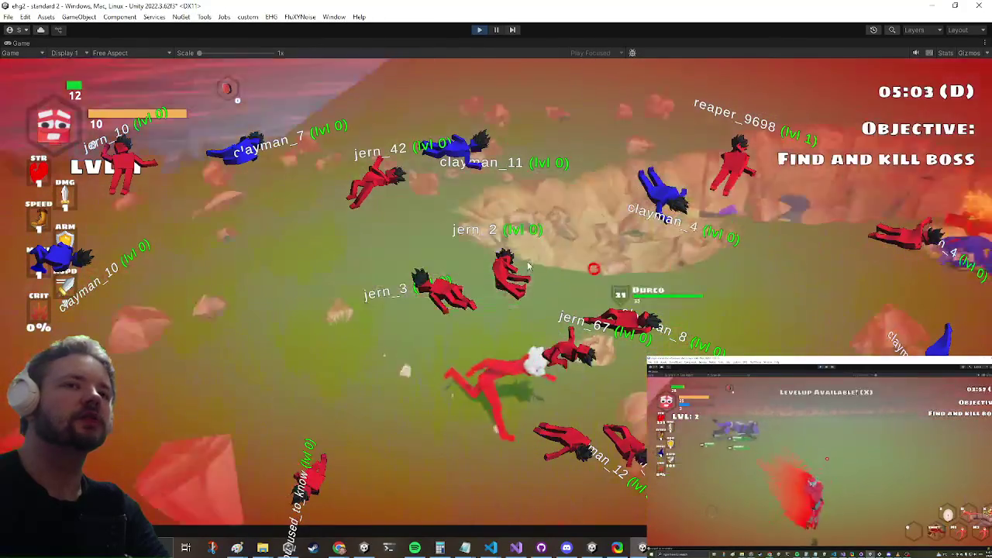
- Toggle the in-game debug console and dismiss the system launcher
key("grave")
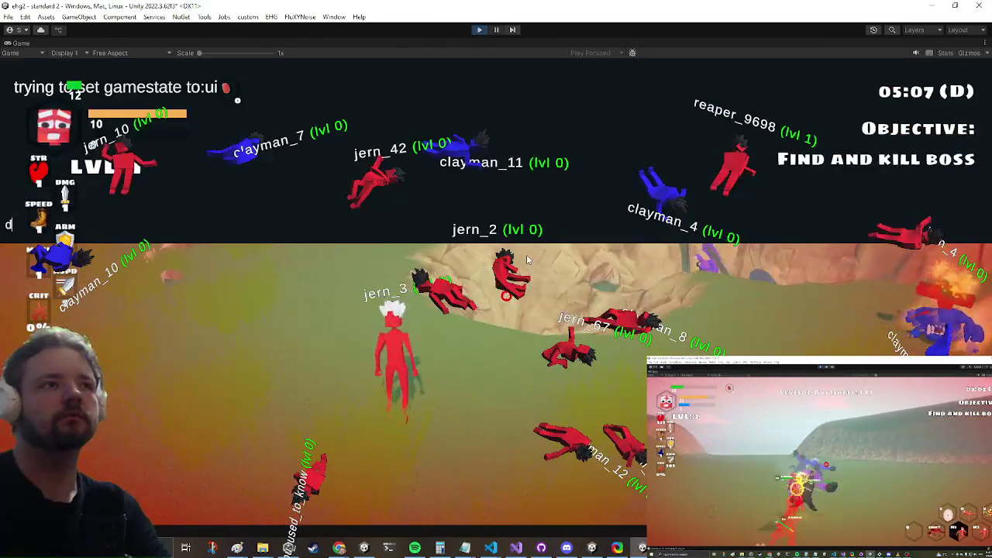
key("grave")
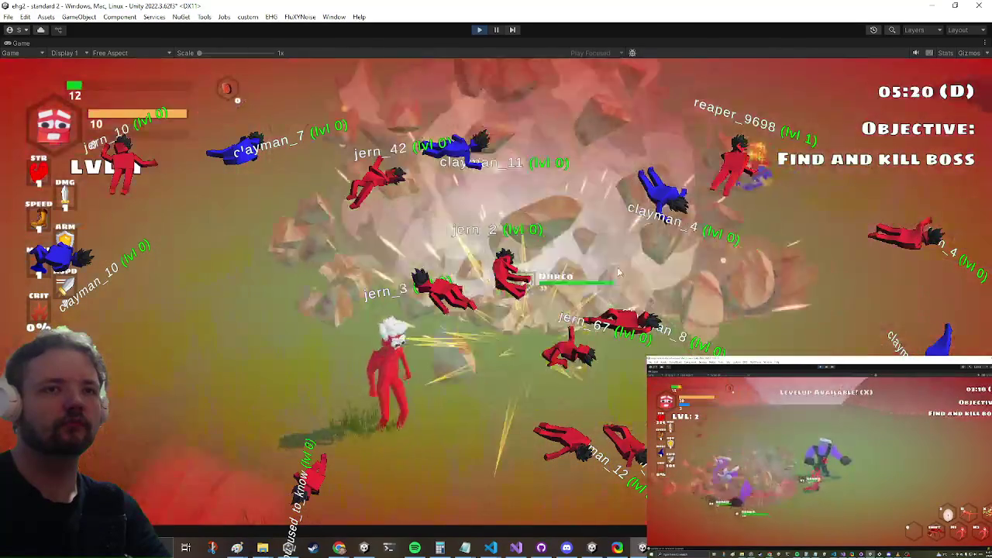
key("super")
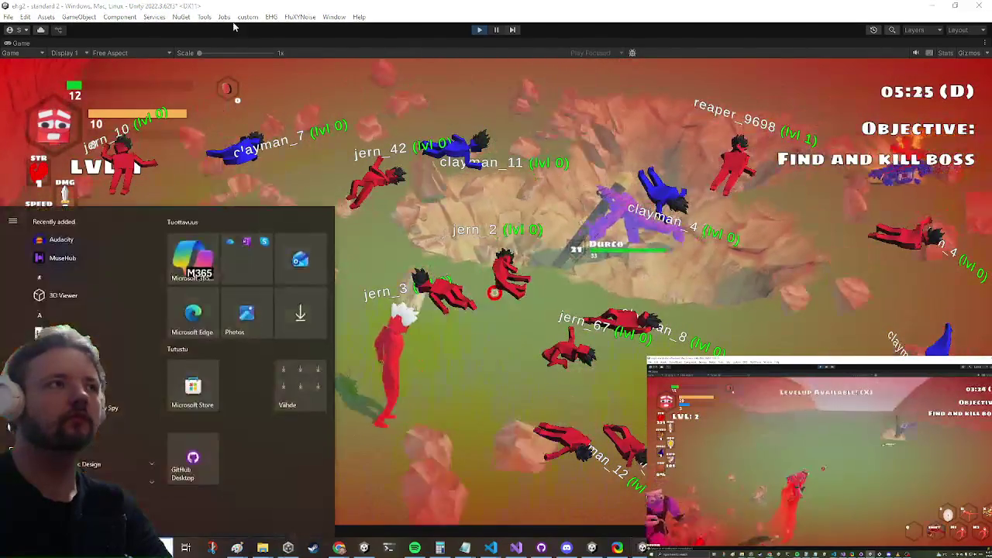
key("super")
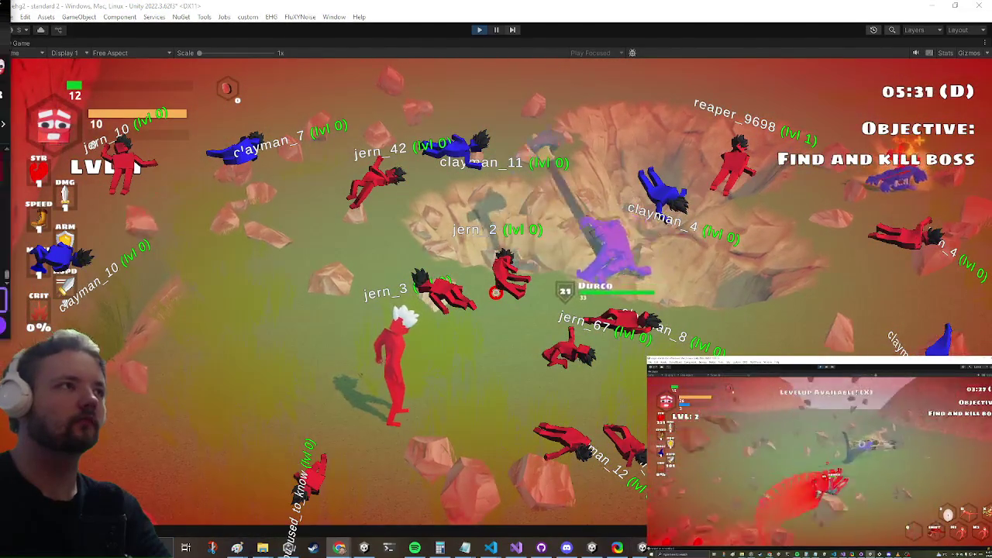
- Un-maximize the Game view and preview AEC2_Epic_Impact_Tonal_Hit_03 in VLC
right_click(26, 44)
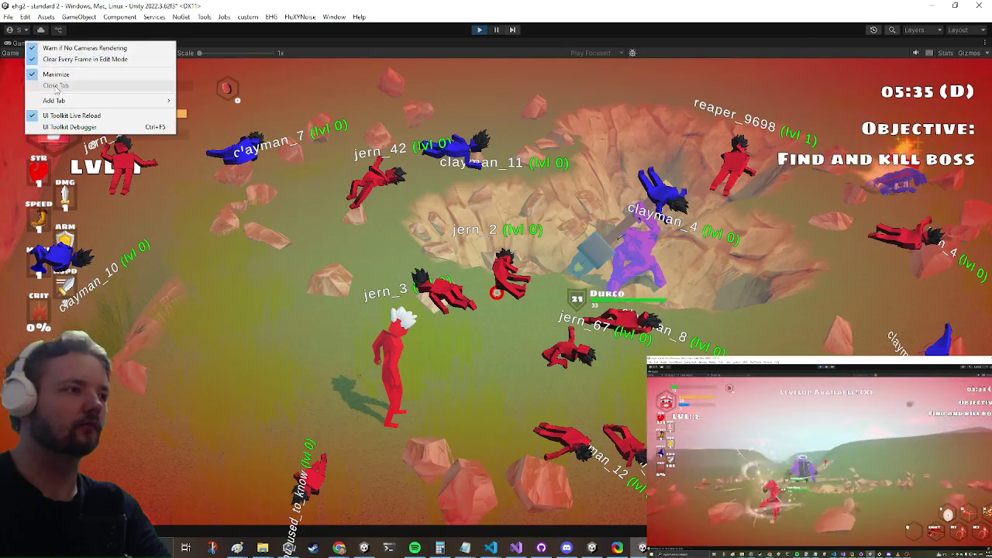
left_click(55, 75)
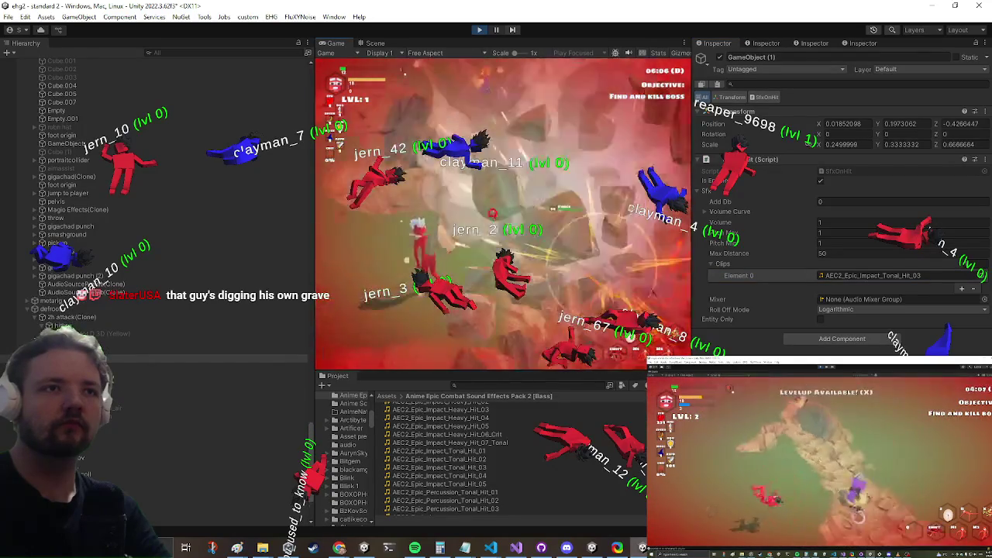
key("super")
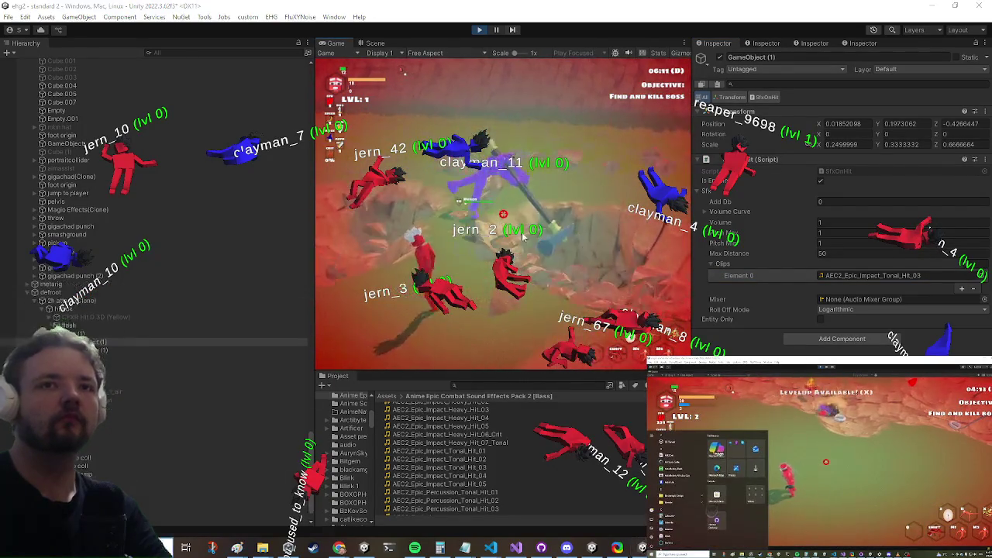
double_click(879, 277)
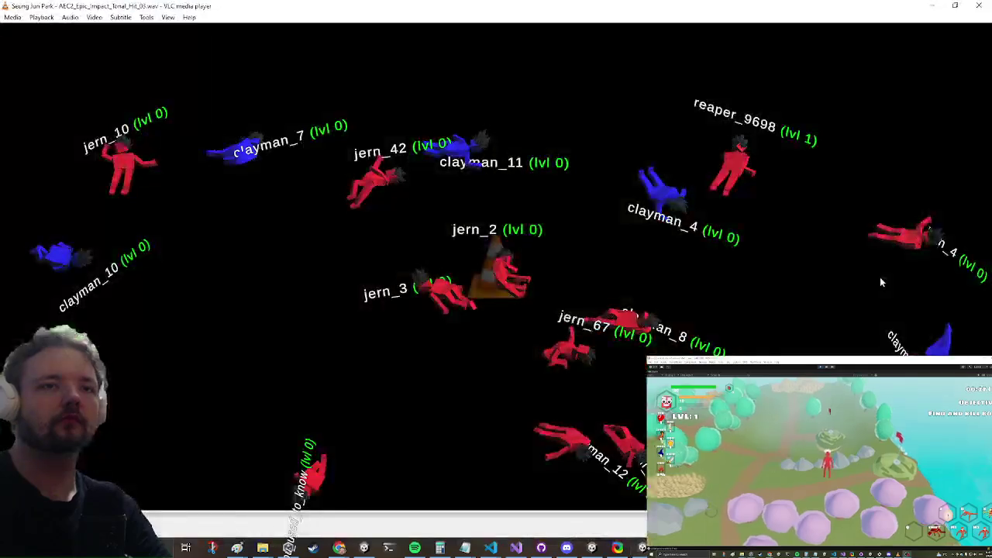
- Close the AEC2_Epic_Impact_Tonal_Hit_03 preview in VLC to return to Unity
left_click(978, 5)
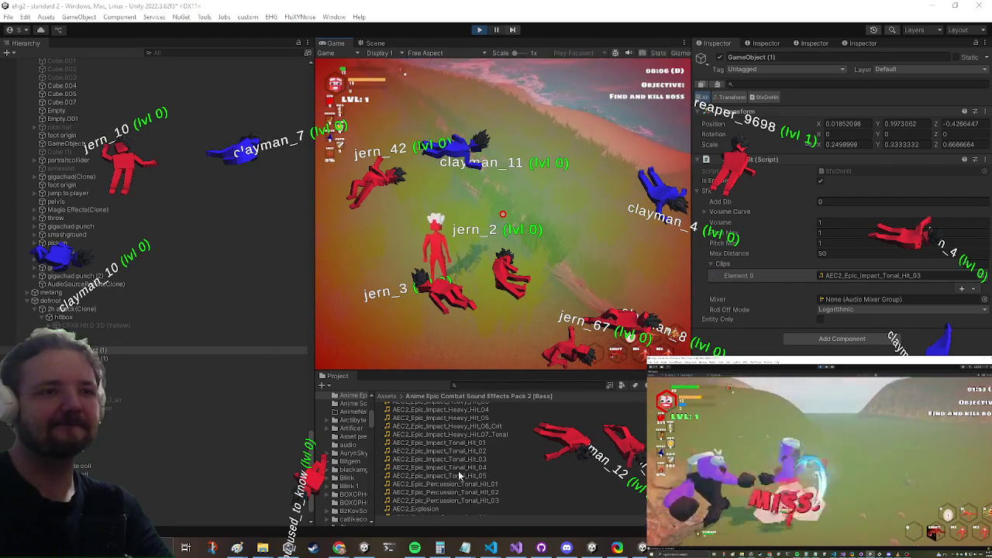
- Assign AEC2_Epic_Impact_Heavy_Hit_01 to SfxOnHit Clips Element 0 and preview it
scroll(459, 467, "up", 3)
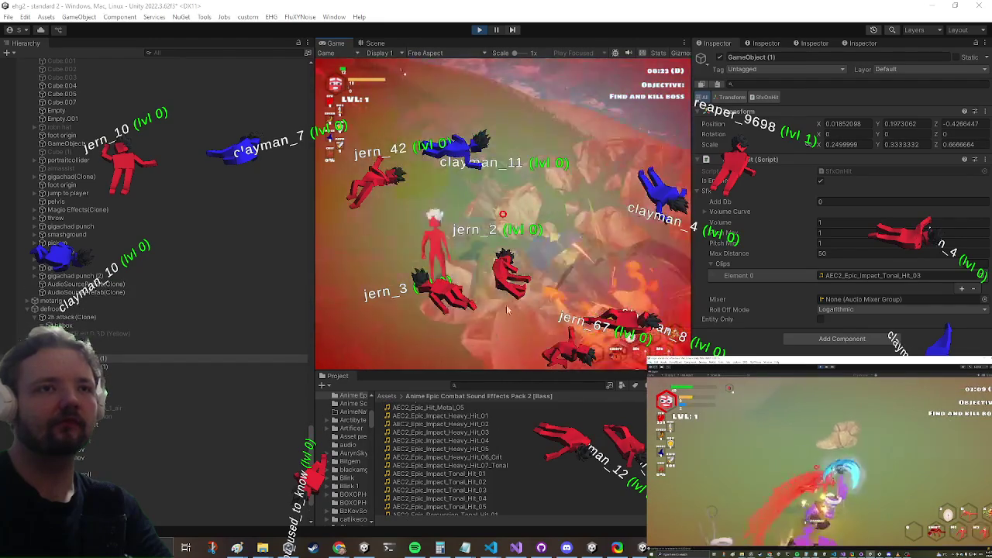
scroll(439, 416, "up", 1)
left_click_drag(439, 416, 870, 277)
double_click(870, 275)
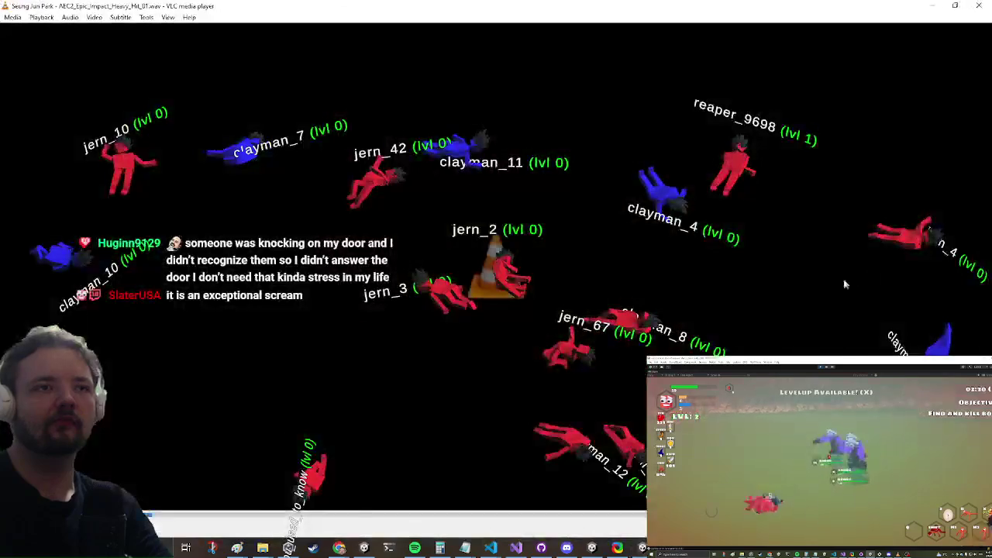
- Close the VLC preview of AEC2_Epic_Impact_Heavy_Hit_01 to return to Unity
key("alt+F4")
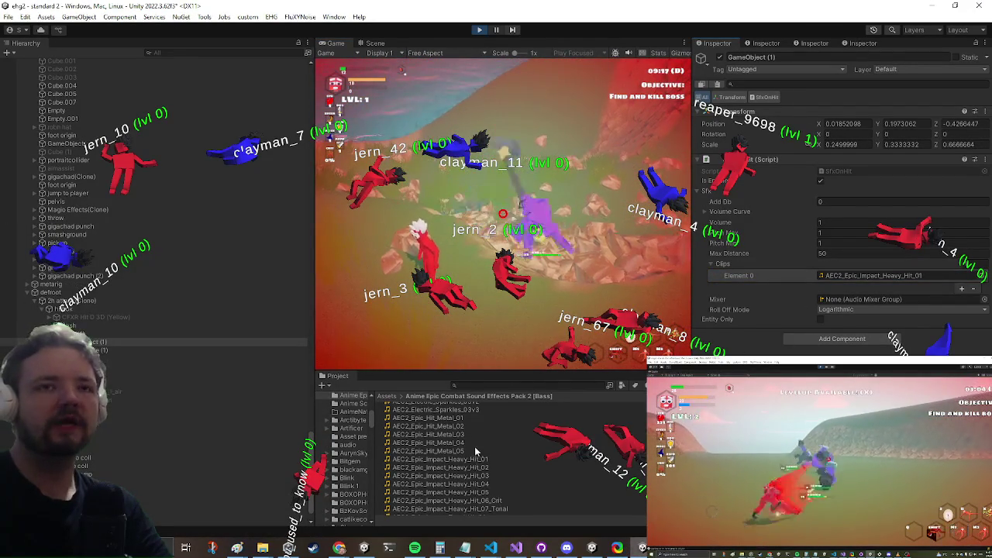
- Return to the Assets root and preview the currently assigned hit clip
scroll(475, 447, "down", 10)
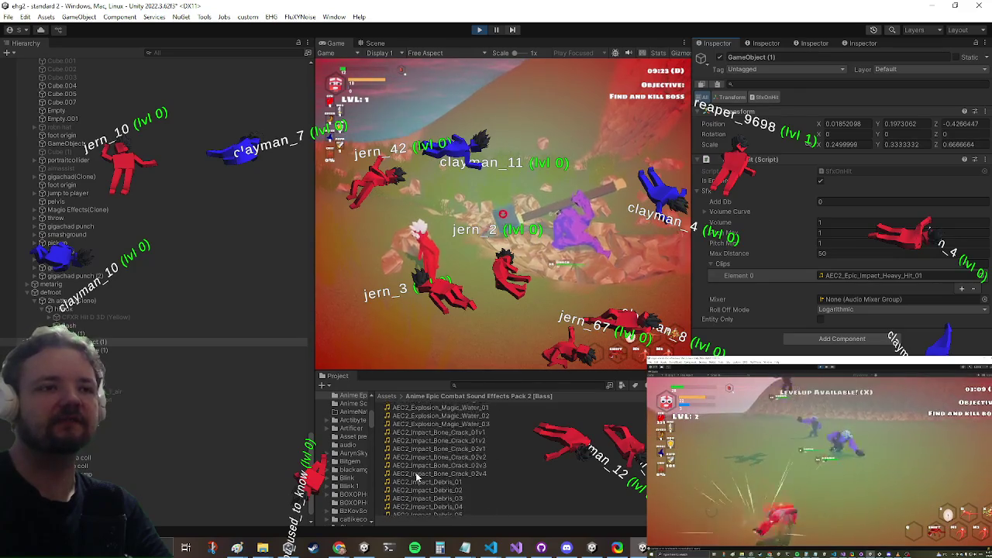
scroll(418, 479, "down", 6)
scroll(399, 470, "down", 10)
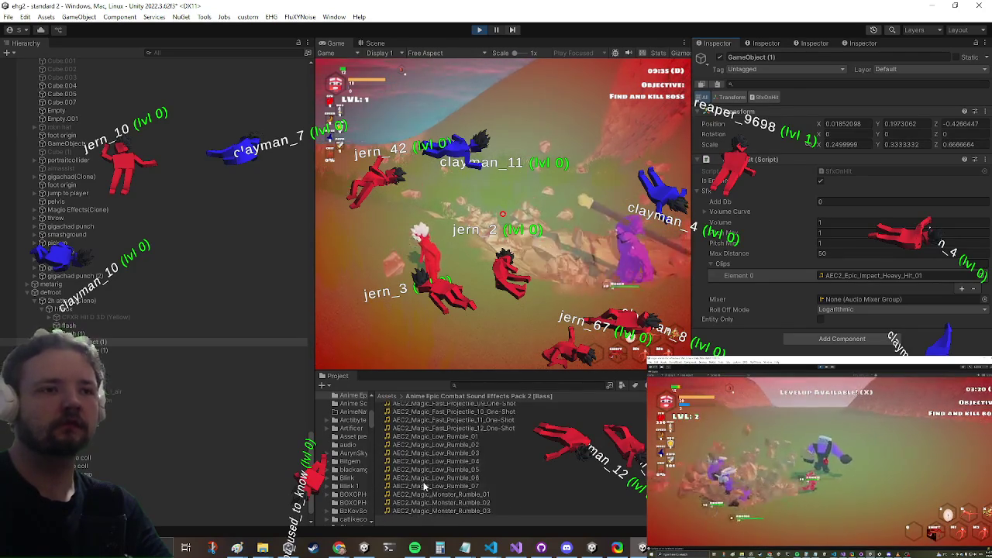
left_click(387, 396)
scroll(469, 450, "up", 5)
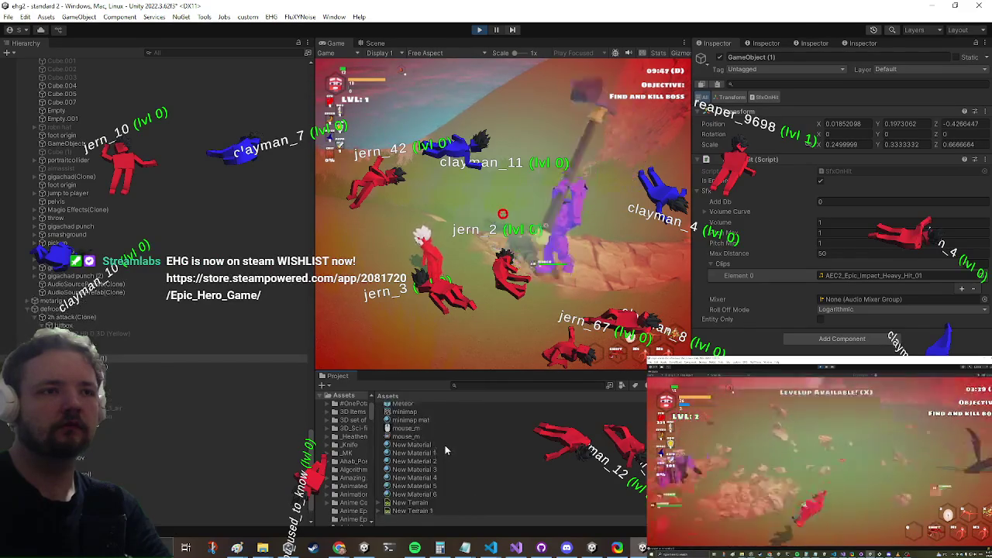
scroll(445, 445, "down", 5)
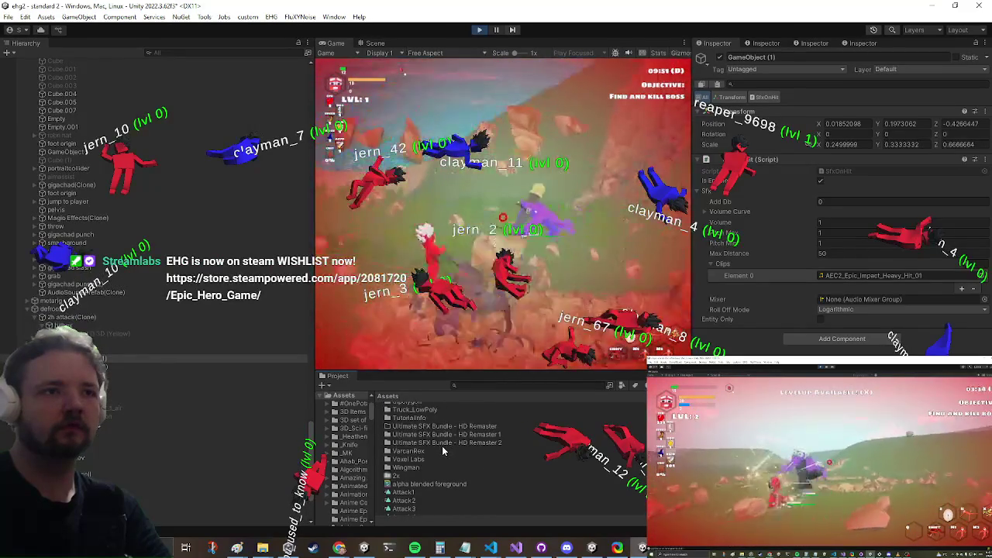
double_click(868, 275)
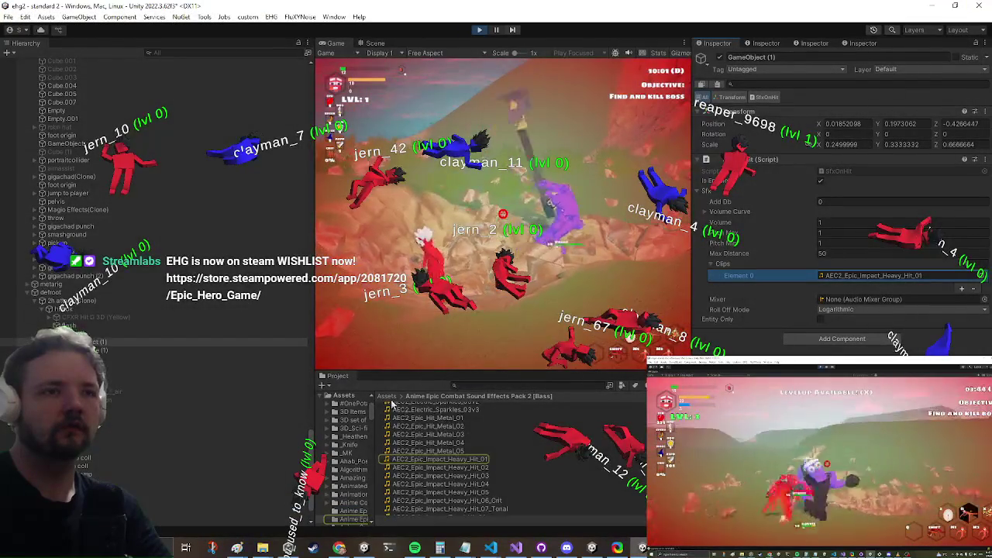
- Go back to Assets and open the Anime Epic Combat Sound Effects Pack folder
left_click(387, 396)
scroll(454, 451, "down", 3)
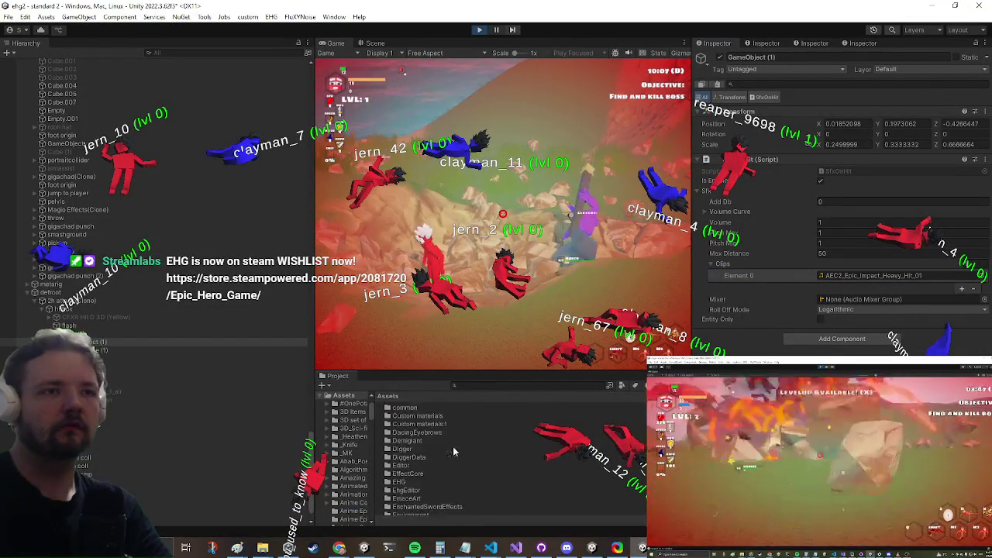
scroll(454, 453, "down", 4)
scroll(456, 460, "down", 3)
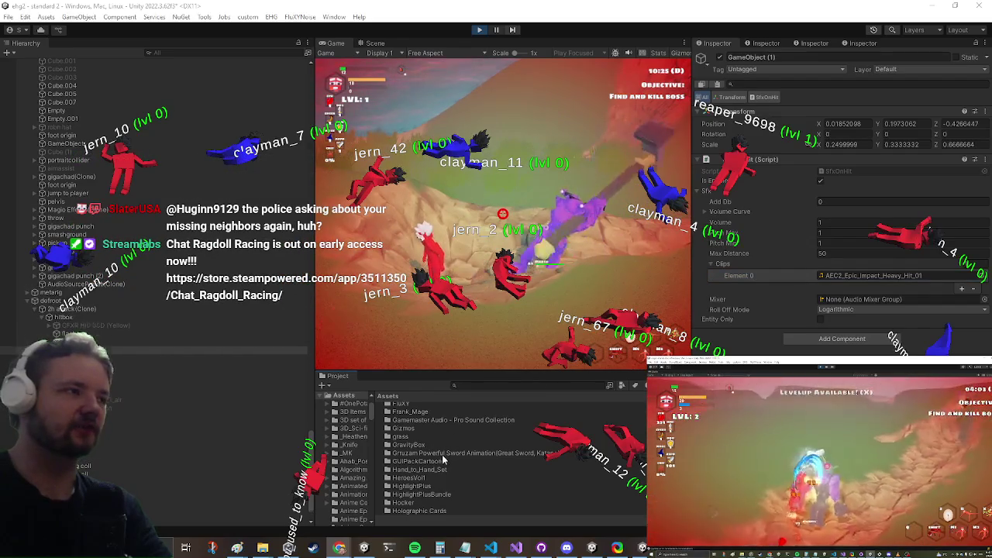
scroll(544, 476, "up", 2)
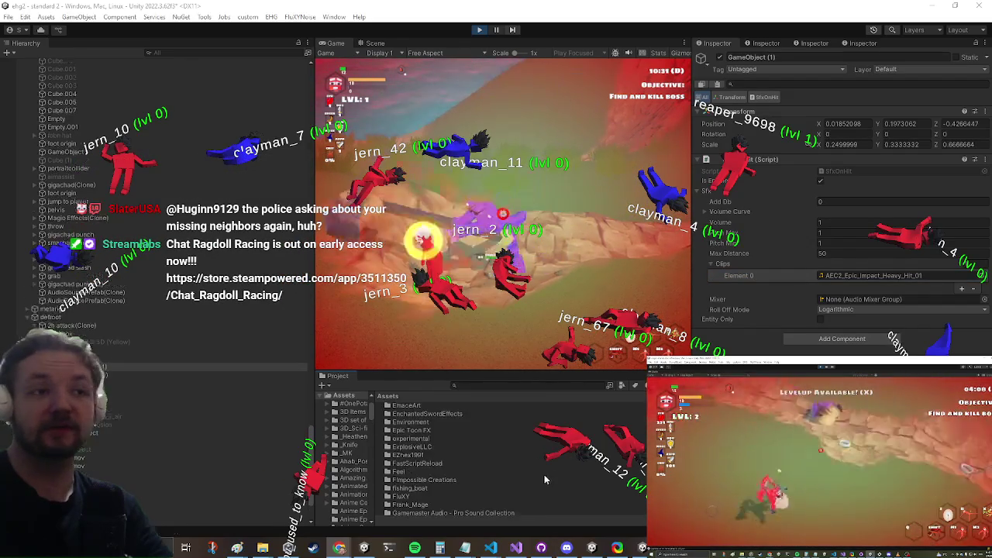
scroll(499, 457, "up", 8)
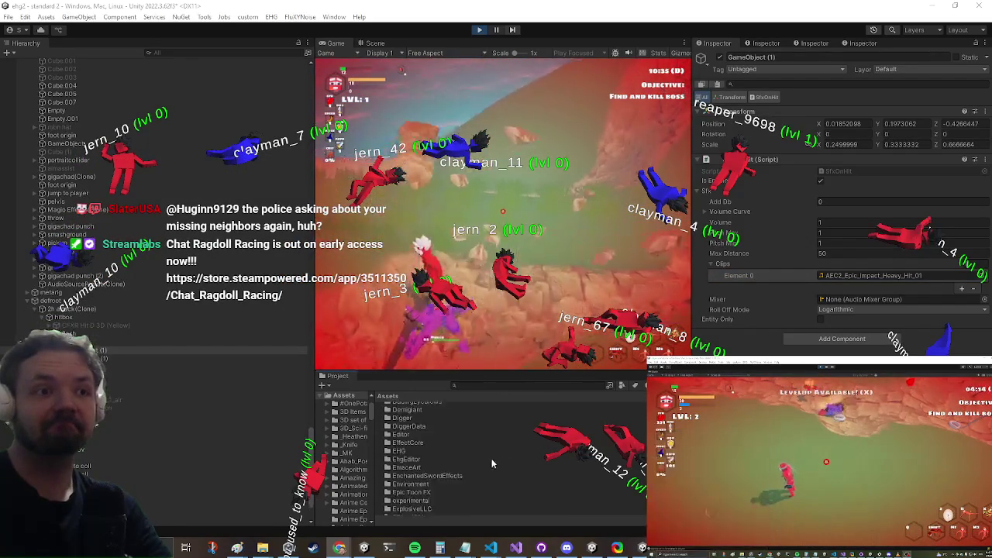
scroll(434, 475, "up", 10)
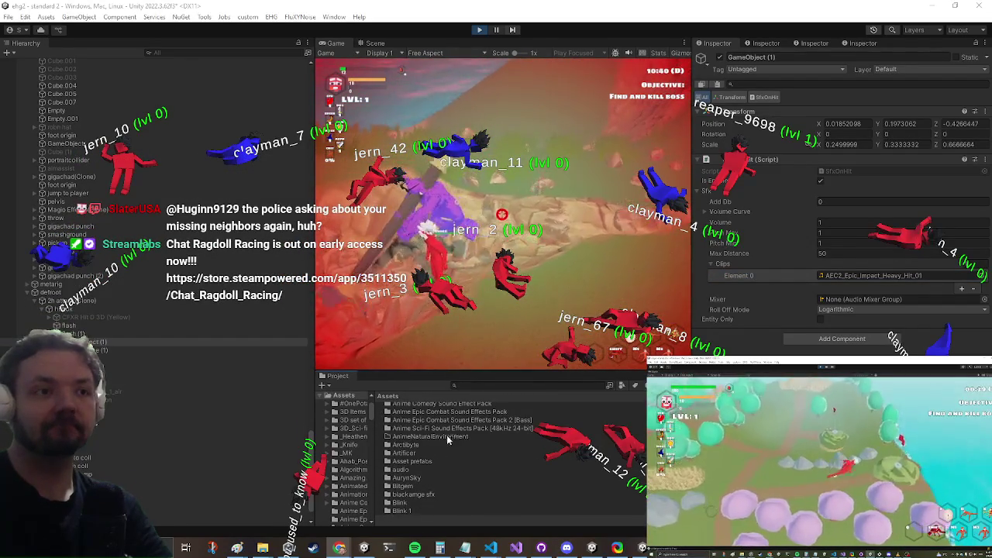
double_click(434, 505)
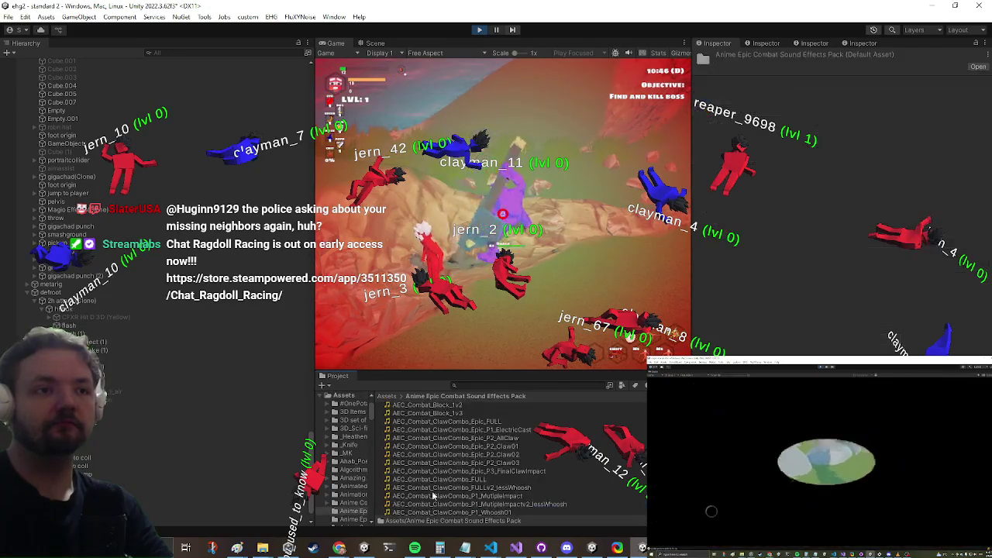
scroll(453, 449, "down", 15)
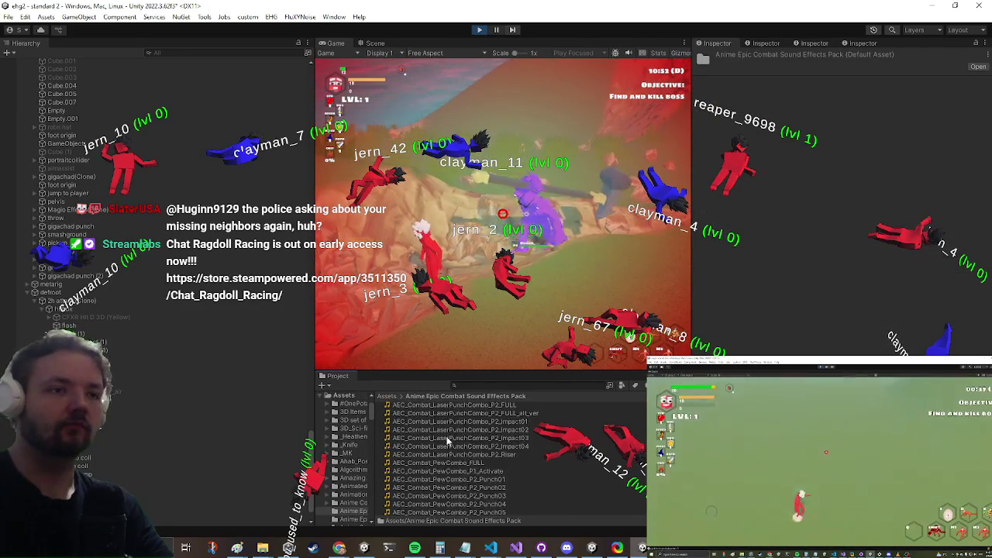
scroll(443, 452, "down", 10)
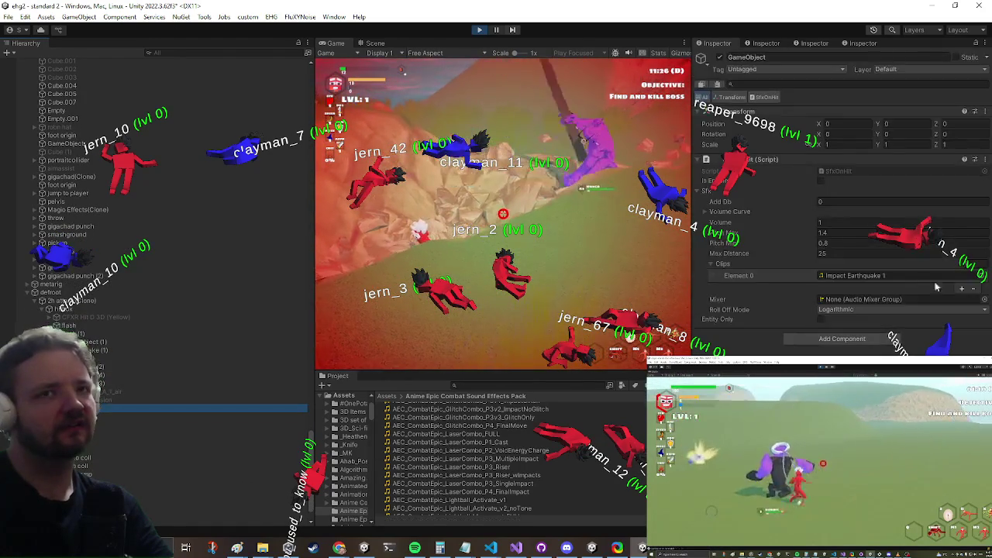
- Check hit clips on flash, flash (1) and GameObject (1), then exit Play mode and add a second Project window
left_click(862, 277)
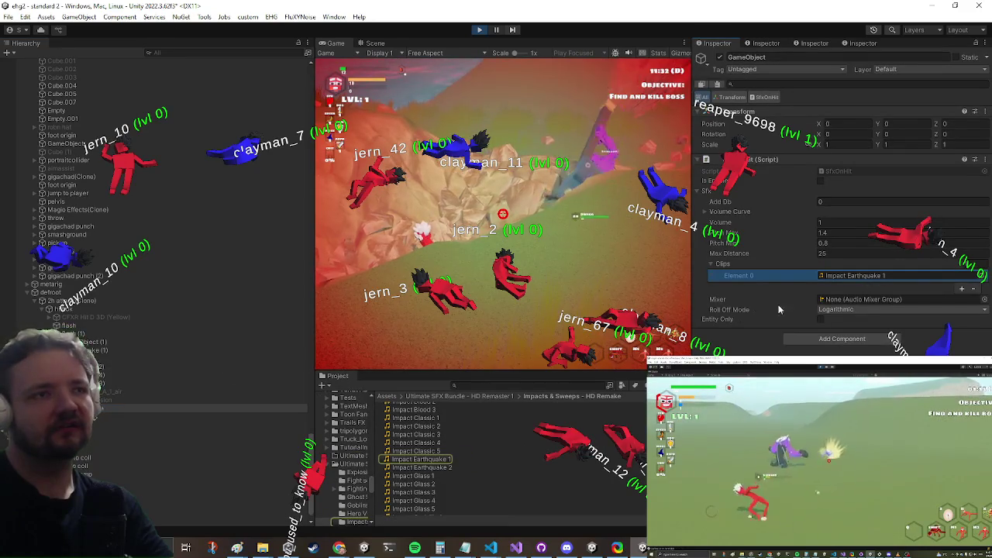
left_click(99, 327)
left_click(99, 334)
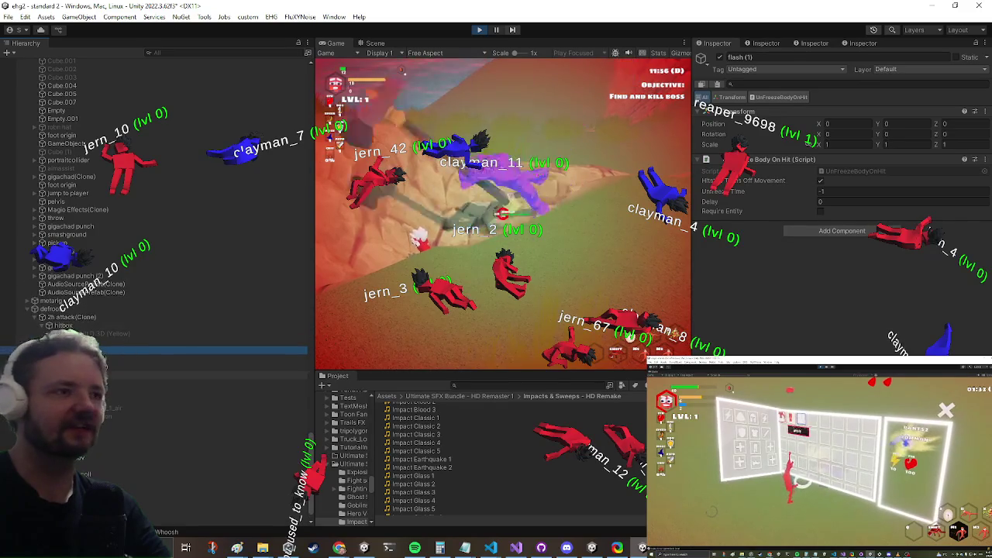
left_click(155, 350)
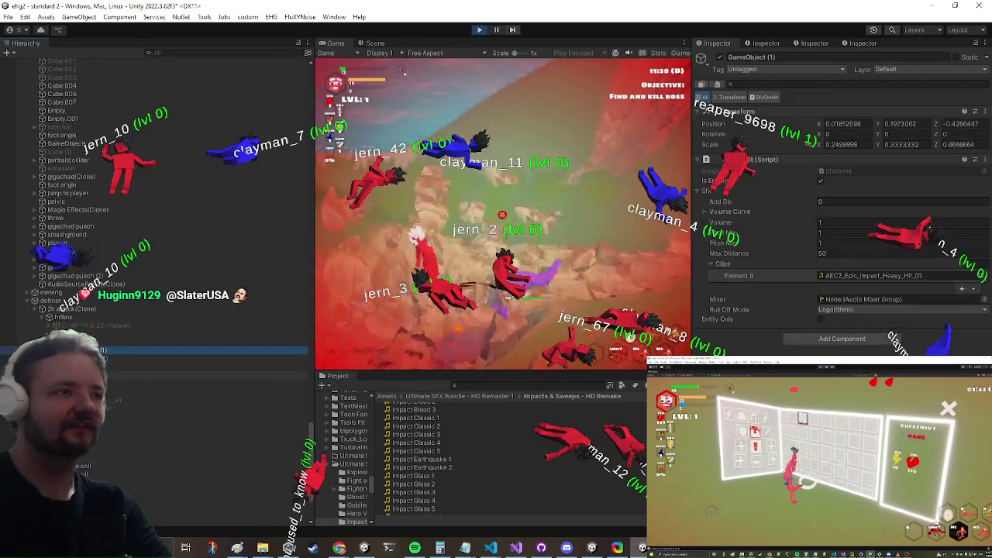
left_click(846, 276)
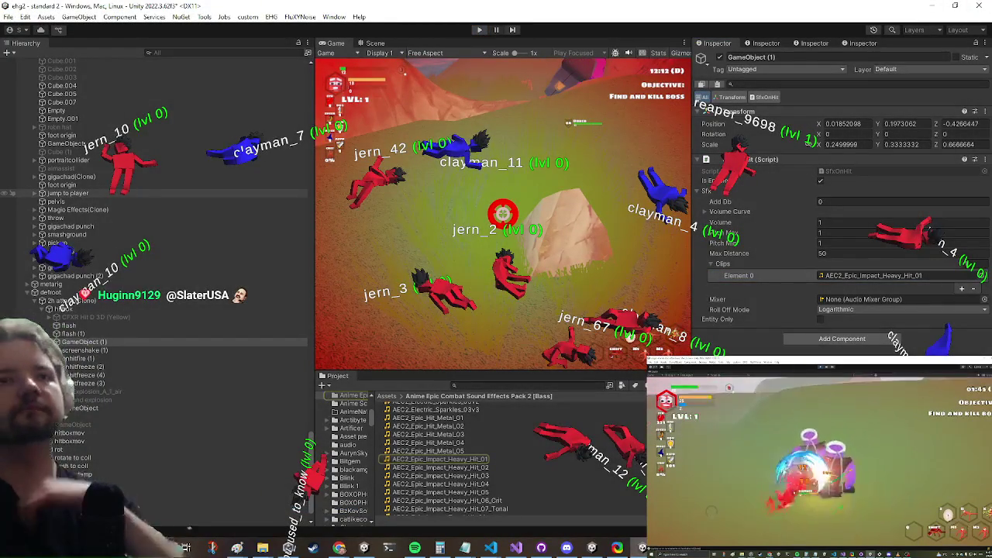
key("ctrl+p")
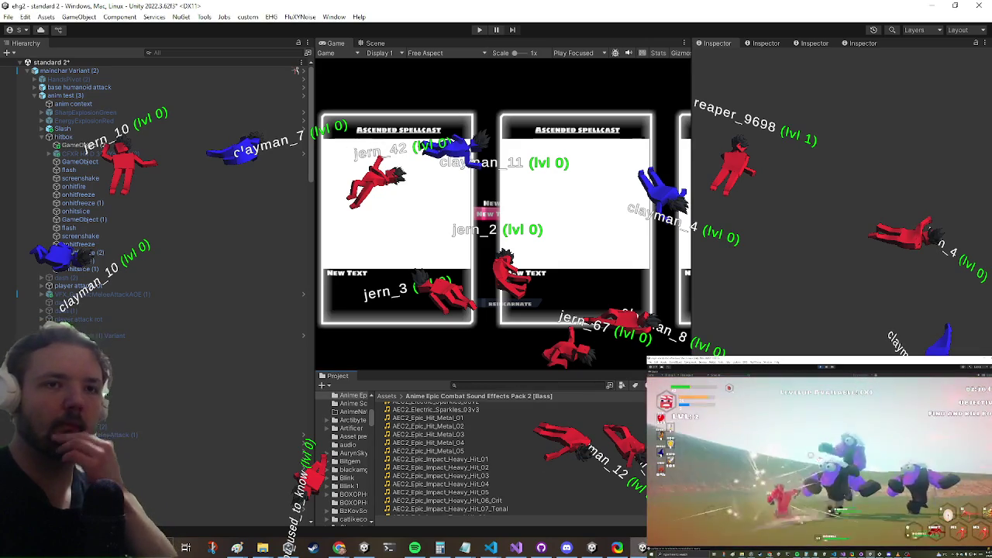
key("ctrl+5")
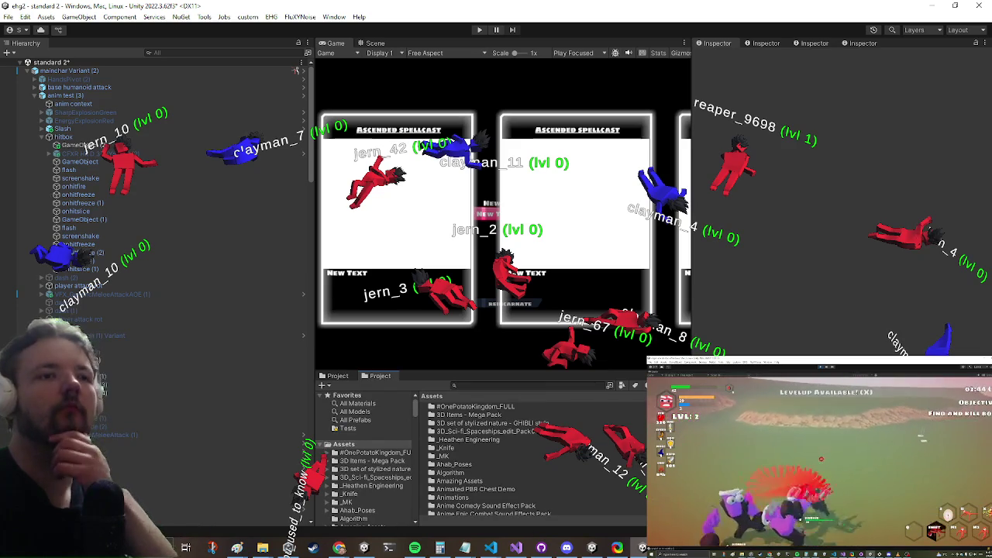
- Open the minidurco Variant prefab and inspect GameObject (1)'s AEC2_Explosion hit clip
type("t:minidur")
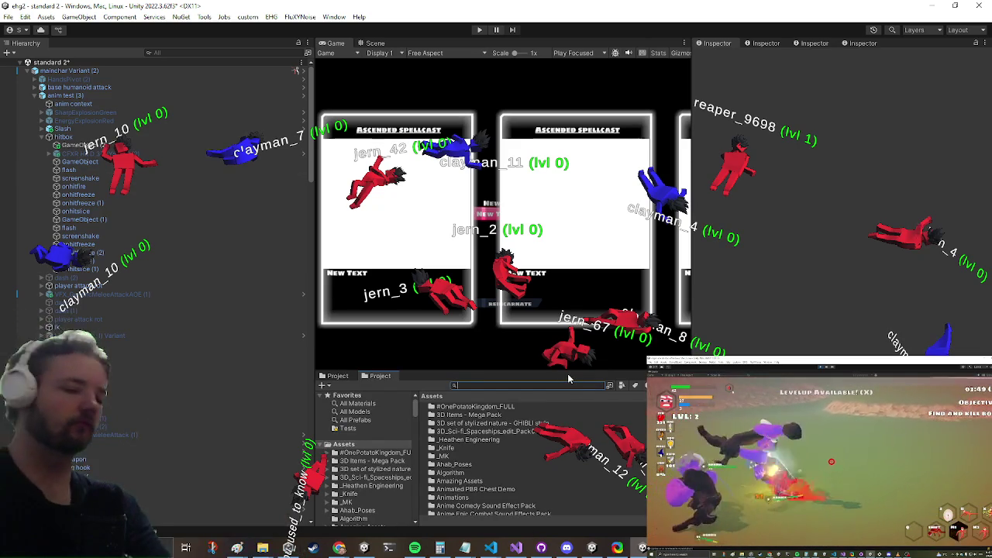
type("co")
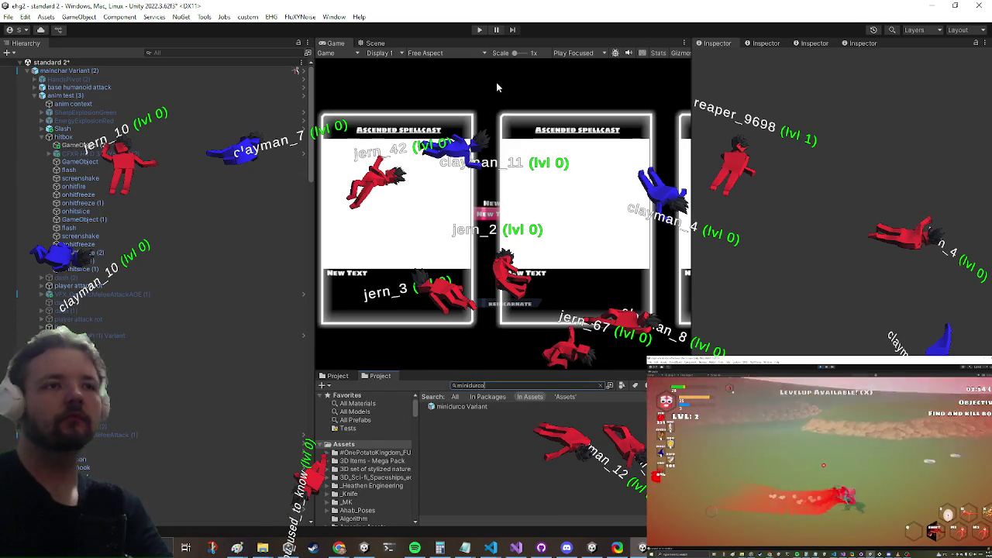
double_click(465, 406)
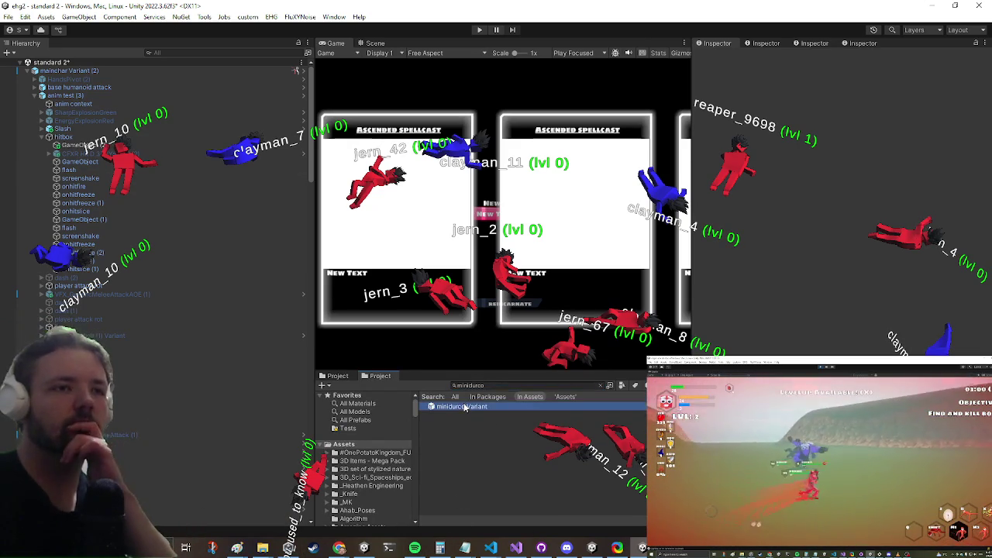
scroll(122, 302, "down", 5)
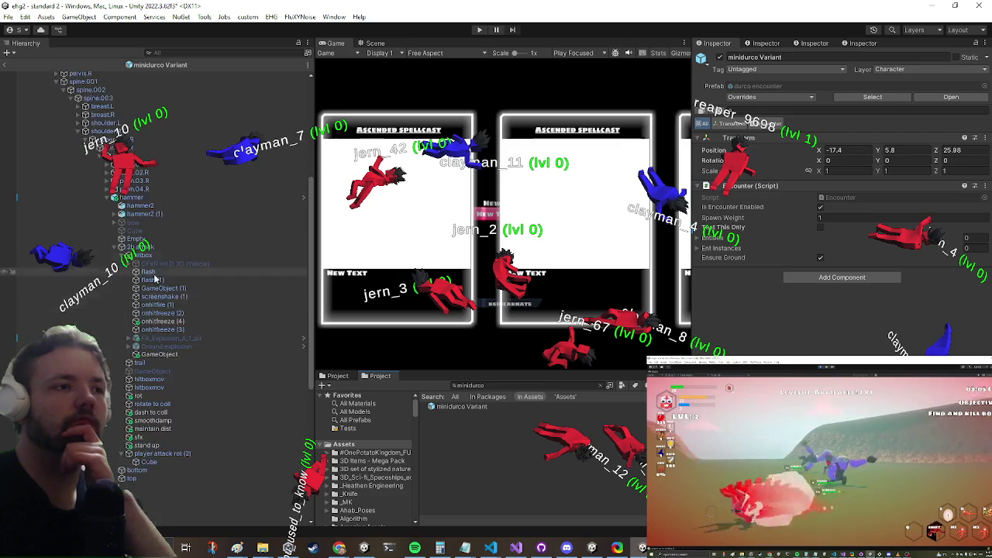
left_click(151, 355)
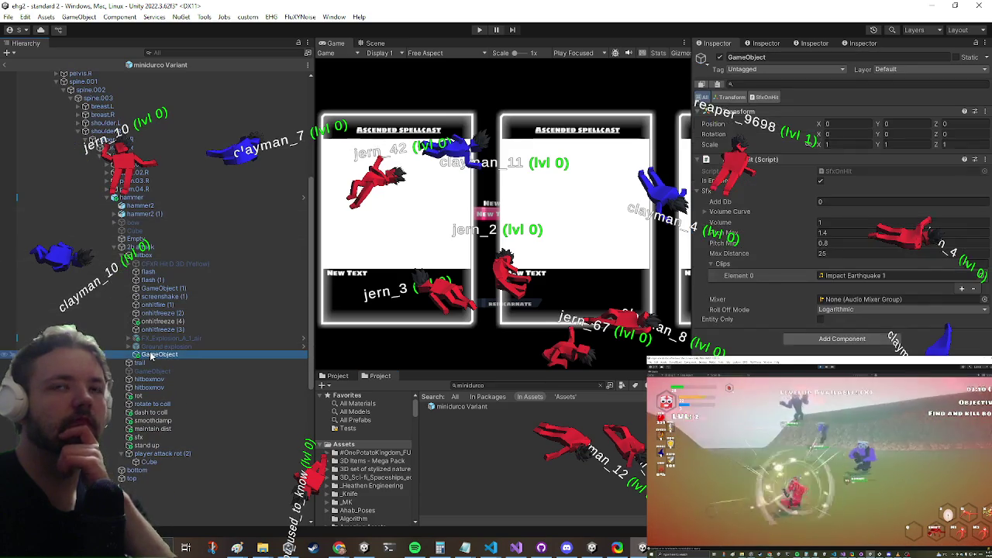
scroll(161, 318, "up", 1)
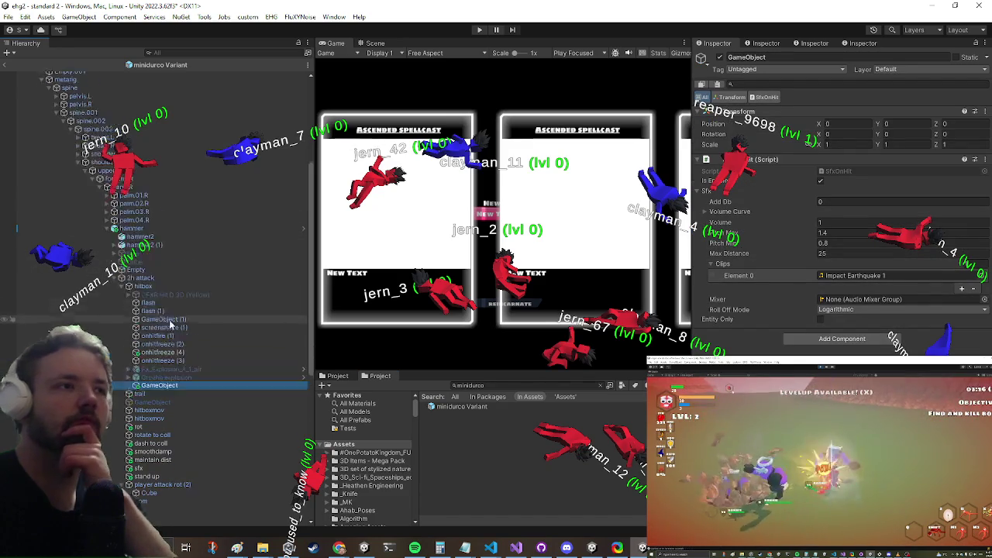
scroll(161, 318, "up", 1)
left_click(191, 350)
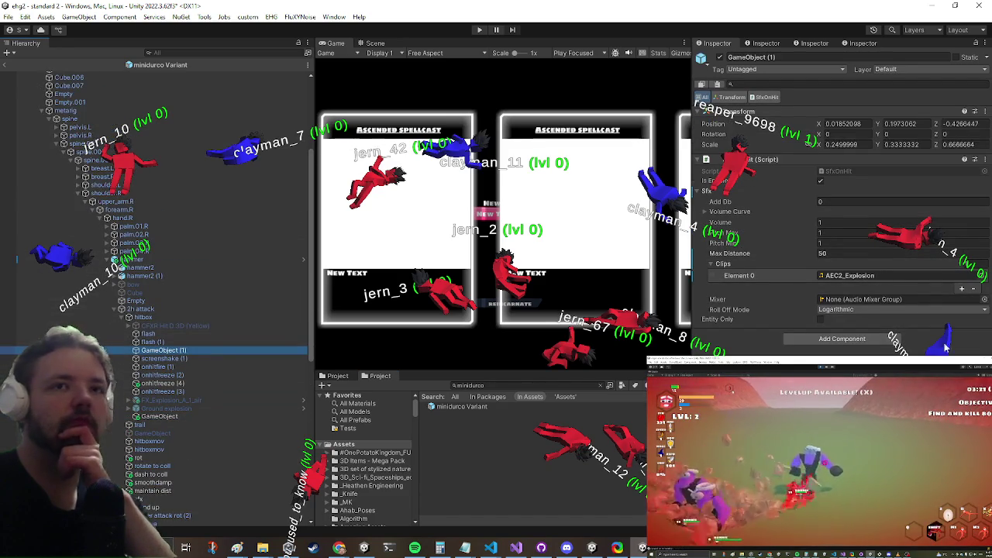
left_click(853, 276)
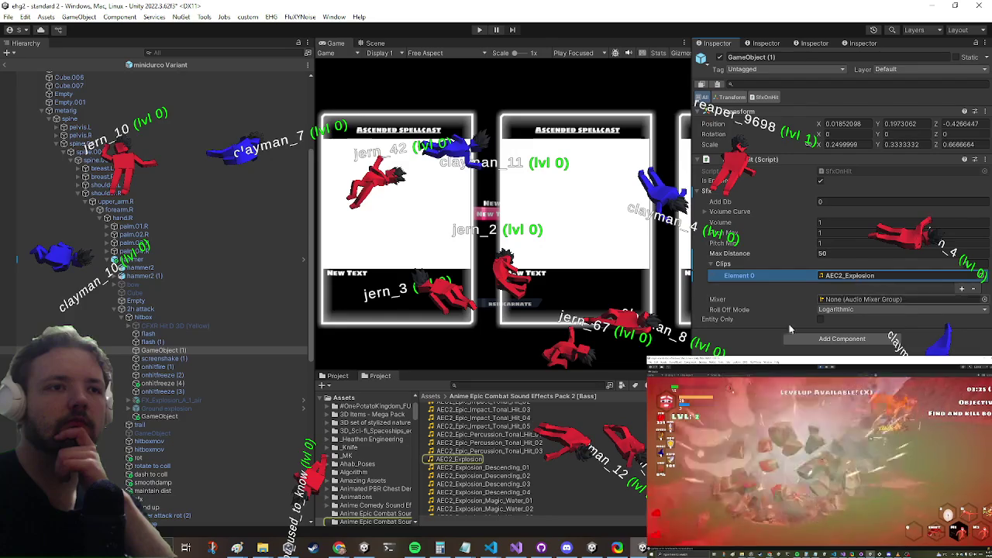
- Assign AEC2_Epic_Impact_Heavy_Hit_01 to SfxOnHit Clips Element 0 and preview it
scroll(556, 463, "up", 1)
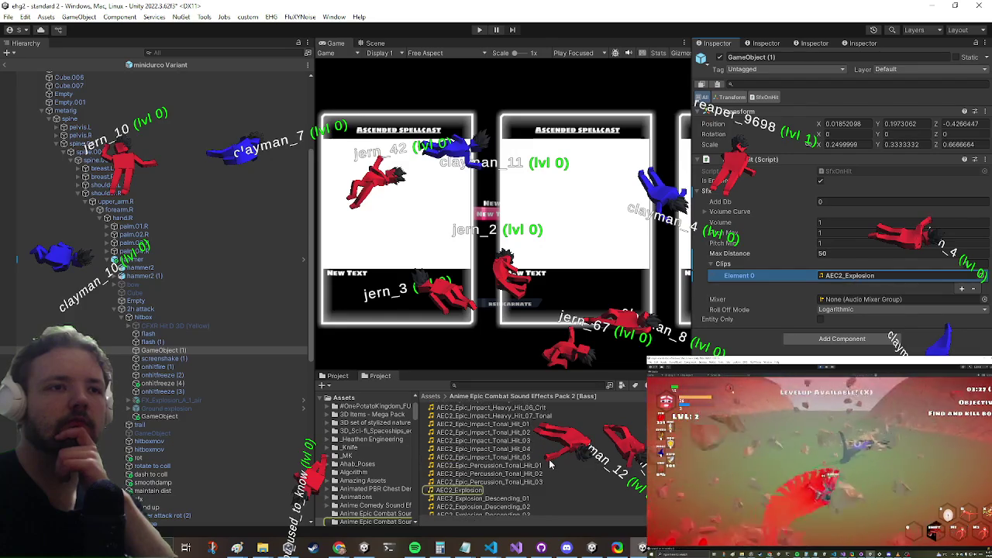
left_click(336, 380)
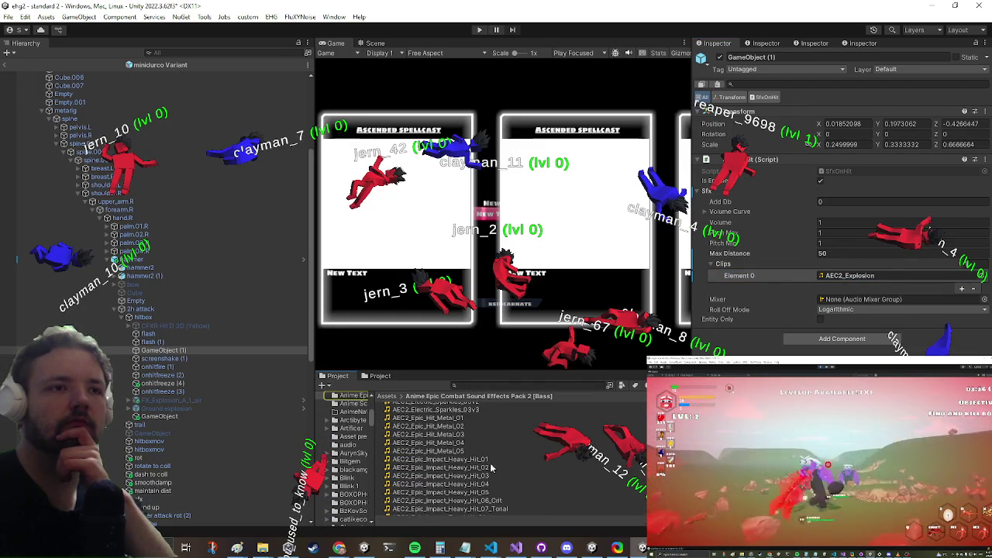
scroll(472, 460, "up", 3)
scroll(496, 468, "down", 3)
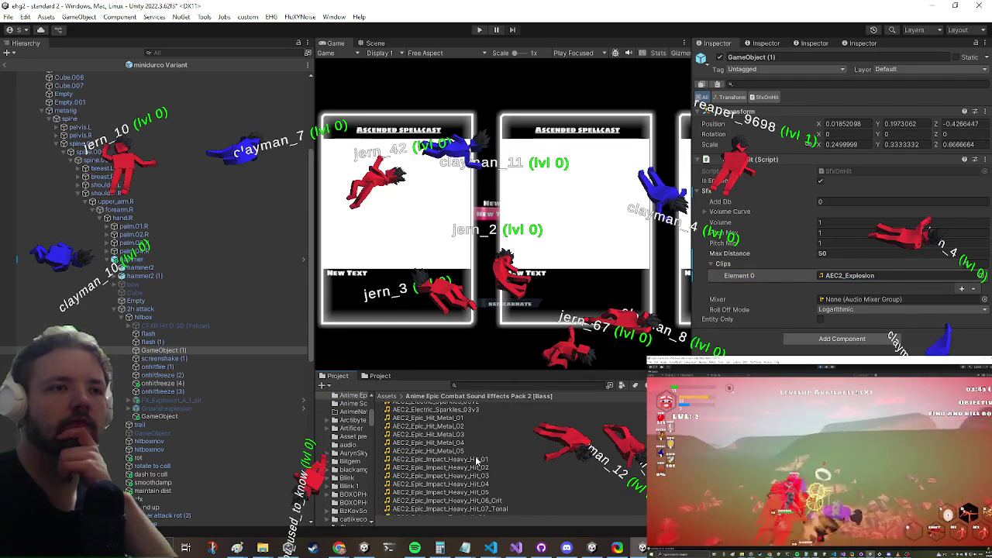
left_click_drag(480, 459, 936, 234)
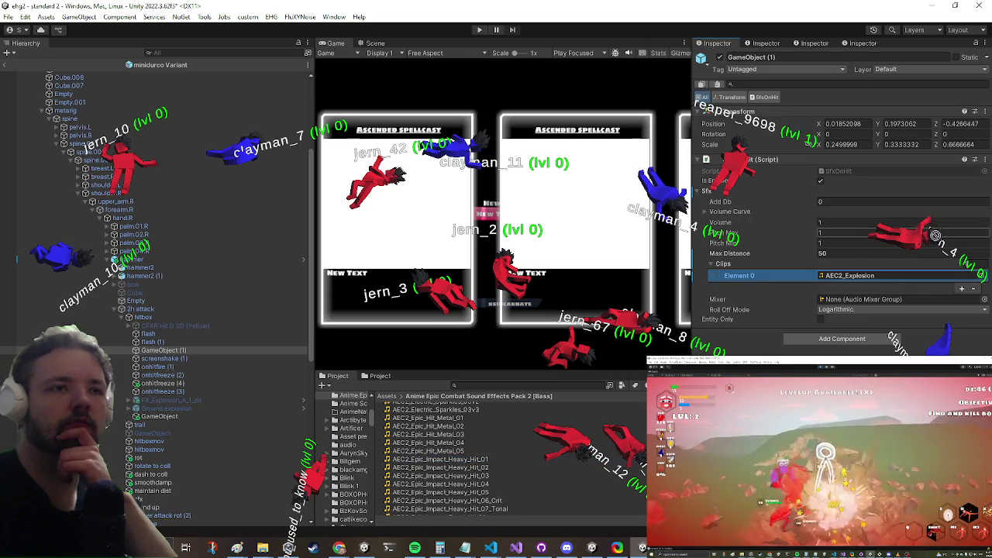
double_click(861, 275)
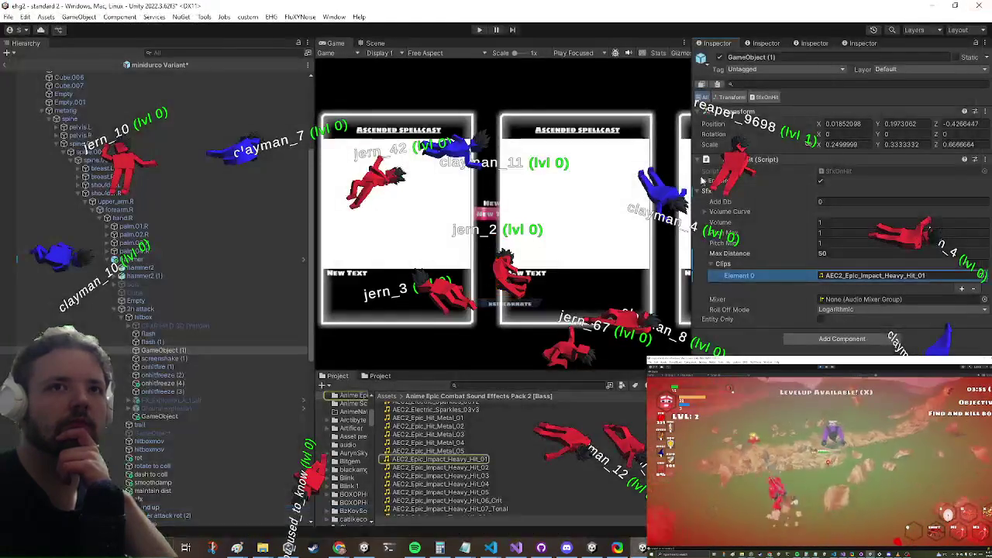
scroll(131, 335, "down", 5)
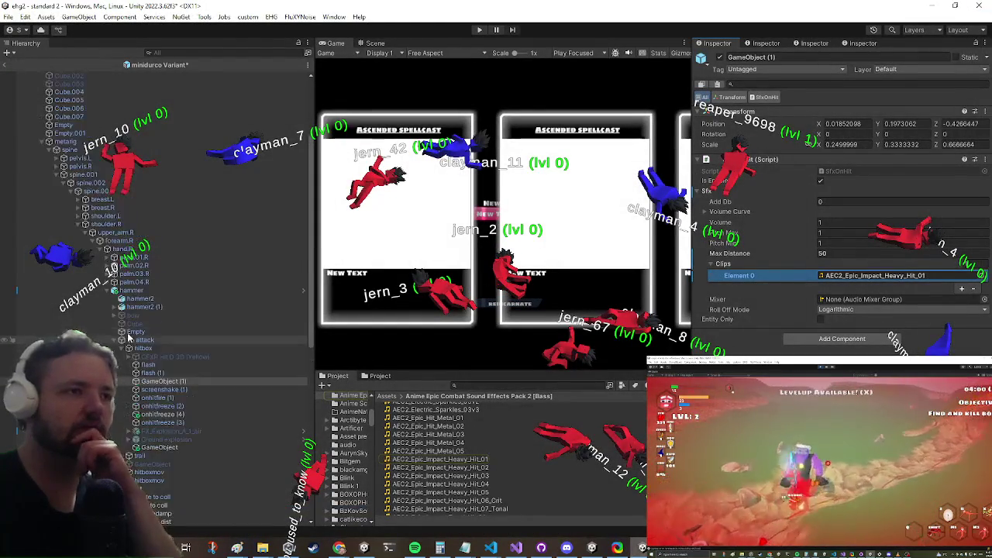
scroll(132, 335, "up", 4)
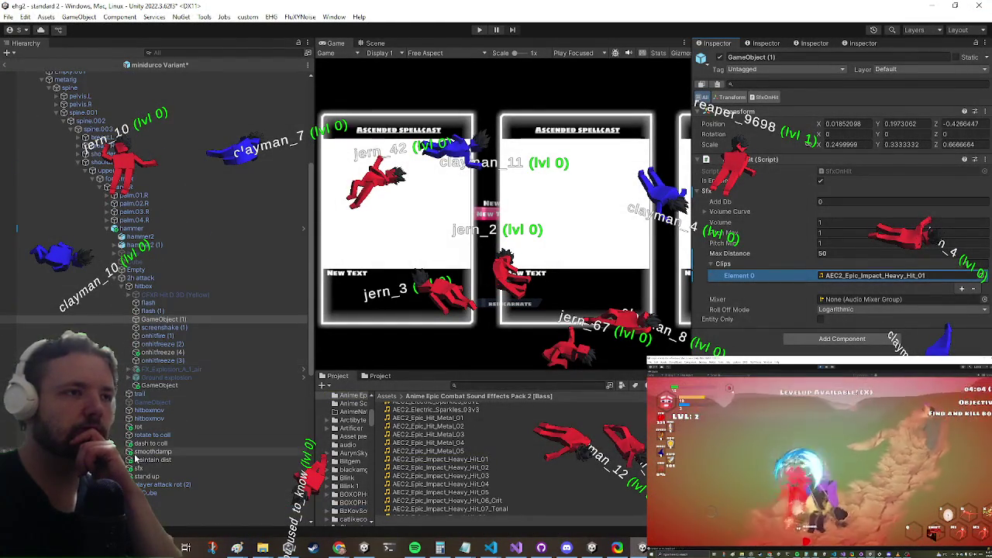
left_click(139, 467)
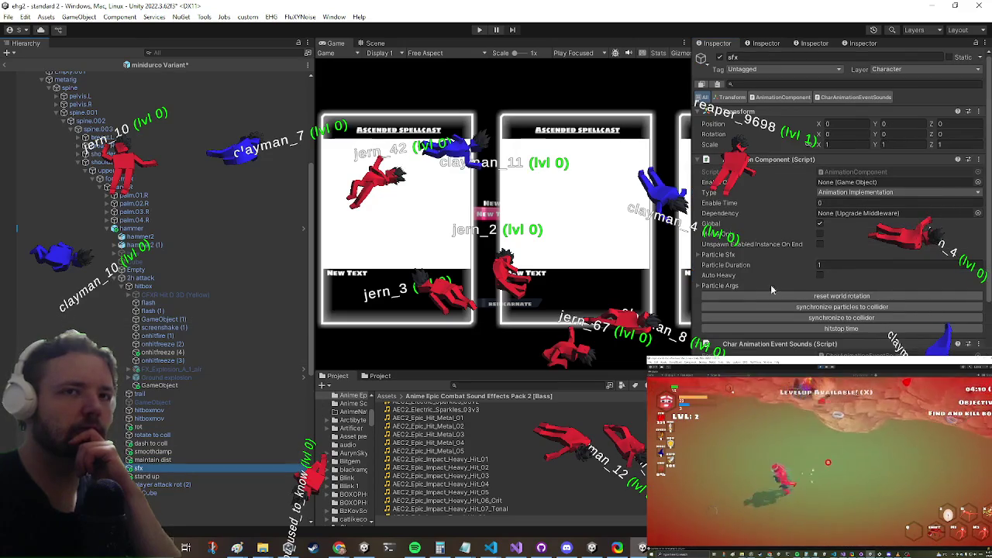
- Select gigachad and scroll to its Entity Audio Manager using the ronnie_sfx profile
scroll(817, 231, "down", 3)
scroll(818, 231, "down", 2)
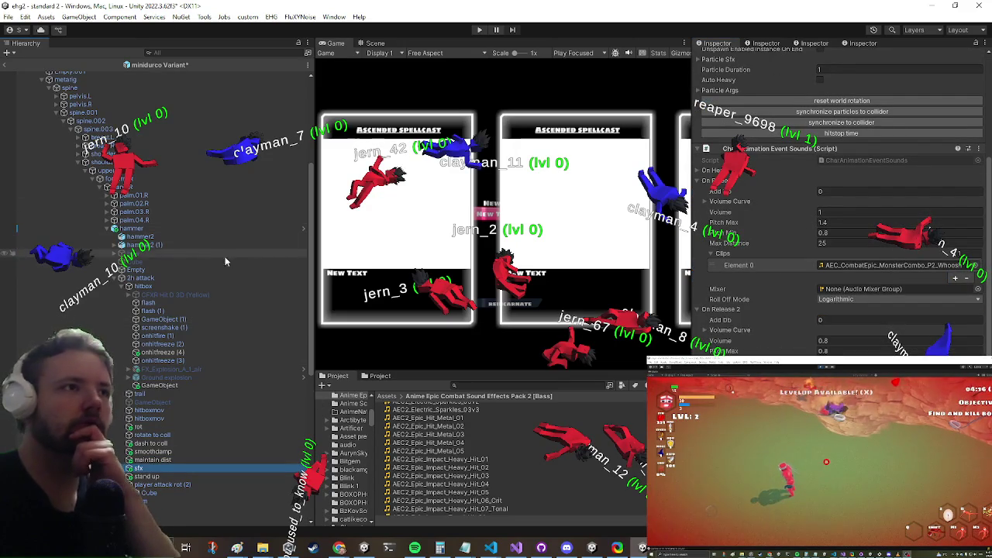
scroll(848, 269, "down", 6)
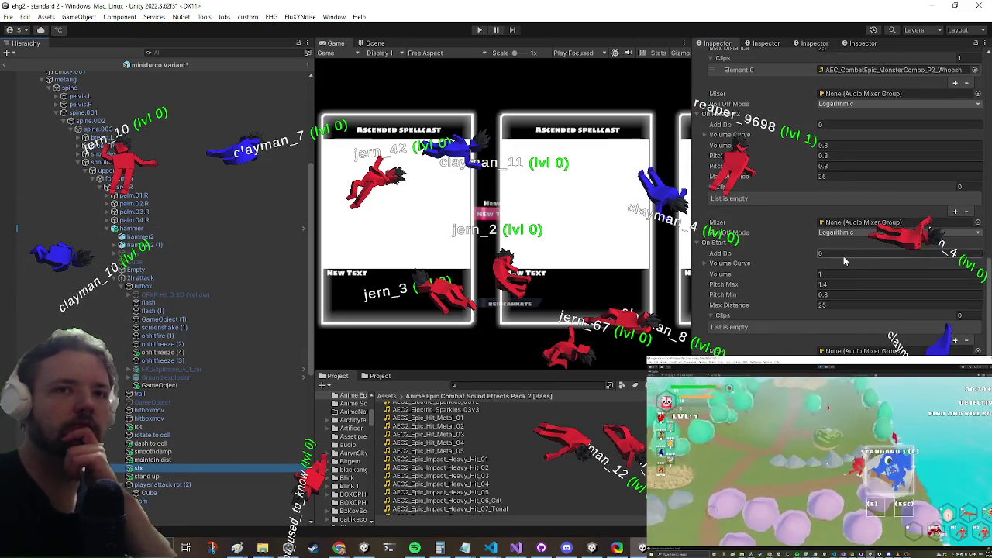
scroll(798, 269, "up", 1)
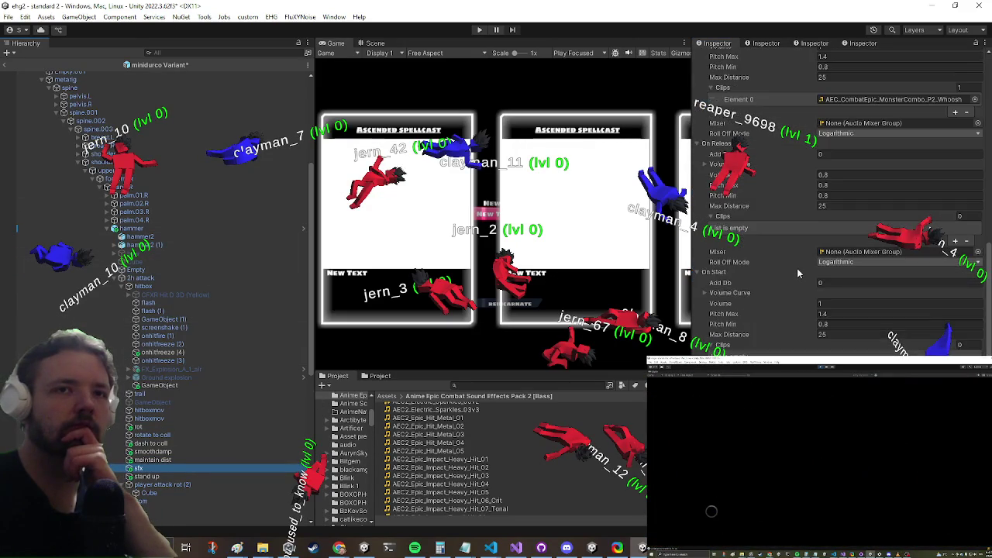
scroll(796, 268, "up", 5)
scroll(95, 159, "up", 6)
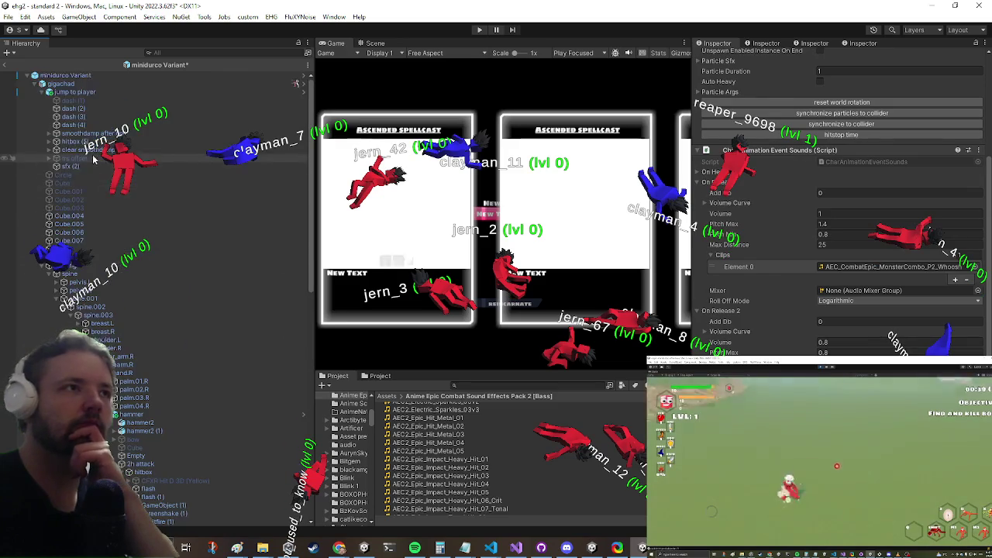
left_click(61, 83)
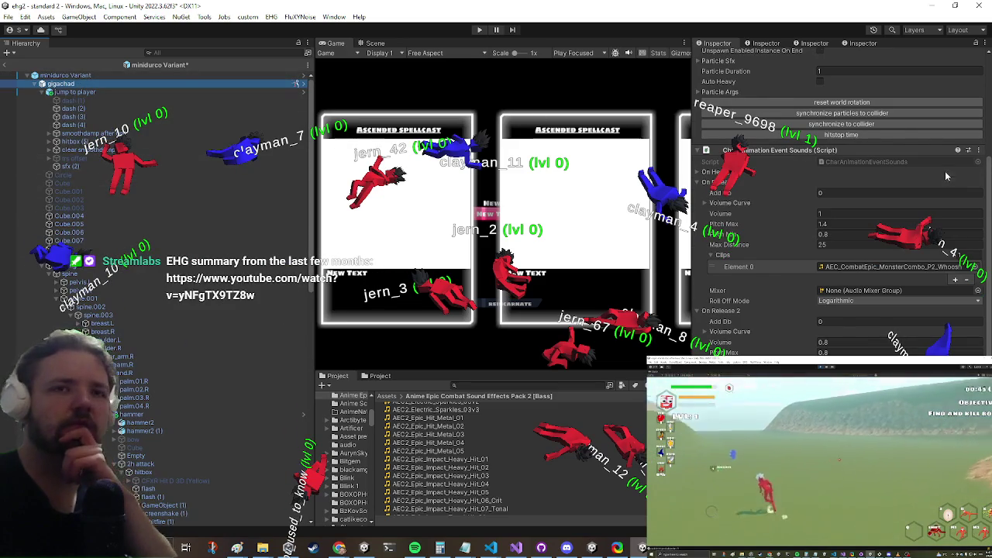
scroll(945, 176, "down", 10)
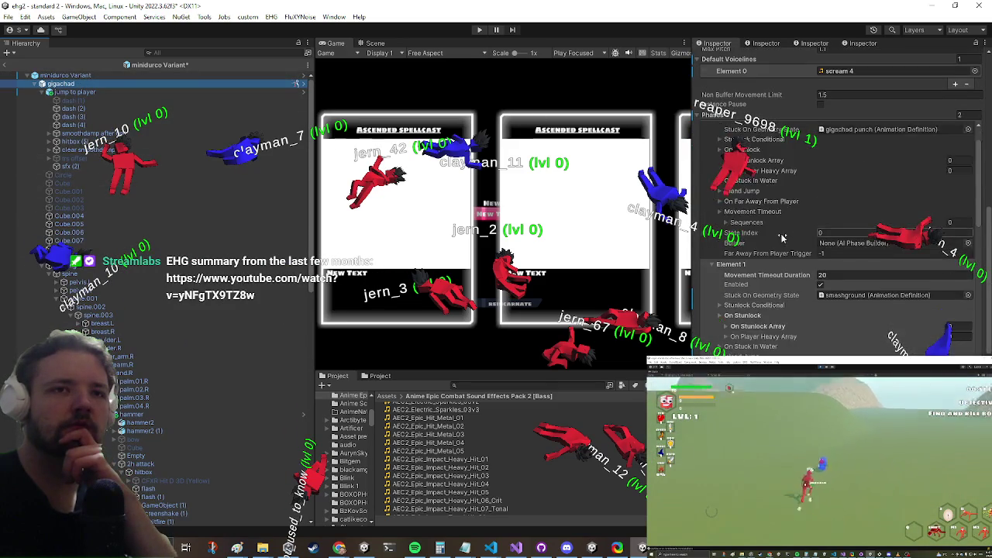
scroll(720, 264, "down", 2)
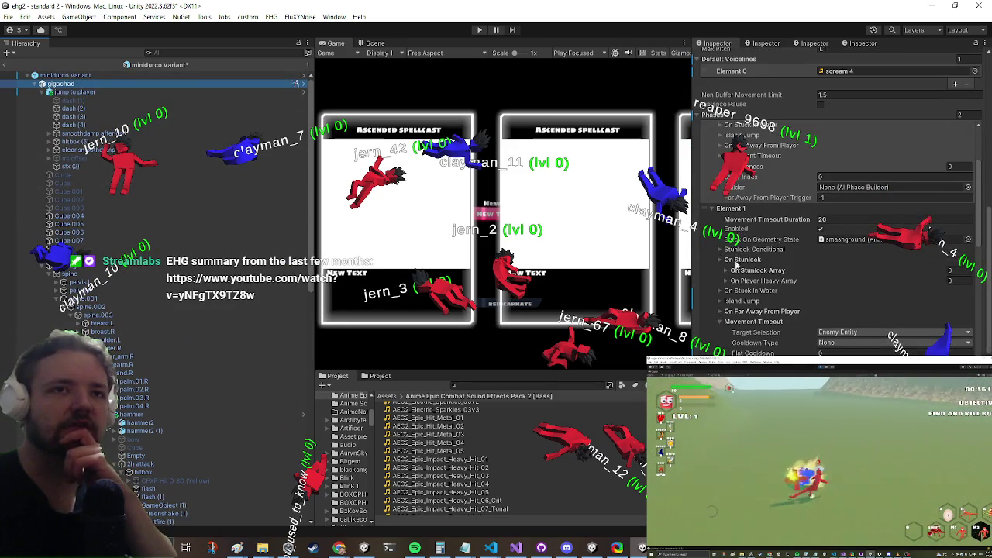
scroll(736, 264, "down", 5)
scroll(864, 189, "down", 10)
scroll(770, 251, "down", 4)
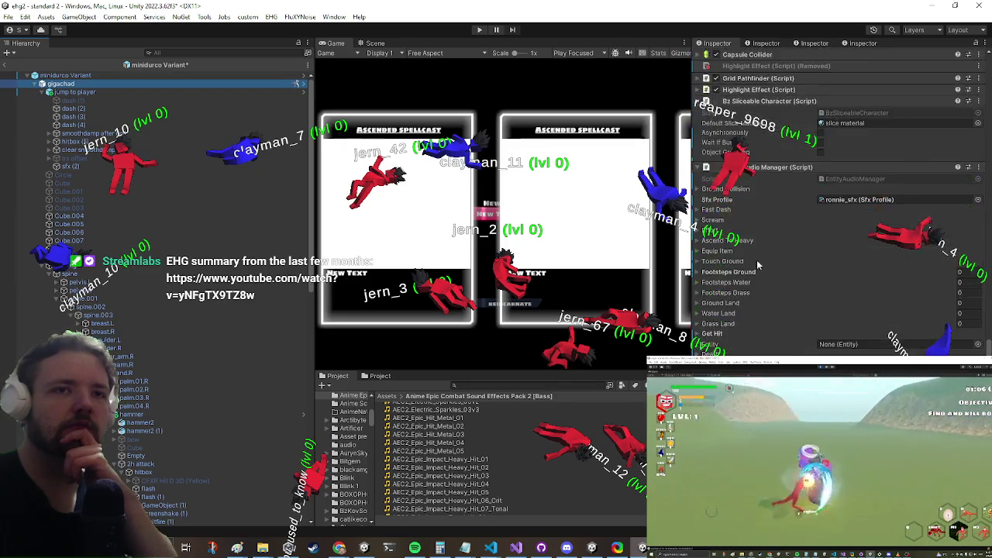
- Preview Goblin Scream 33, remove it from the Get Hit clips, and expand Death
scroll(807, 234, "down", 3)
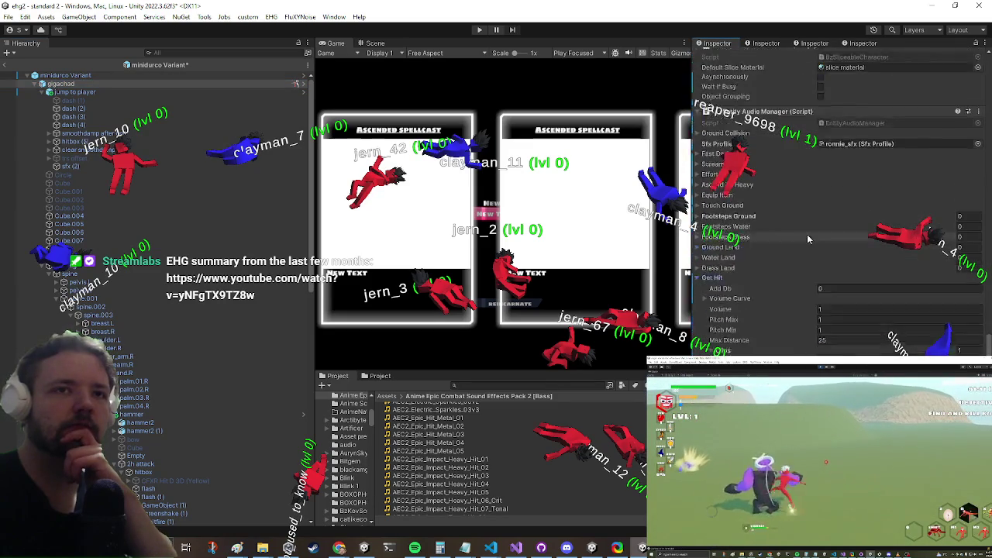
double_click(842, 307)
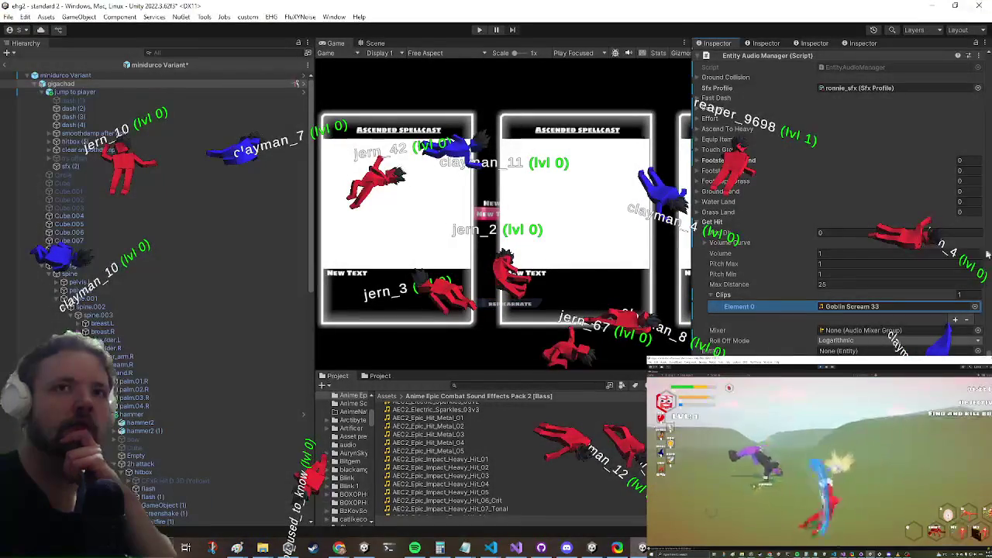
left_click(966, 319)
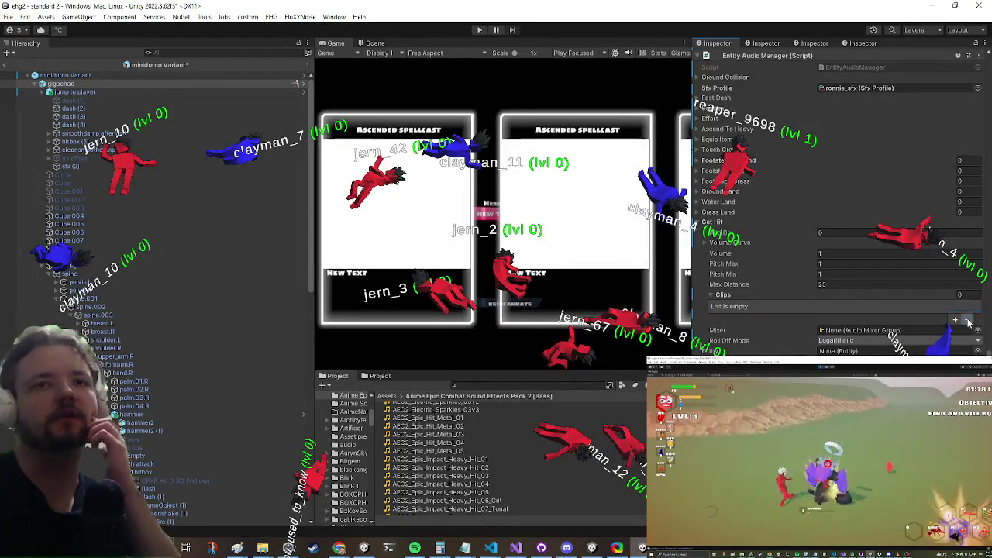
scroll(770, 254, "up", 3)
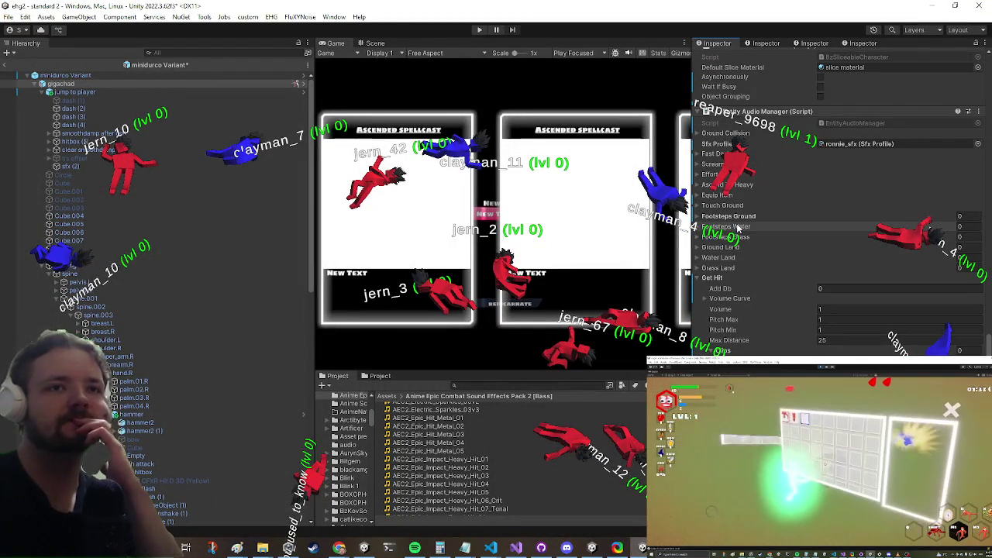
scroll(740, 230, "down", 5)
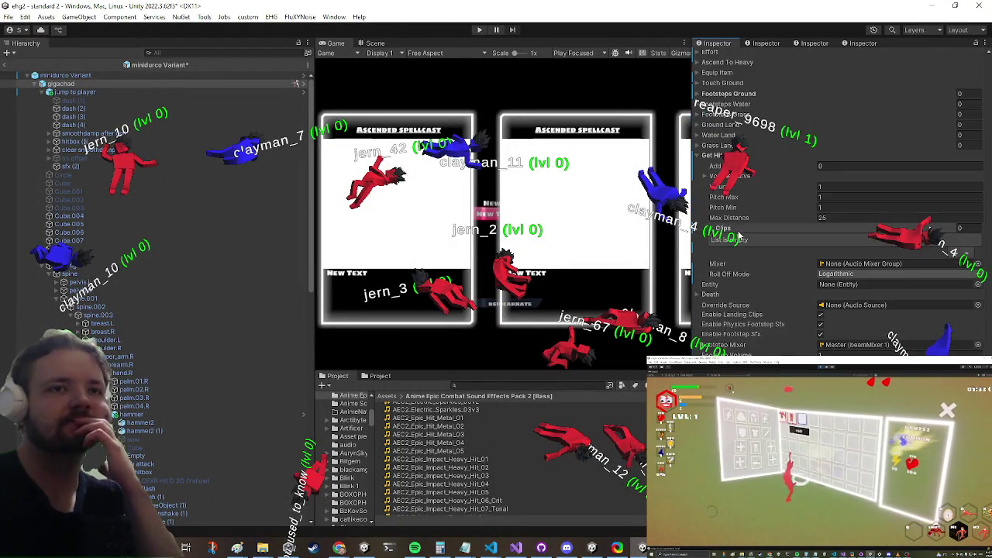
left_click(705, 295)
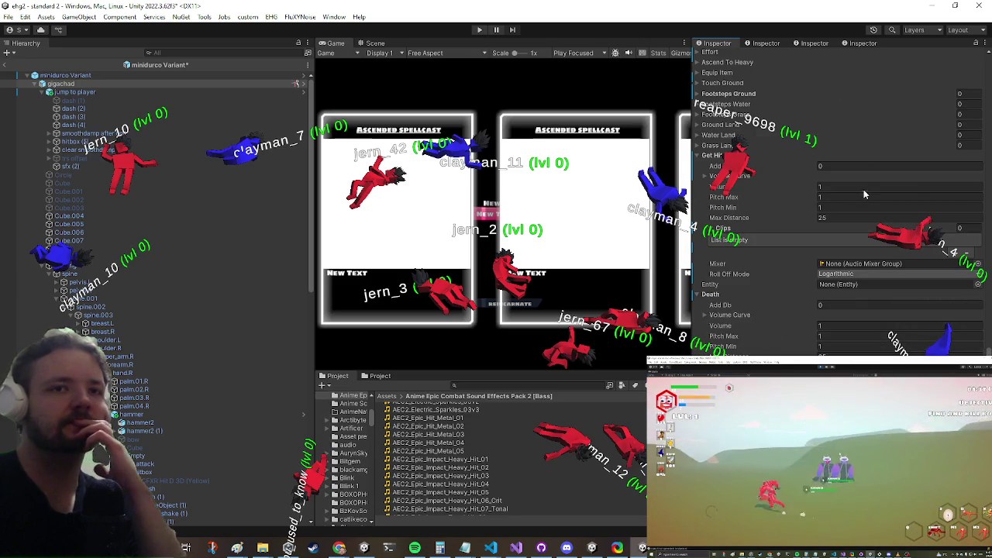
scroll(865, 190, "up", 3)
scroll(767, 232, "up", 2)
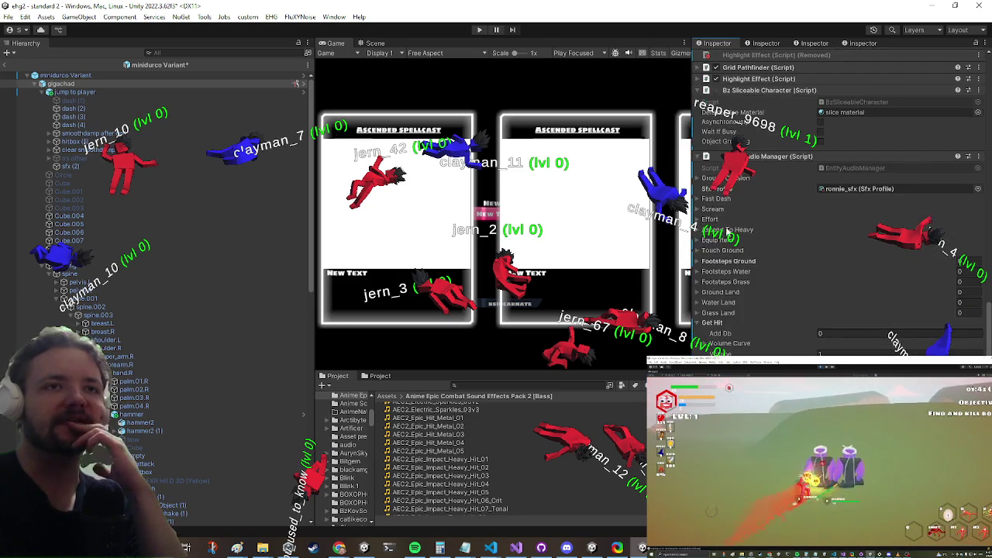
left_click(735, 263)
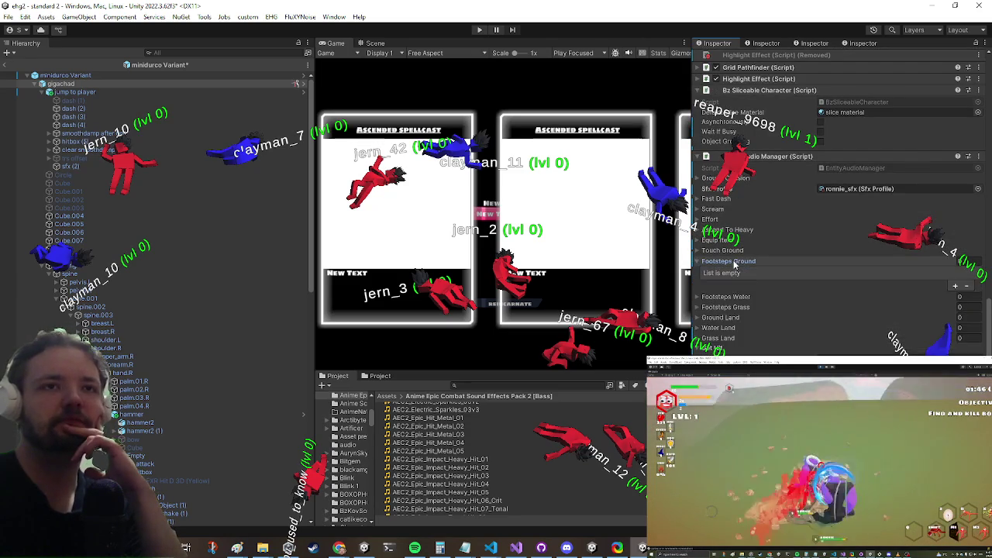
left_click(736, 262)
scroll(725, 310, "up", 3)
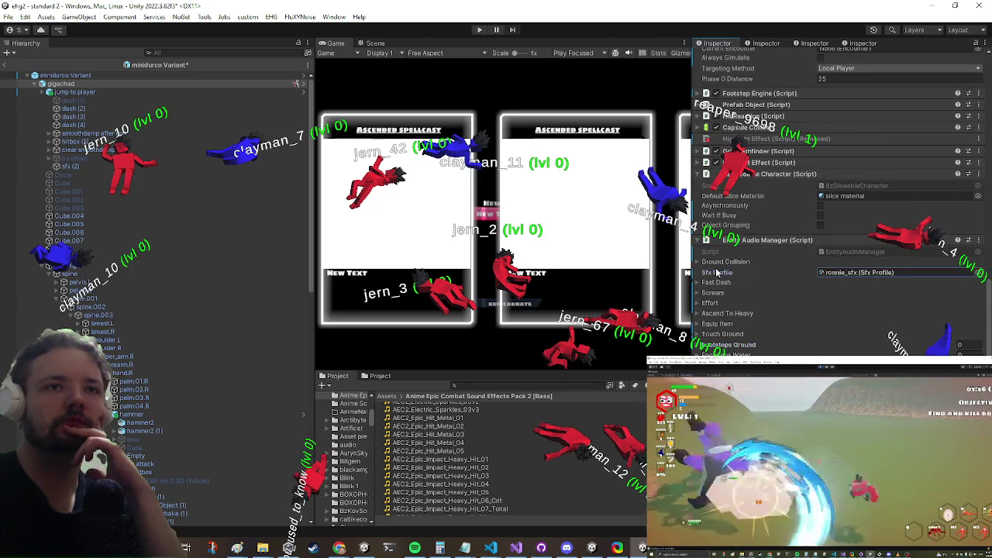
left_click(725, 262)
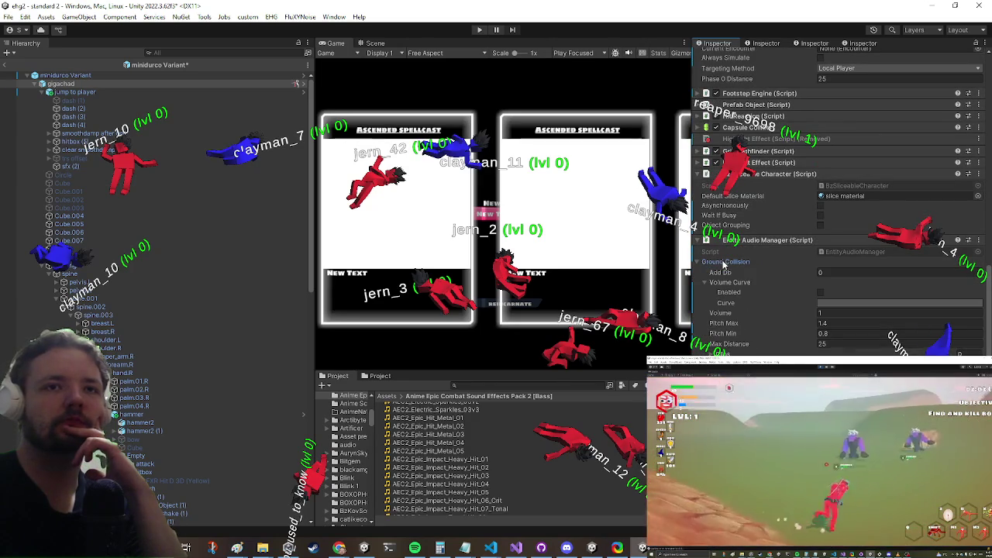
left_click(722, 263)
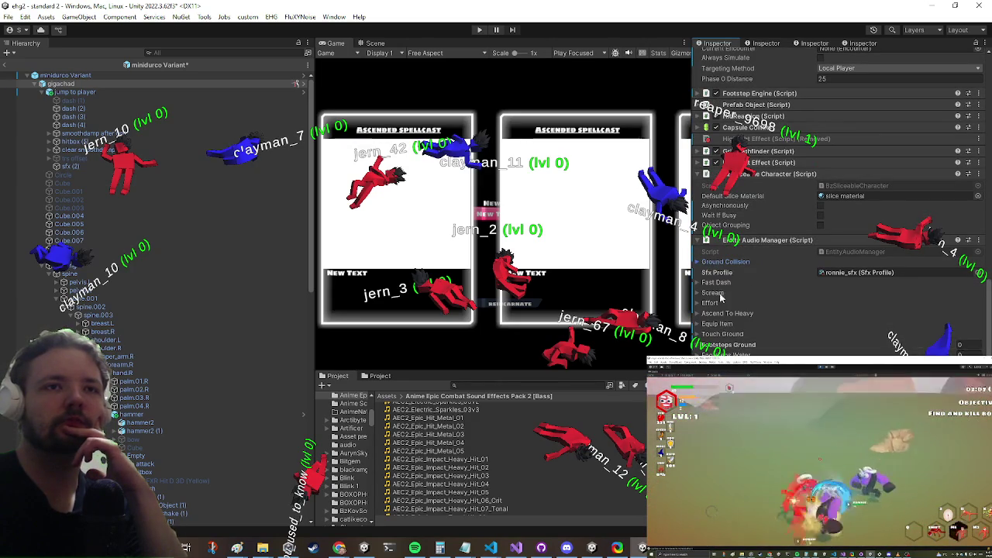
left_click(712, 294)
left_click(711, 294)
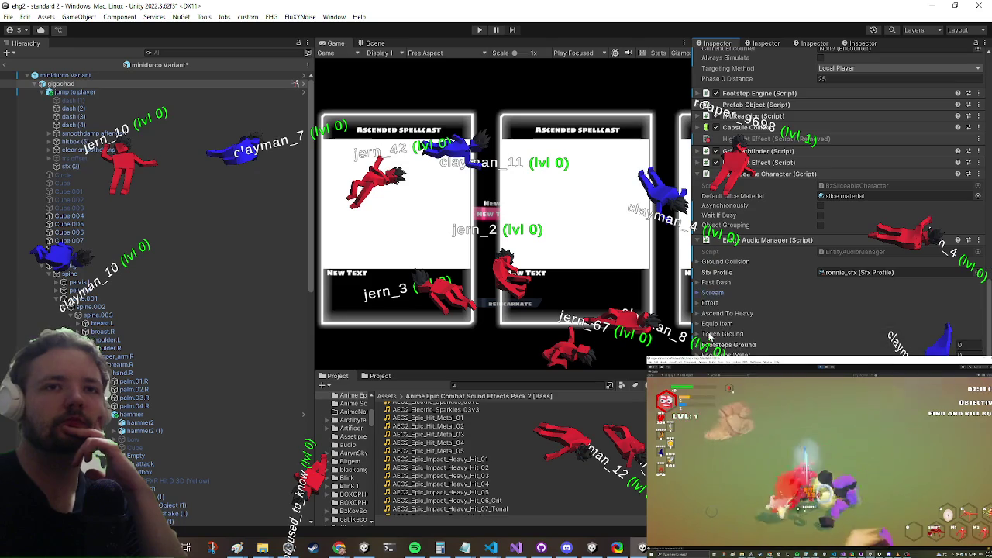
left_click(708, 303)
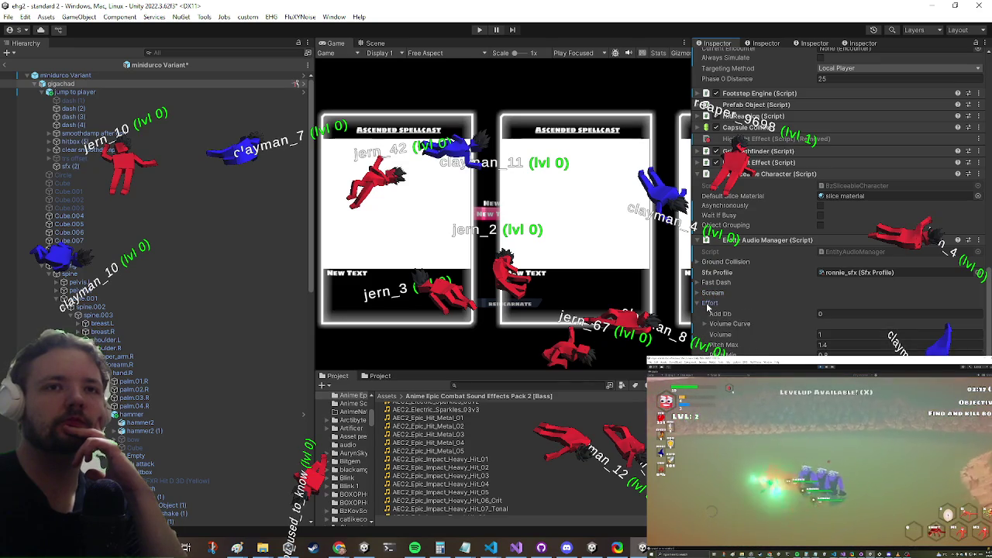
left_click(708, 303)
scroll(732, 244, "down", 10)
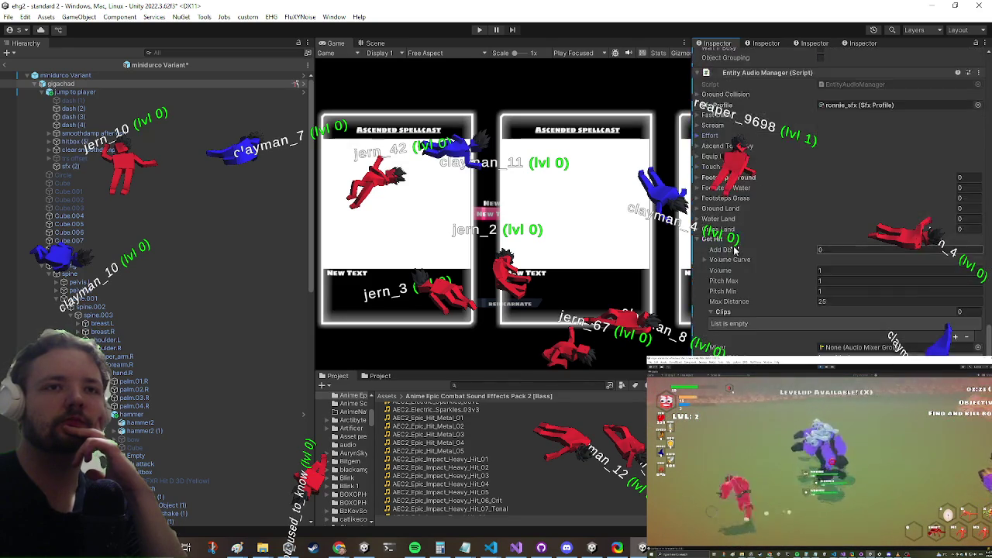
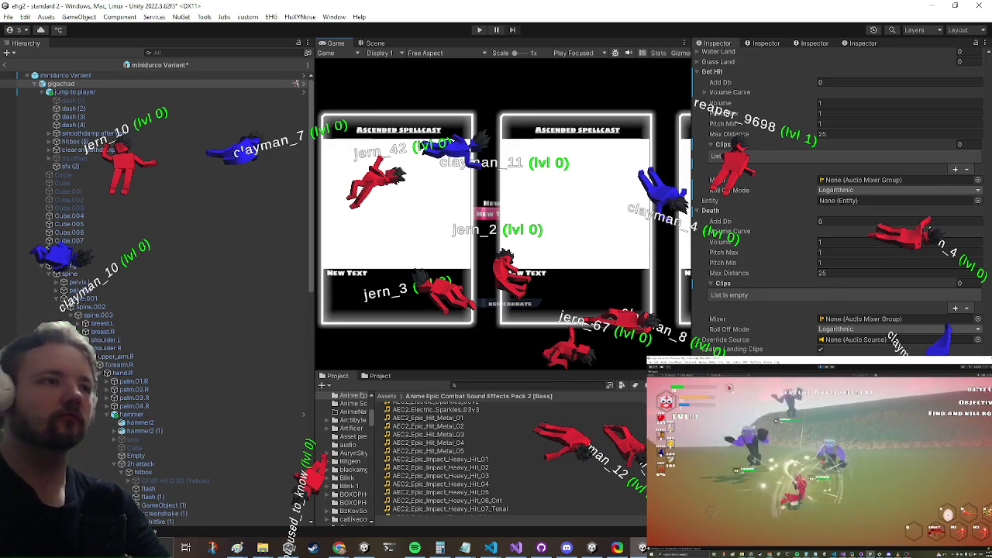
- Save the minidurco Variant prefab and inspect the rotate to coll object
key("ctrl+s")
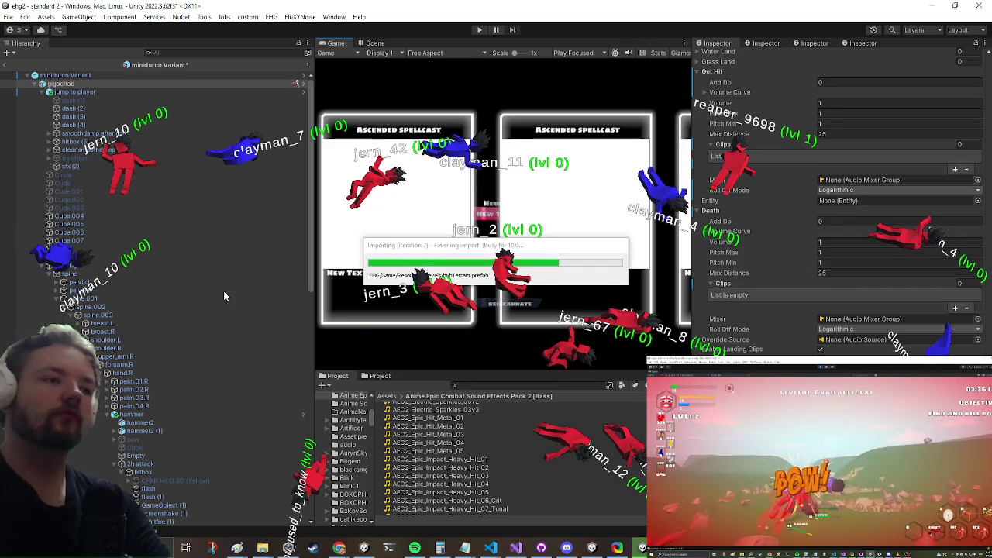
scroll(155, 341, "down", 5)
right_click(110, 379)
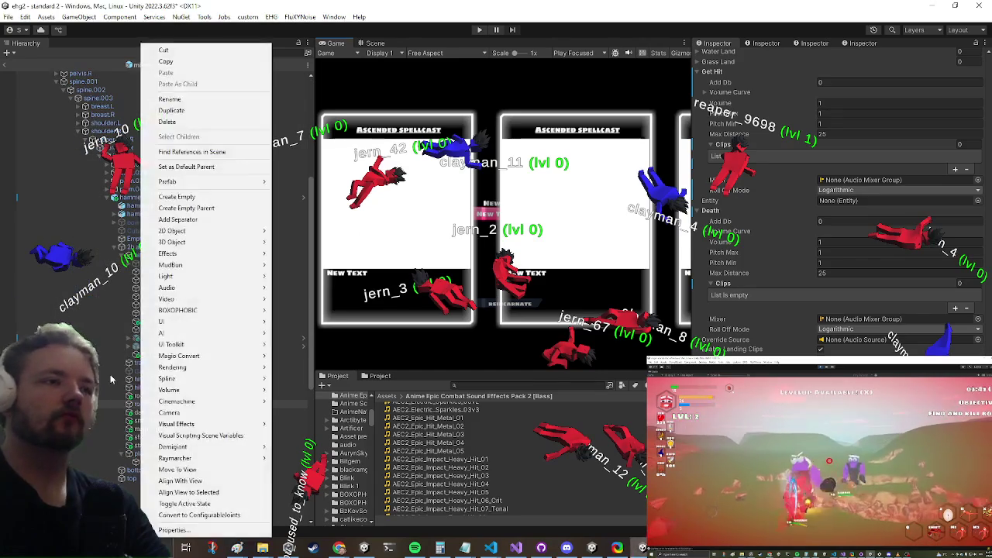
left_click(441, 377)
left_click(168, 455)
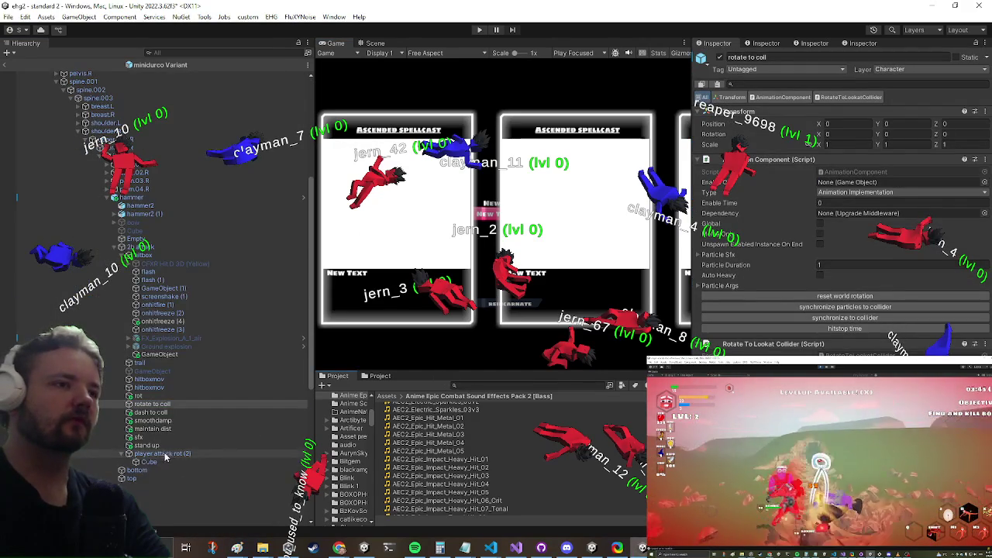
scroll(155, 447, "down", 3)
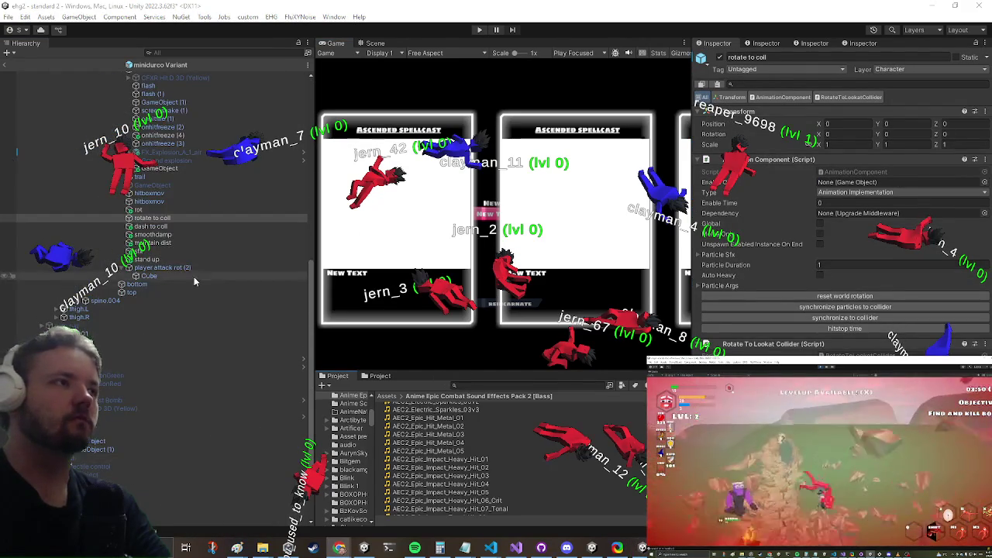
scroll(190, 283, "down", 1)
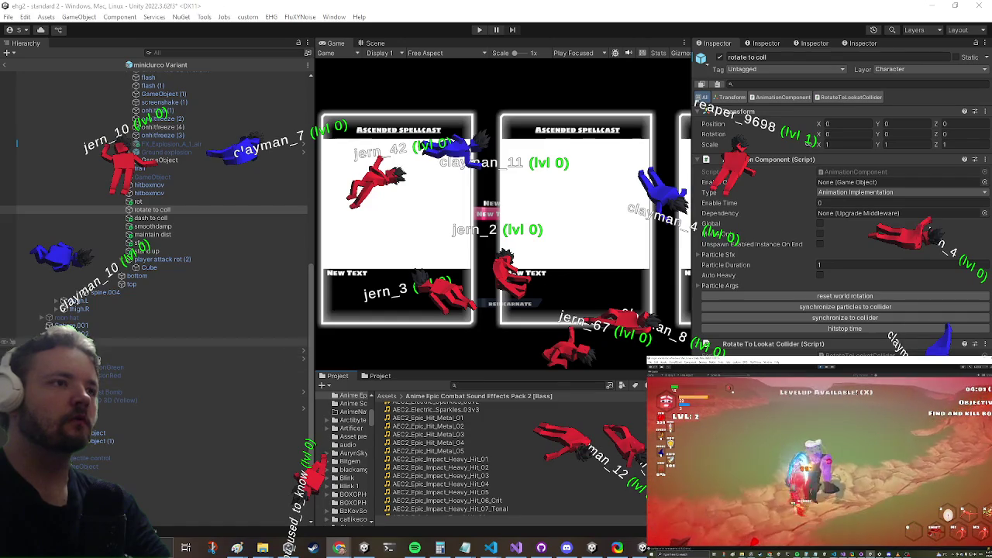
scroll(155, 209, "up", 3)
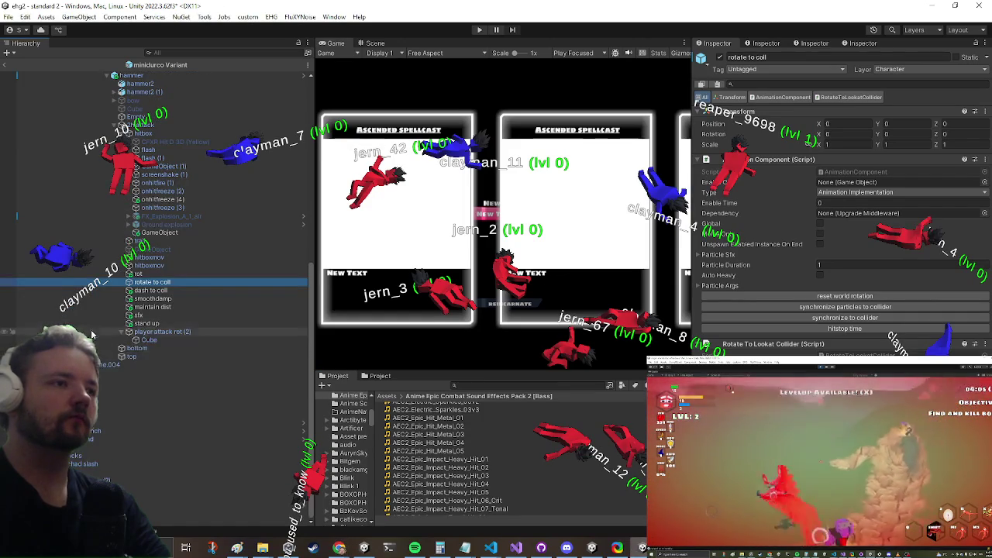
scroll(165, 509, "up", 6)
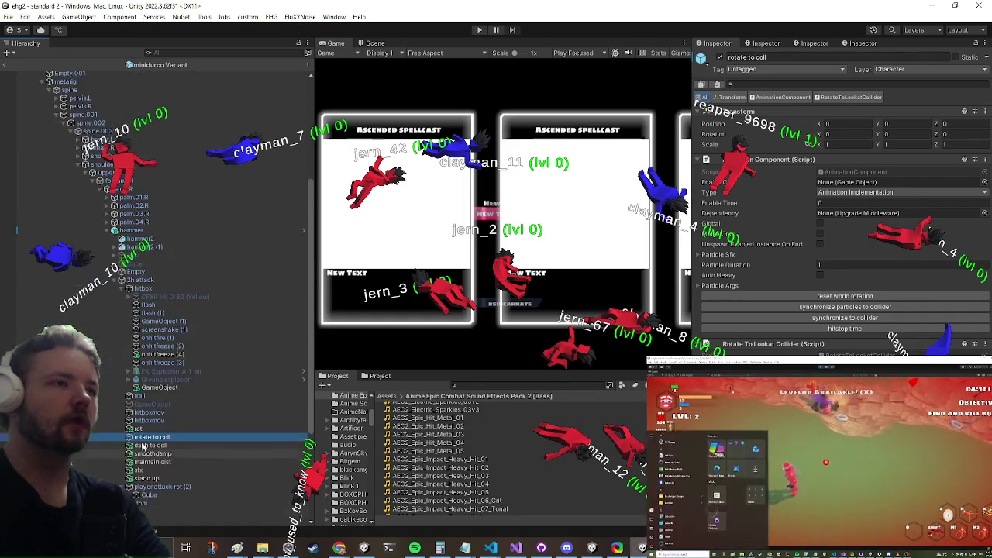
- Inspect dash to coll, then add an empty child GameObject under hammer2 (1)
left_click(184, 447)
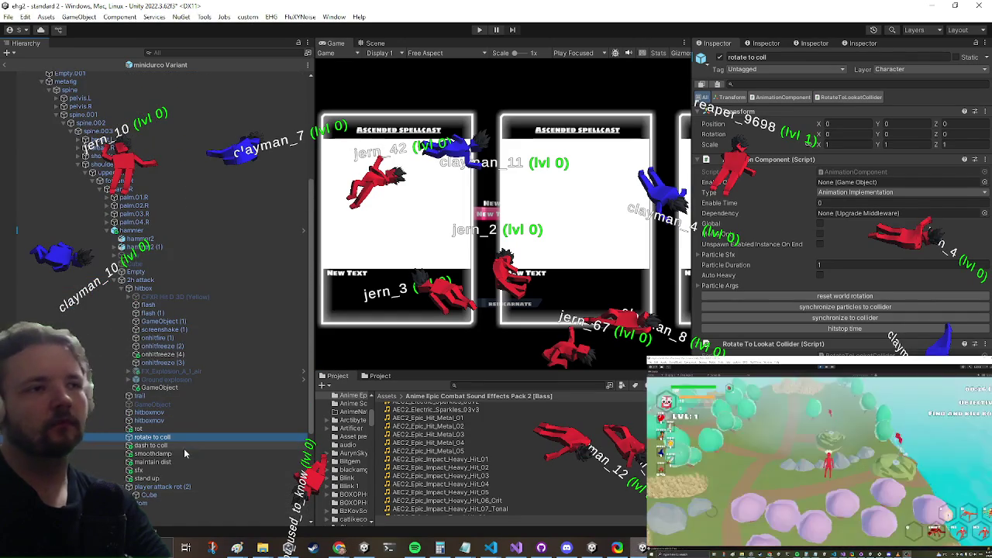
scroll(904, 267, "down", 2)
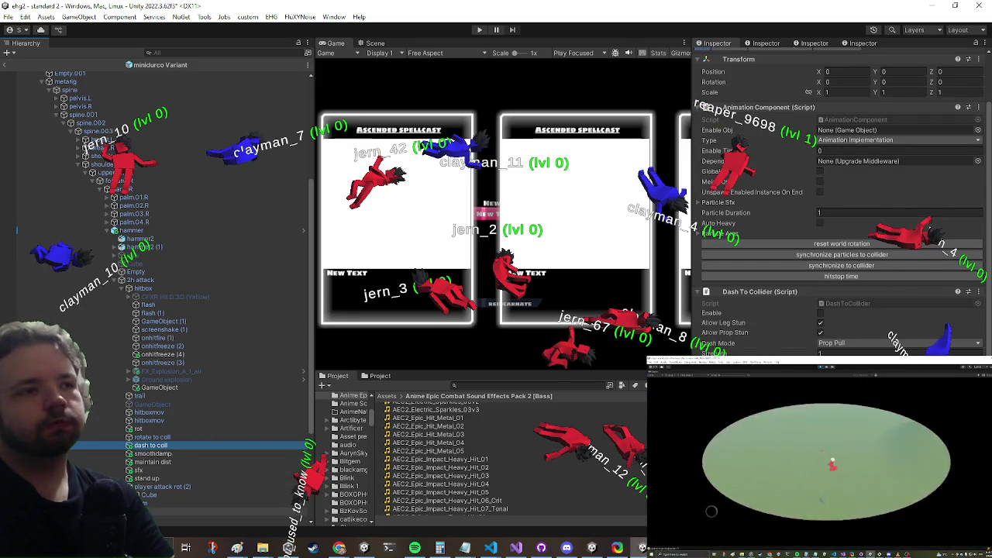
scroll(225, 415, "up", 7)
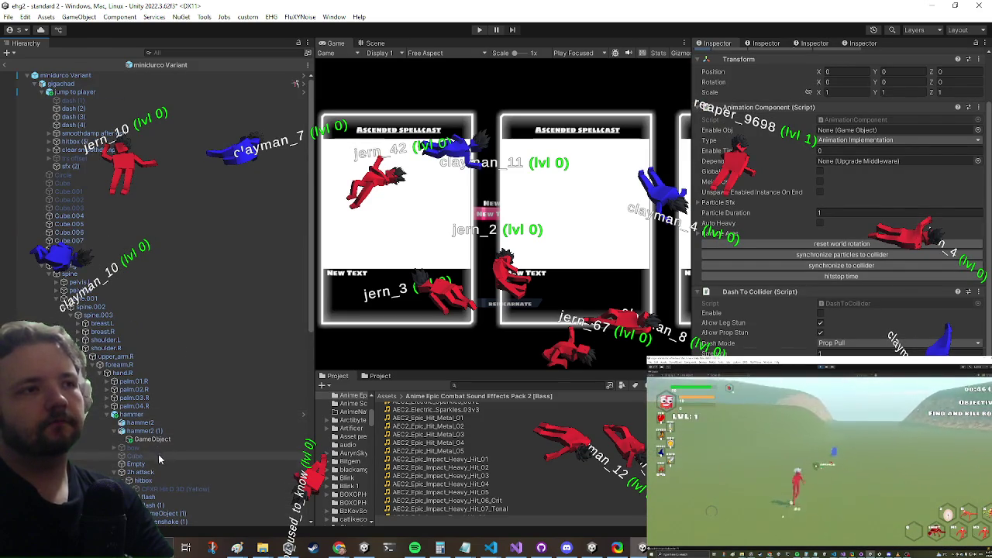
key("alt+shift+n")
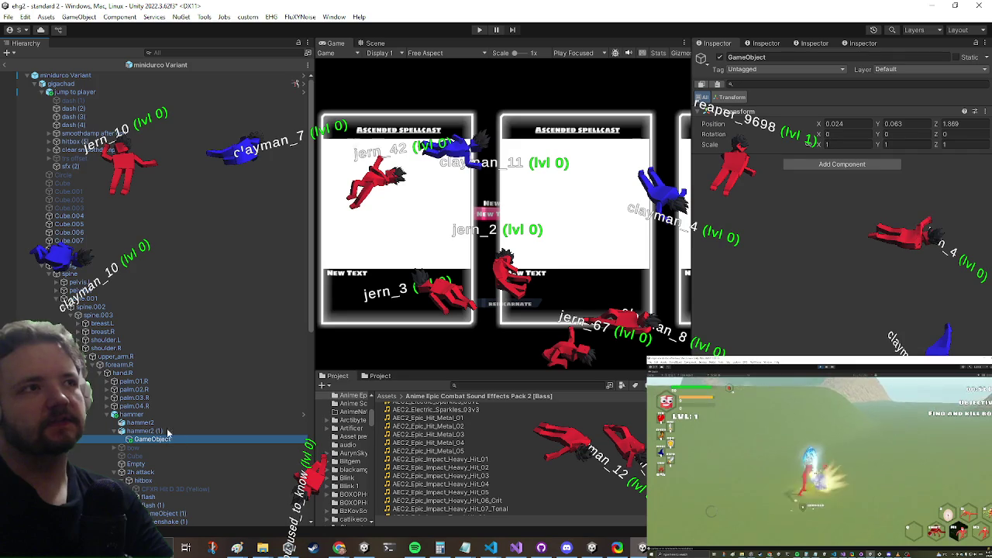
- Select sfx (2) and preview its Arm Swing, Whoosh 4 clip
left_click(63, 166)
scroll(902, 304, "down", 6)
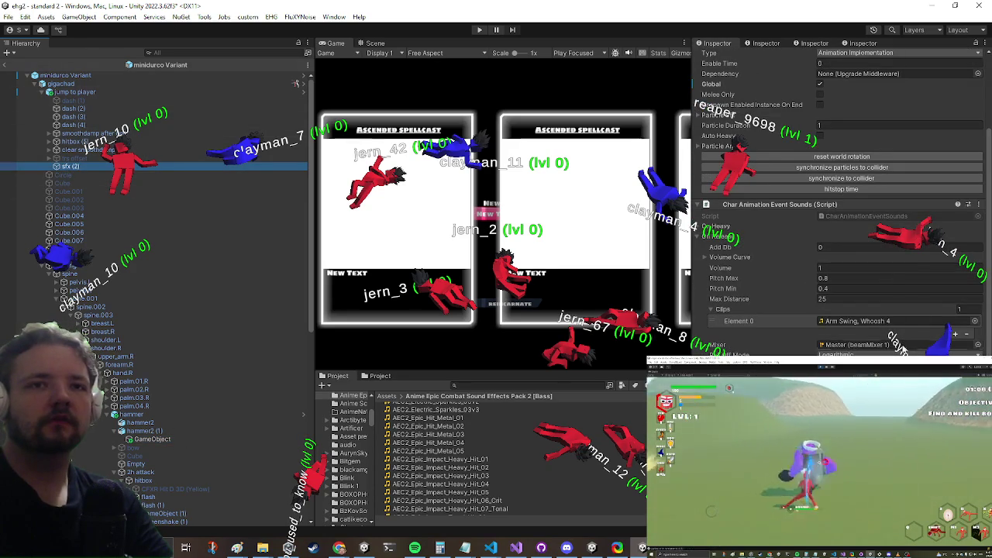
double_click(856, 320)
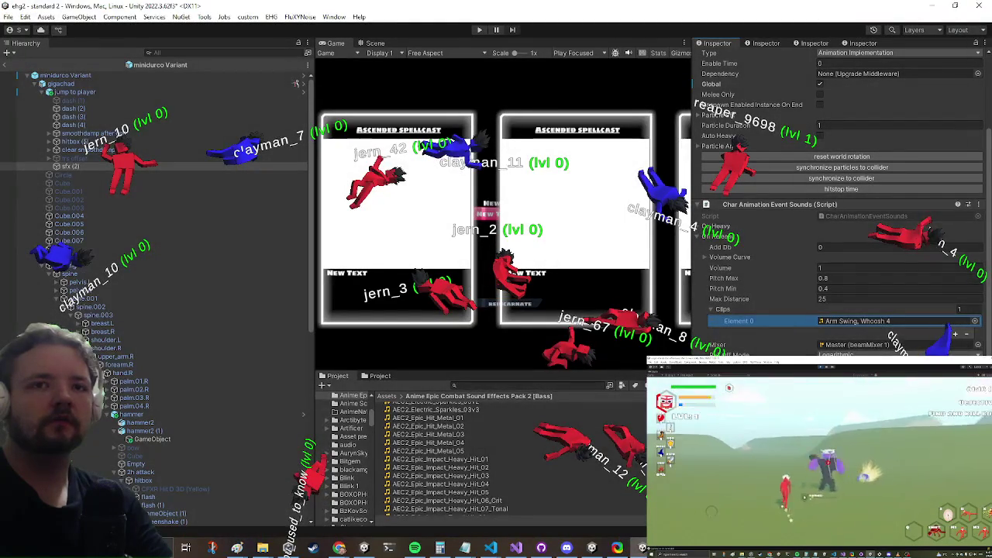
scroll(841, 201, "down", 10)
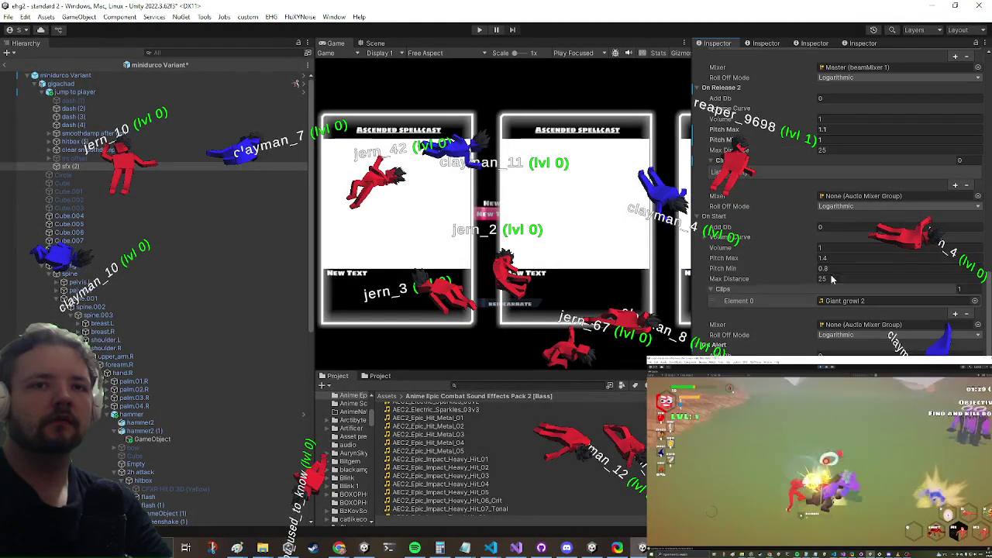
- Remove Giant growl 2 (Element 0) from the On Start clips list
left_click(798, 301)
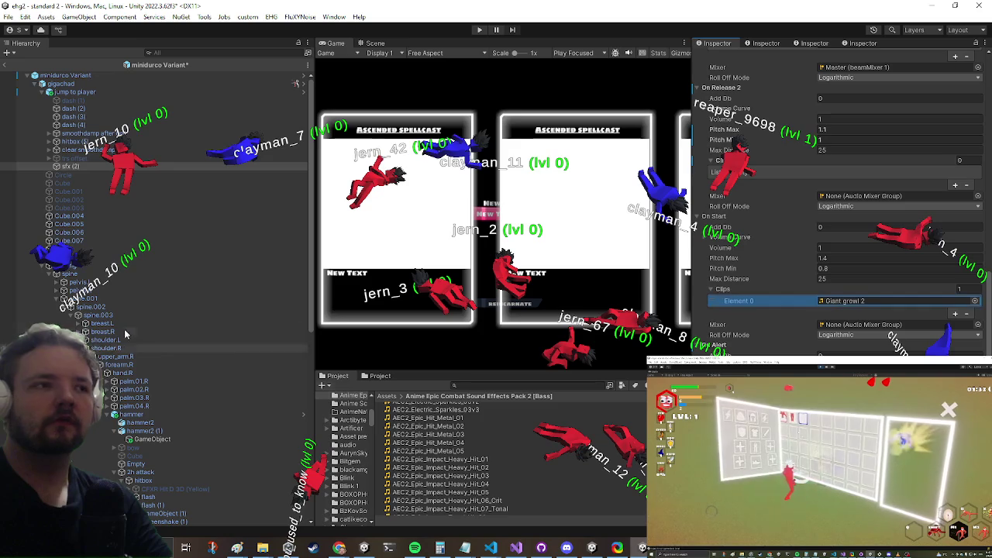
scroll(190, 341, "down", 10)
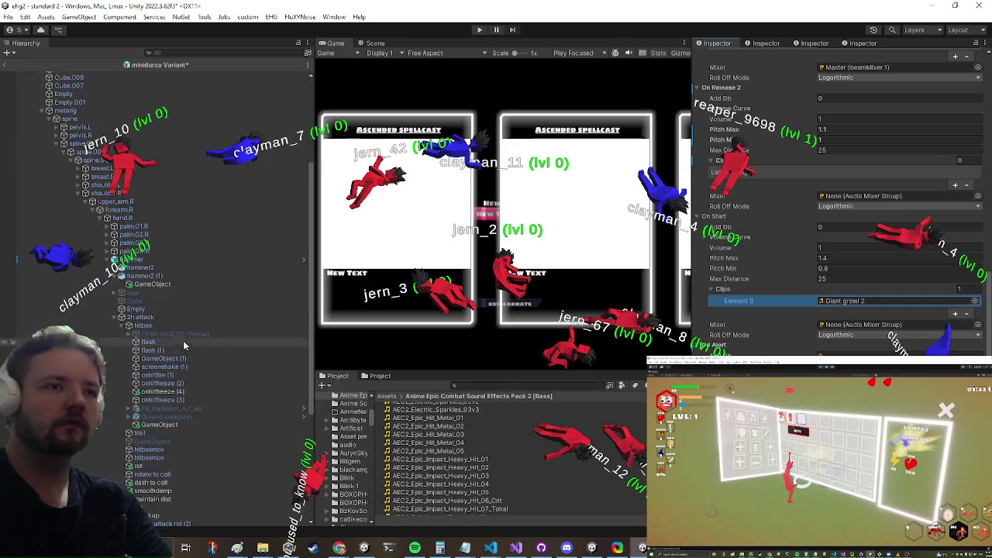
left_click(373, 381)
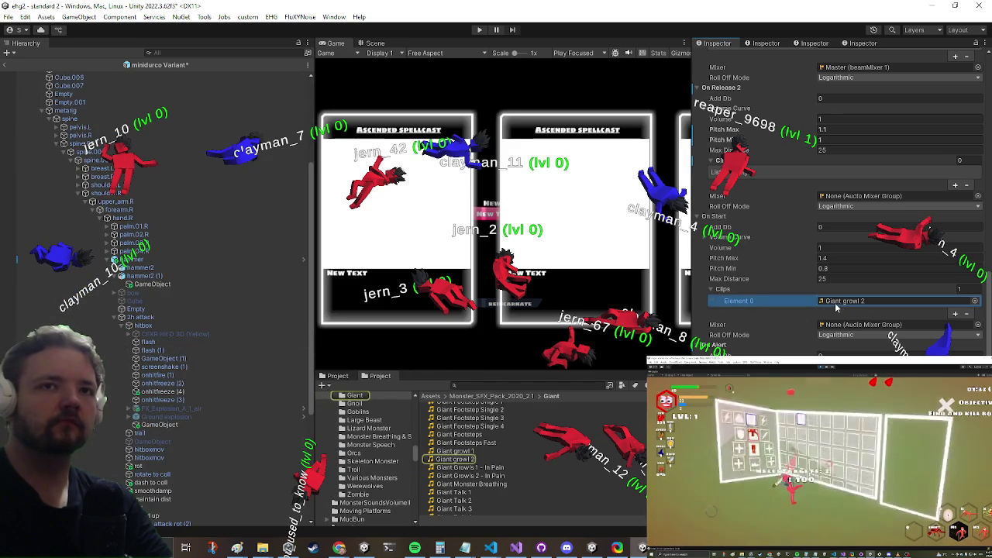
left_click(967, 315)
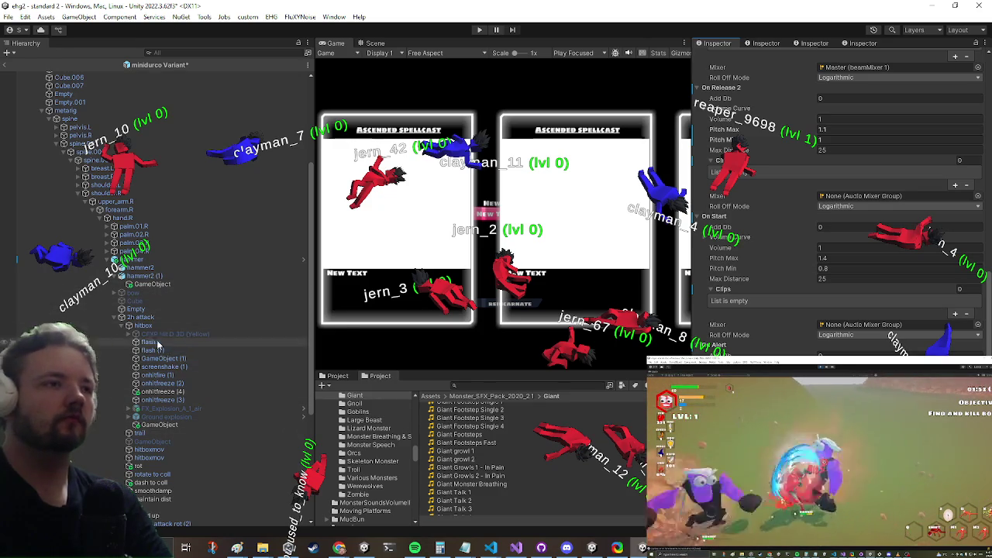
scroll(183, 426, "down", 2)
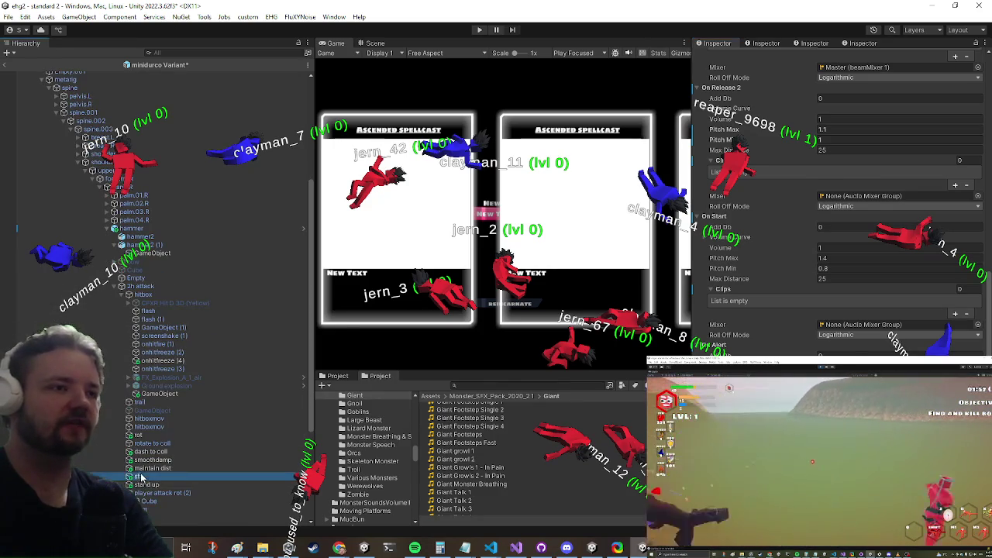
- Select the sfx object and review its Char Animation Event Sounds settings
left_click(193, 476)
scroll(837, 315, "up", 5)
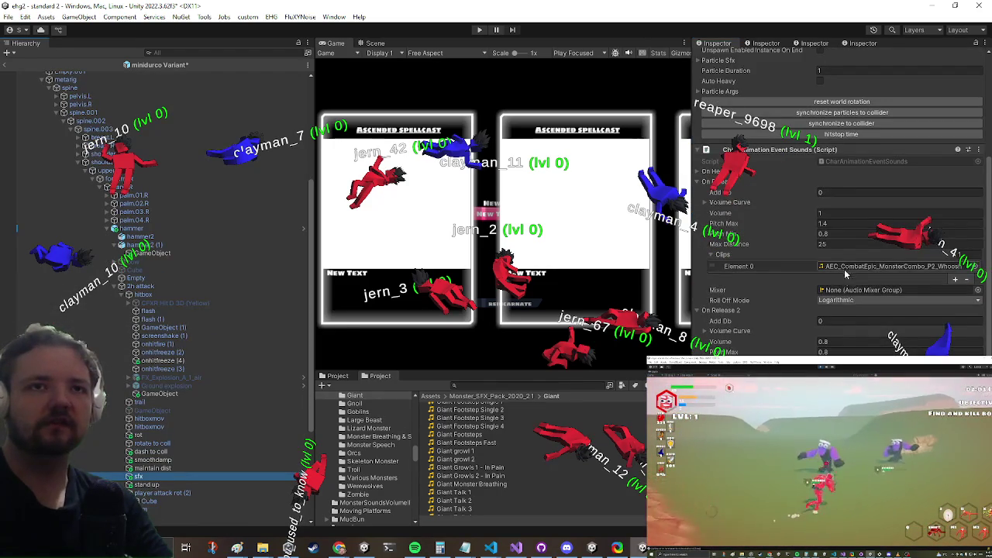
scroll(837, 315, "up", 1)
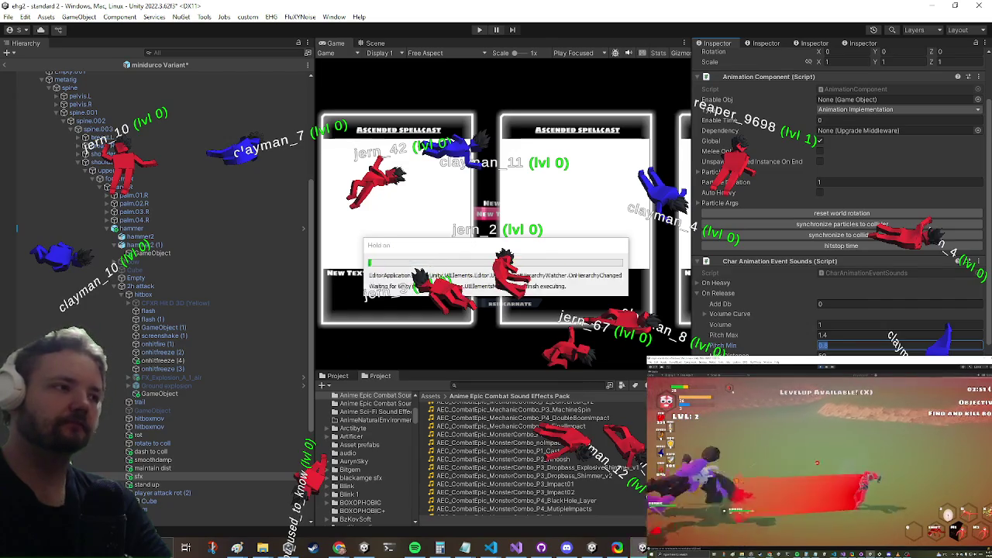
- Duplicate the Monster Combo P2 Whoosh clip and reveal the copy in Explorer
left_click(521, 460)
key("ctrl+d")
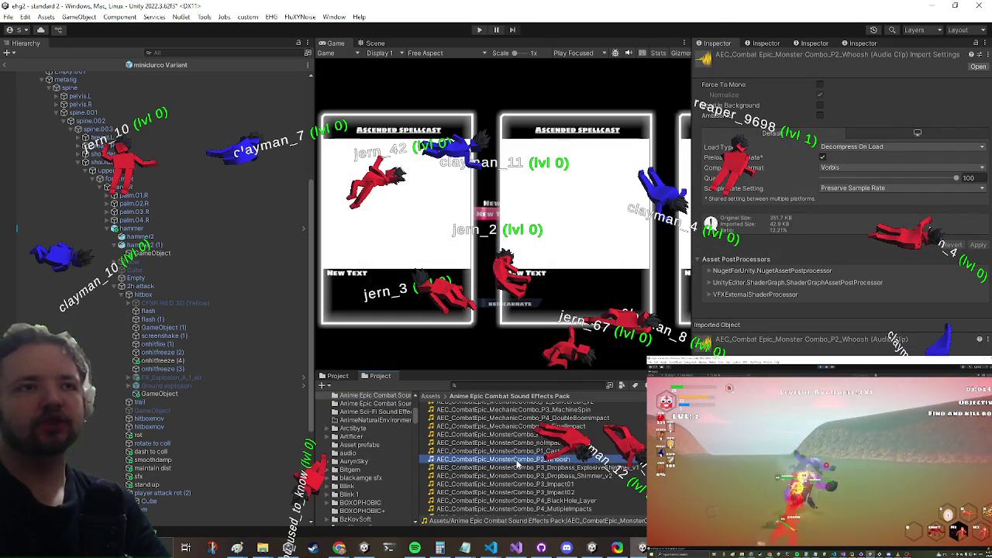
right_click(514, 462)
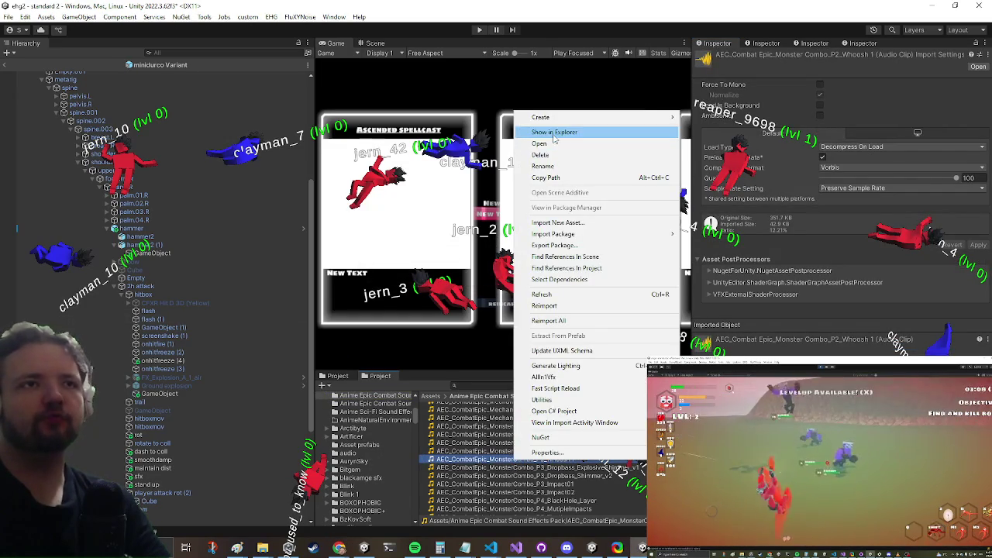
left_click(553, 131)
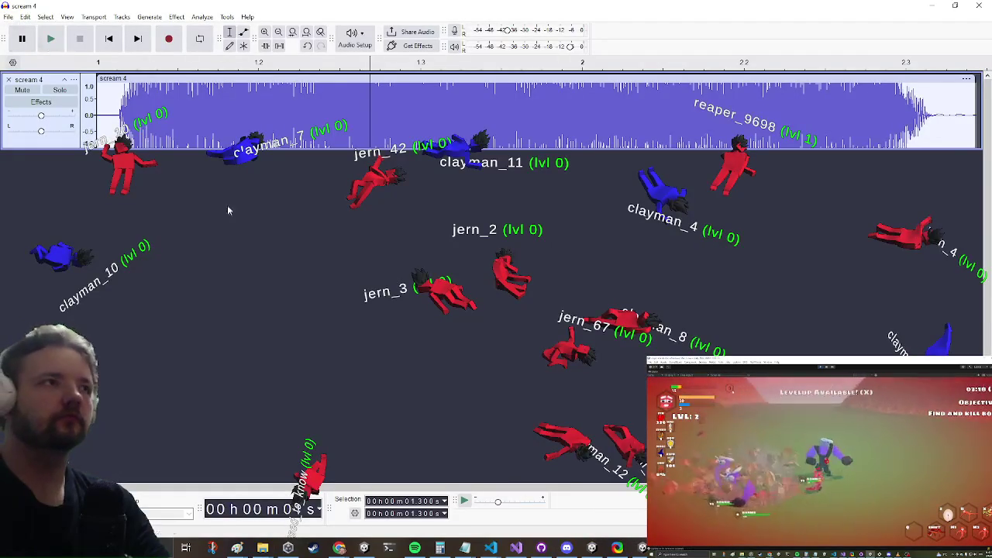
- Clear the scream 4 audio and bring the whoosh clip in as a new track
key("ctrl+a")
key("Delete")
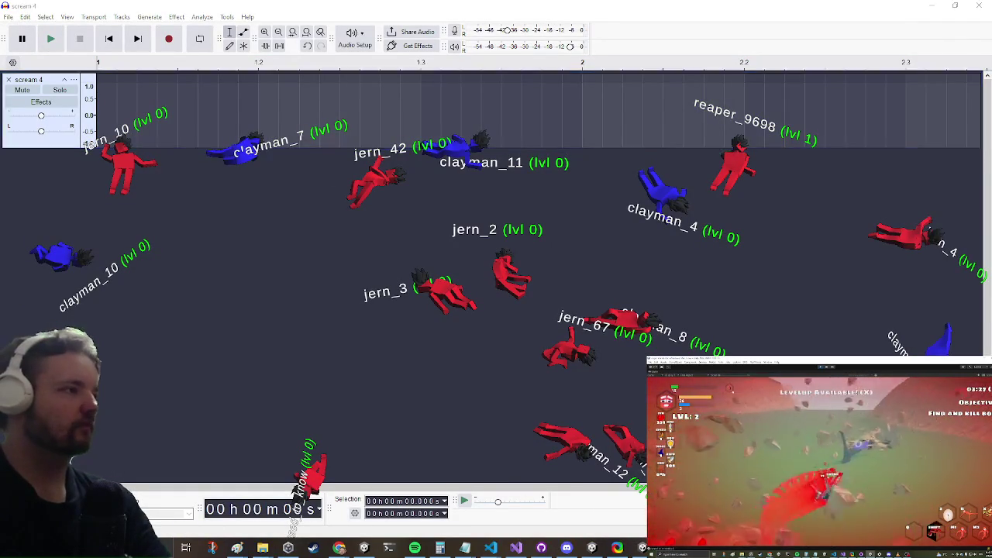
mouse_move(314, 110)
left_mouse_down()
mouse_move(287, 88)
mouse_move(117, 62)
left_mouse_up()
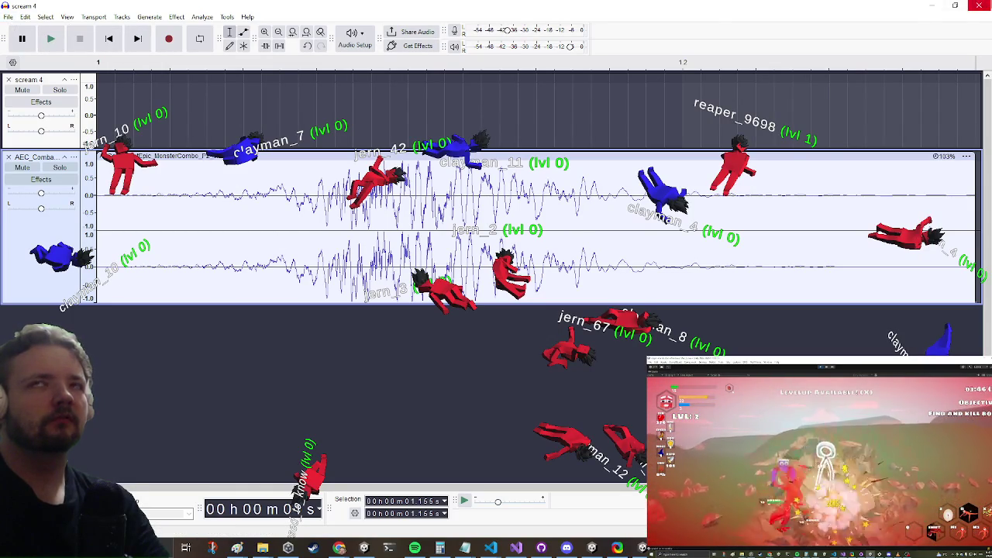
- Close the scream 4 and death voice projects without saving
left_click(980, 5)
left_click(519, 271)
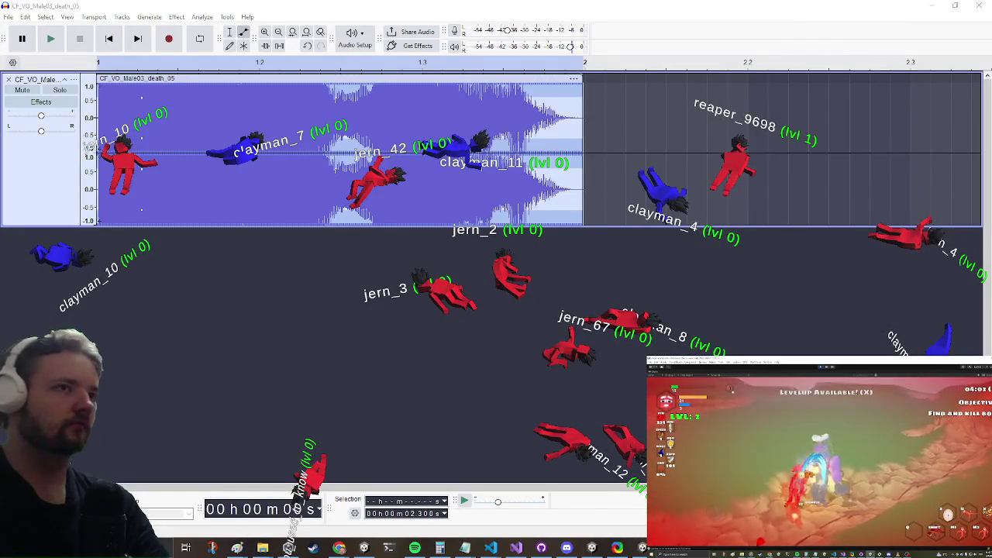
left_click(980, 5)
left_click(521, 270)
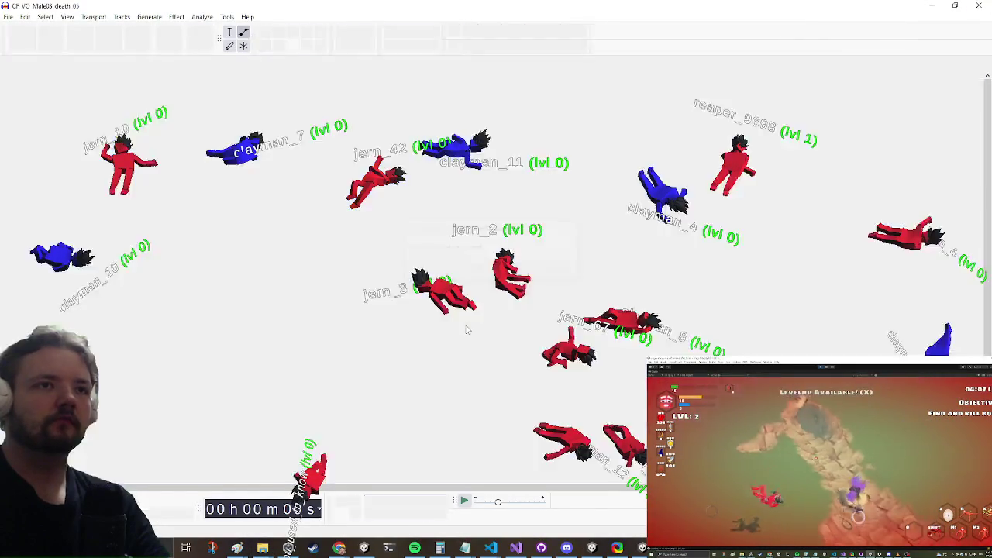
key("super")
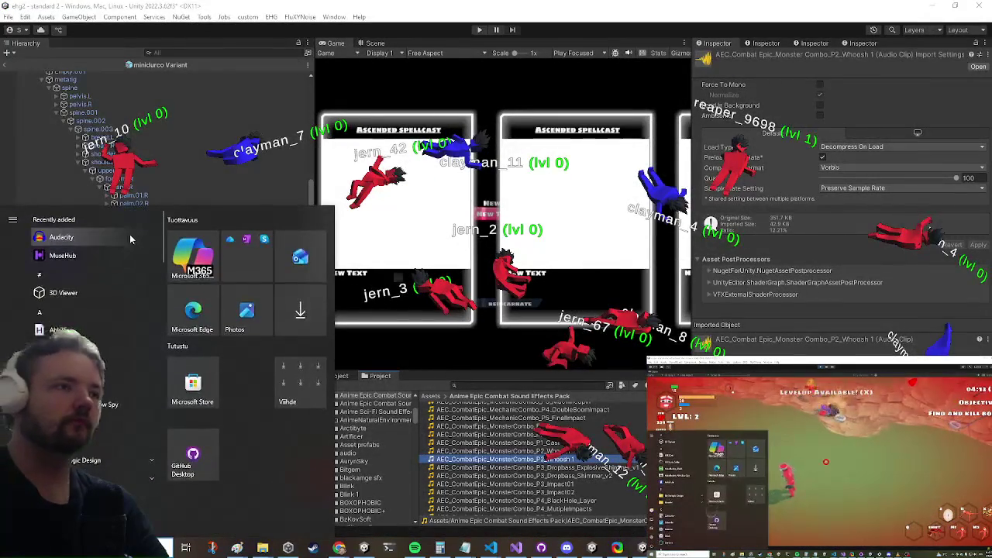
- Load the Whoosh 1 wav into Audacity and commit the six changed files to main
left_click(131, 235)
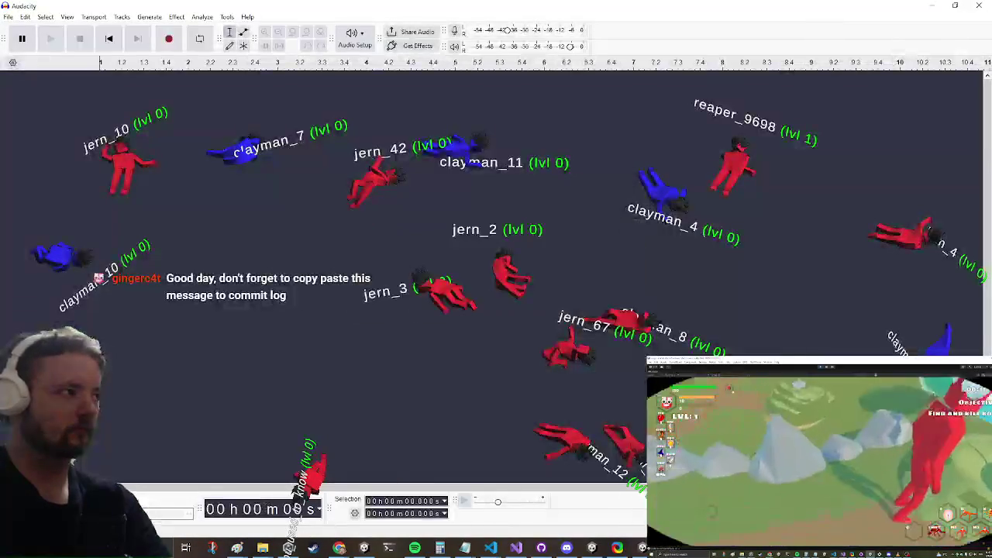
left_click_drag(281, 181, 275, 147)
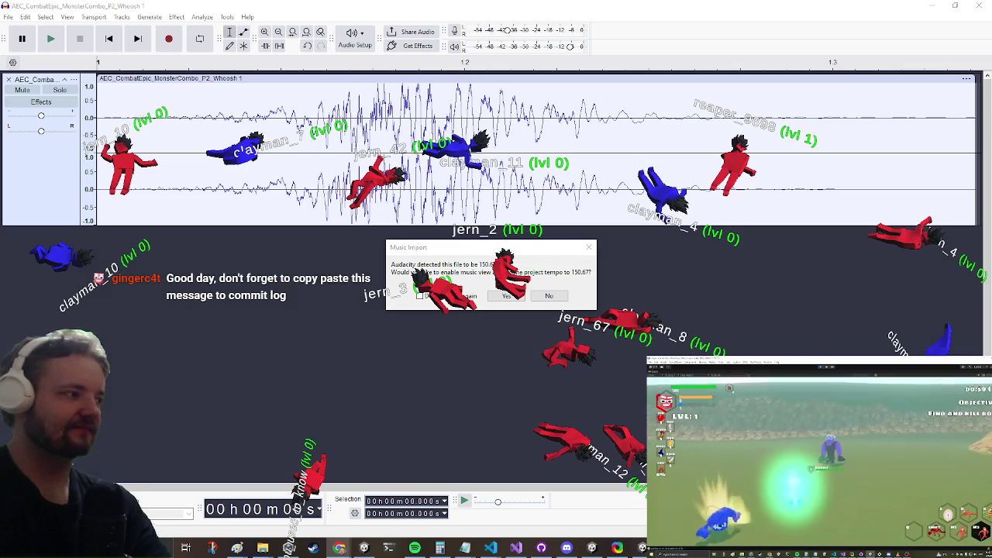
key("alt+Tab")
left_click(248, 416)
key("ctrl+v")
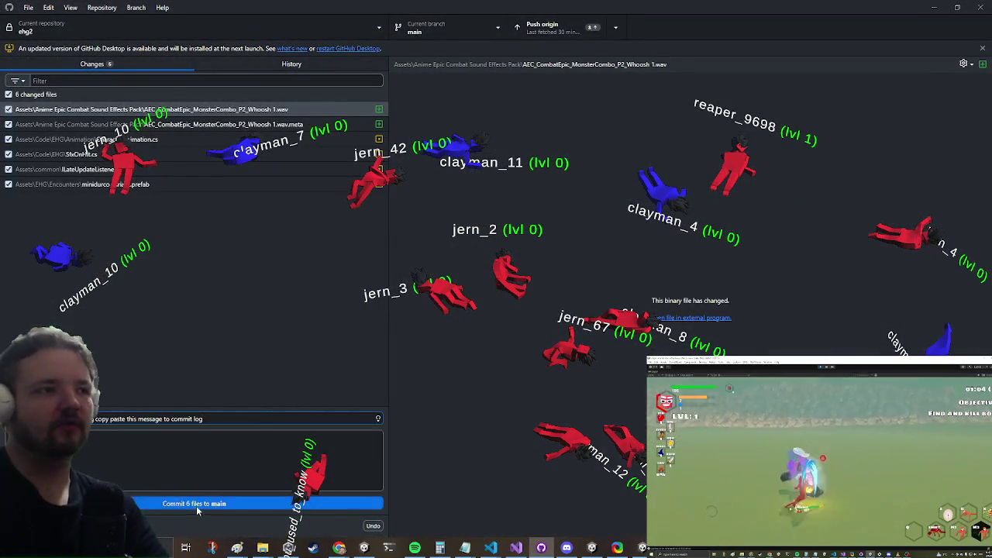
left_click(196, 505)
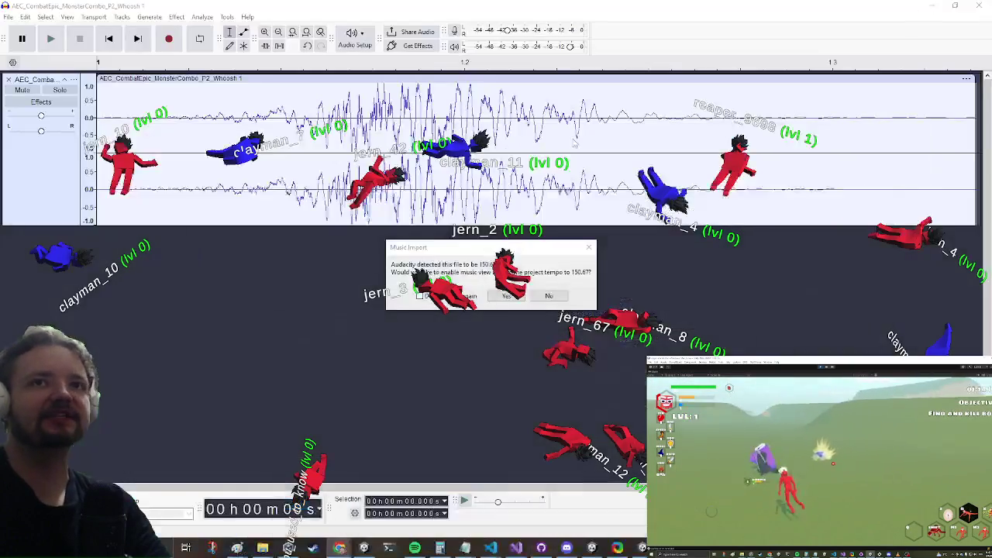
- Return to Audacity and dismiss the Music Import tempo detection prompt
left_click(934, 7)
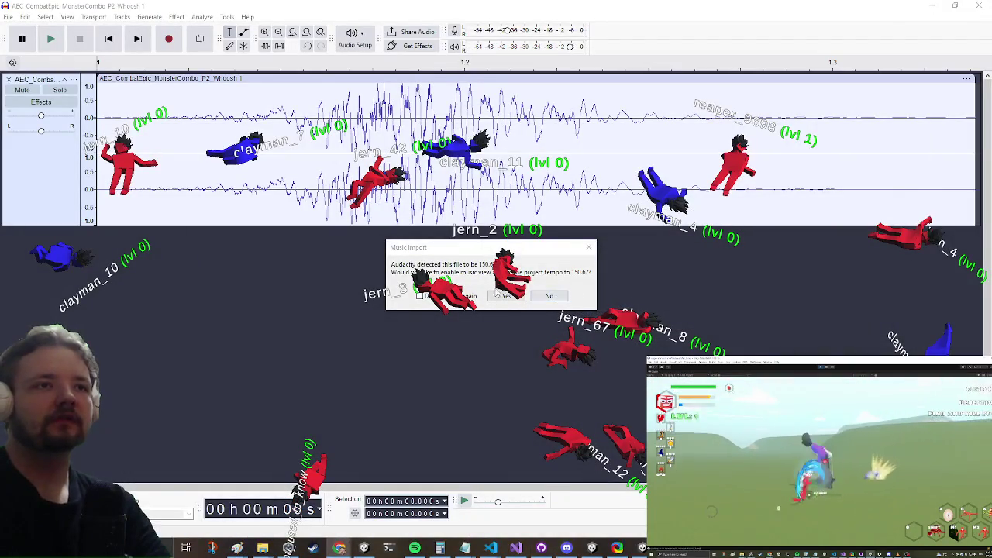
left_click(505, 295)
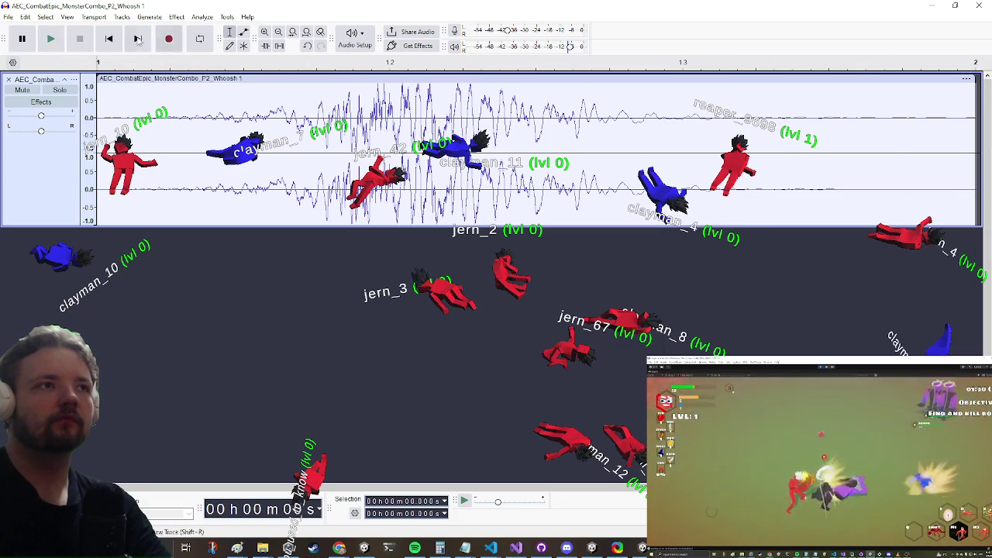
left_click(178, 17)
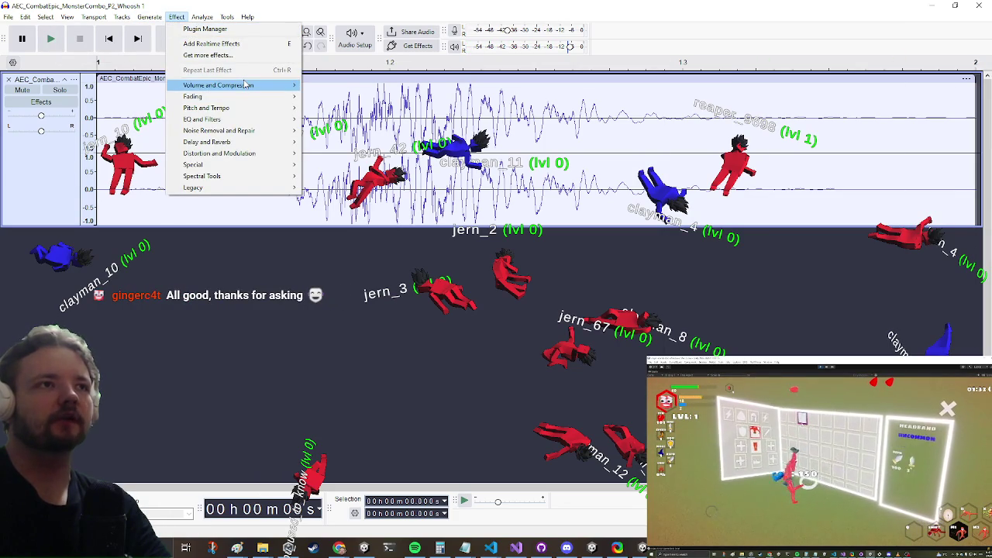
- Attempt Amplify with no audio selected, dismissing the resulting warnings
mouse_move(242, 86)
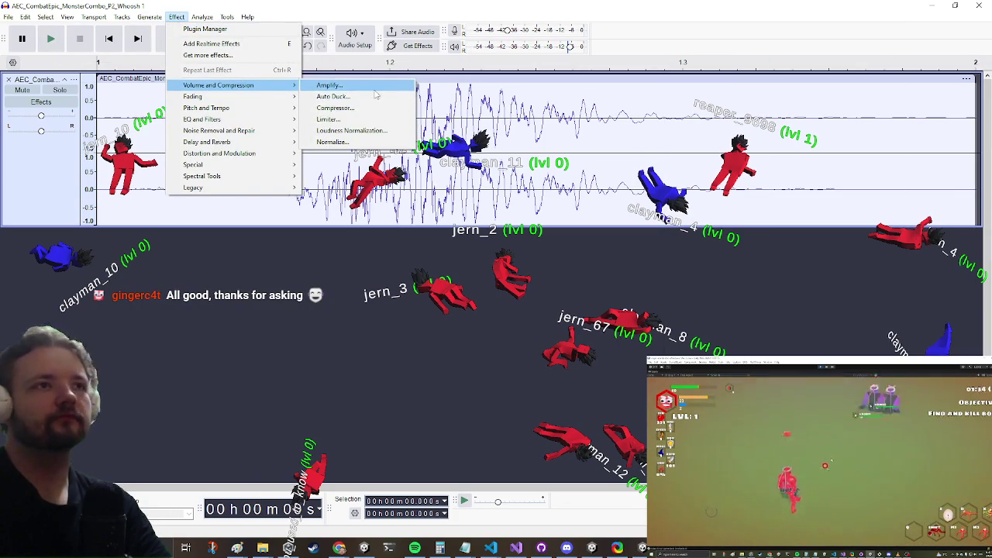
left_click(377, 88)
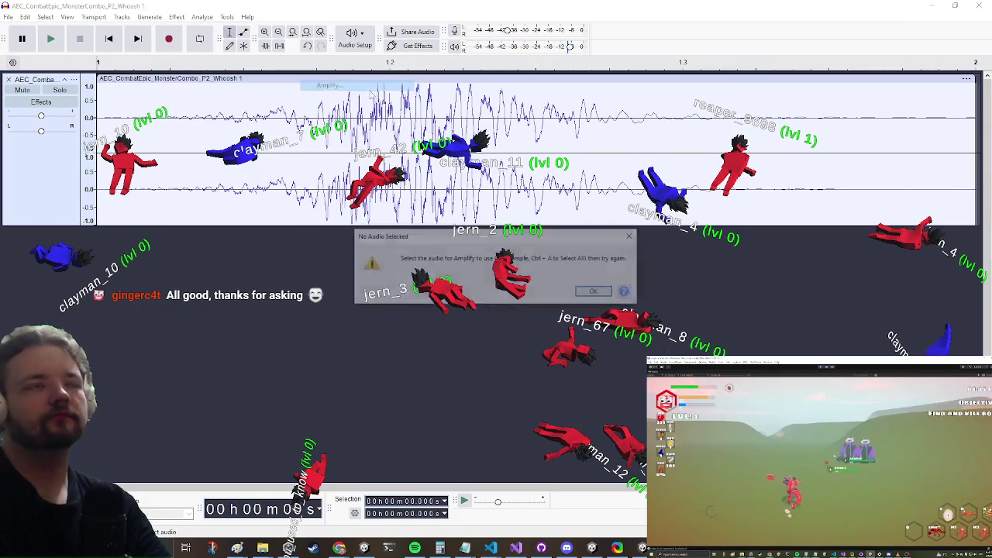
left_click(596, 293)
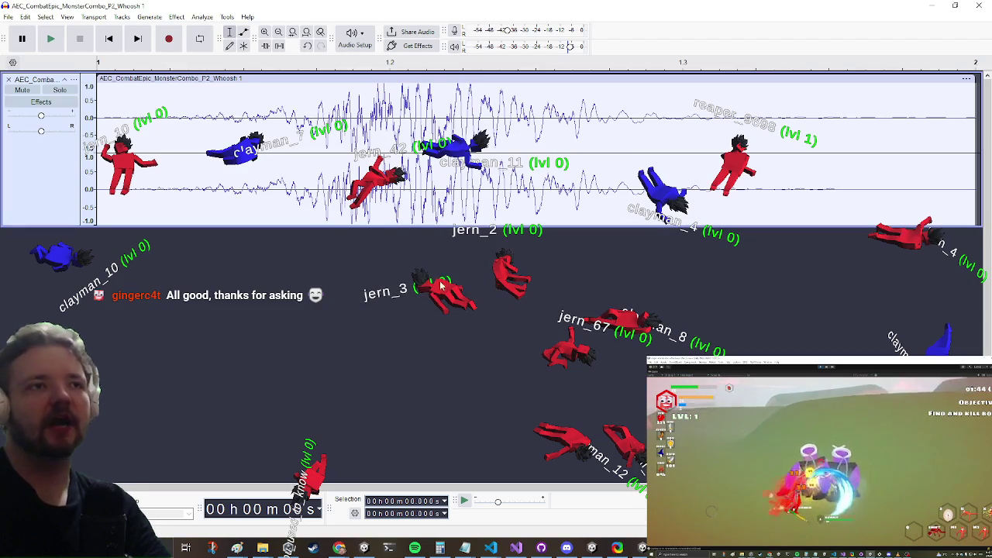
left_click(202, 17)
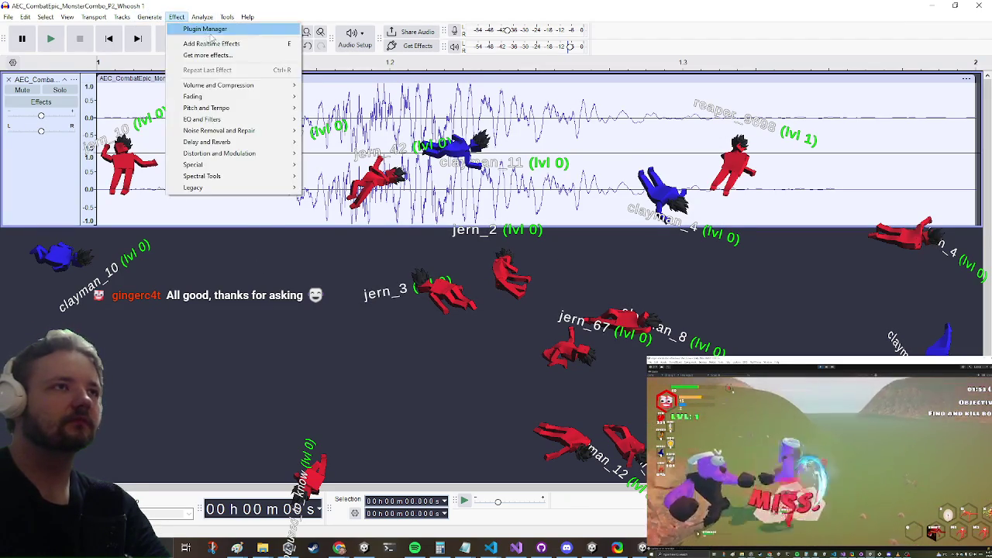
mouse_move(294, 85)
left_click(368, 88)
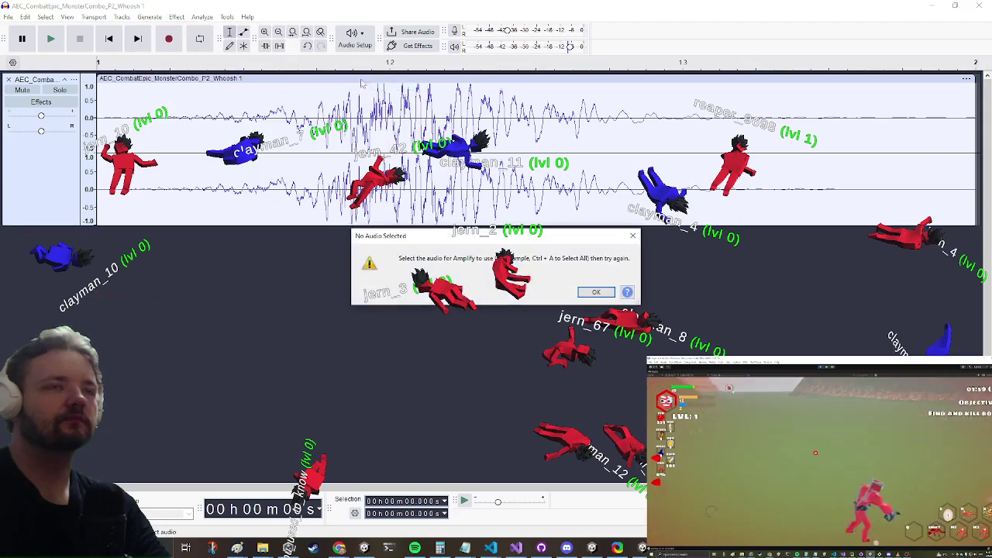
left_click(597, 293)
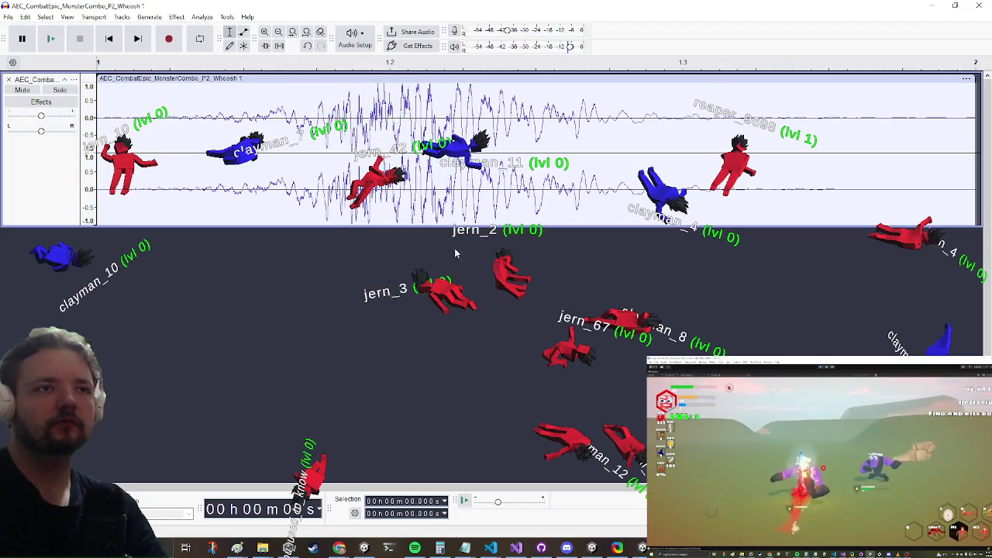
- Amplify the whole Whoosh 1 track by 10.1 dB with clipping allowed, then save to the computer
key("ctrl+a")
left_click(177, 16)
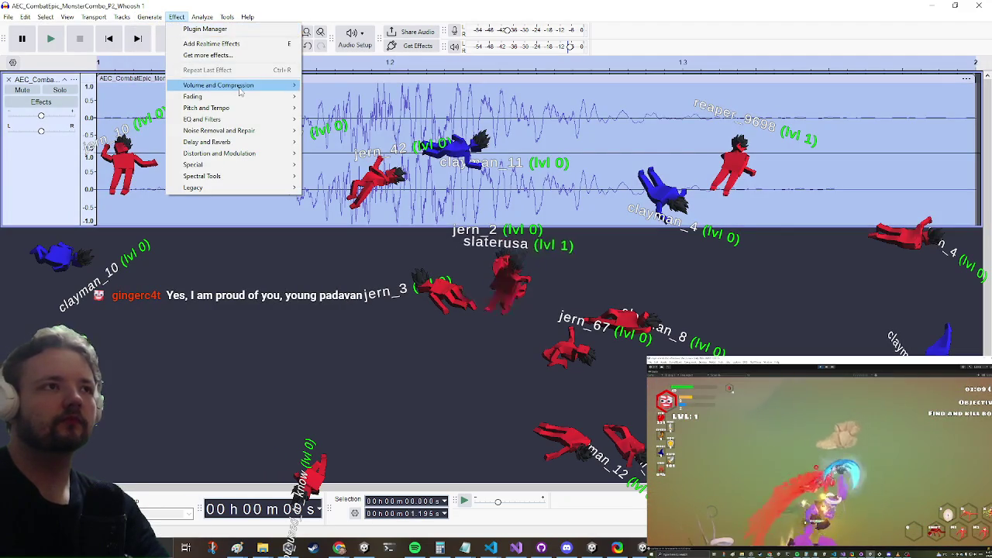
mouse_move(256, 85)
left_click(370, 87)
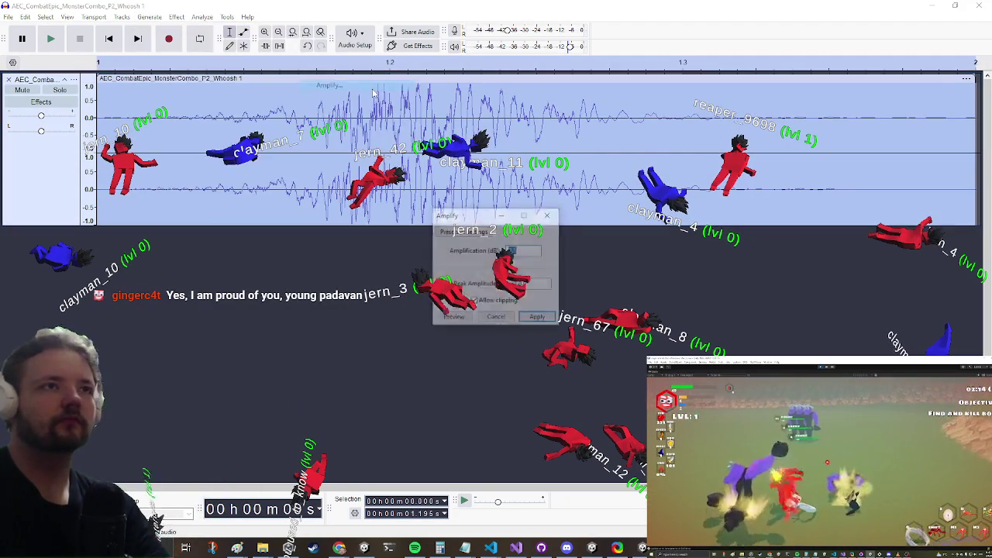
left_click_drag(486, 215, 281, 254)
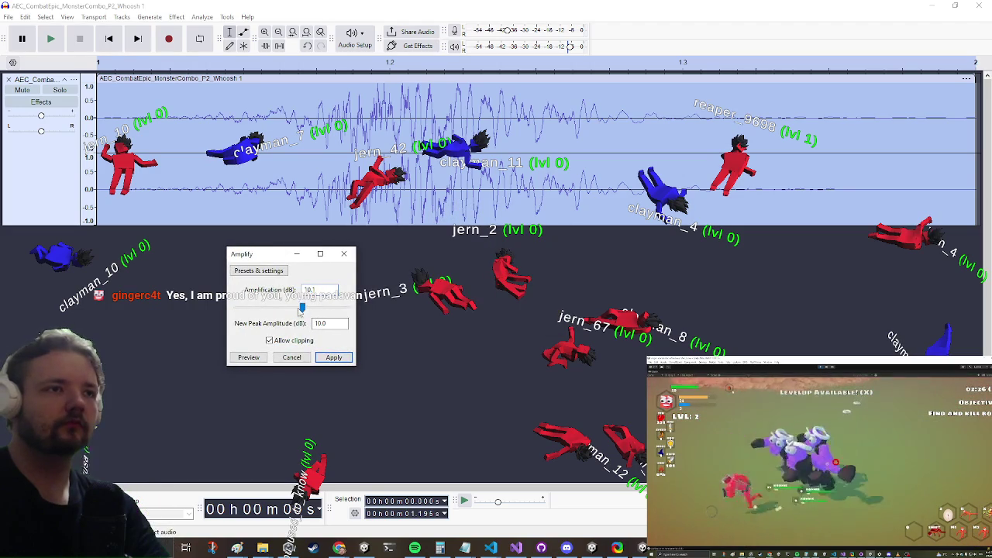
left_click(333, 357)
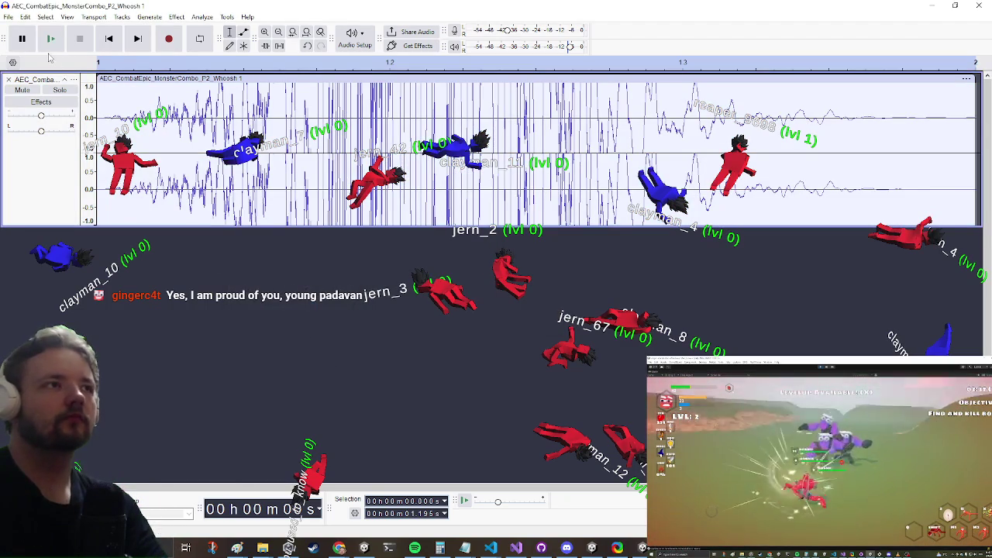
key("ctrl+s")
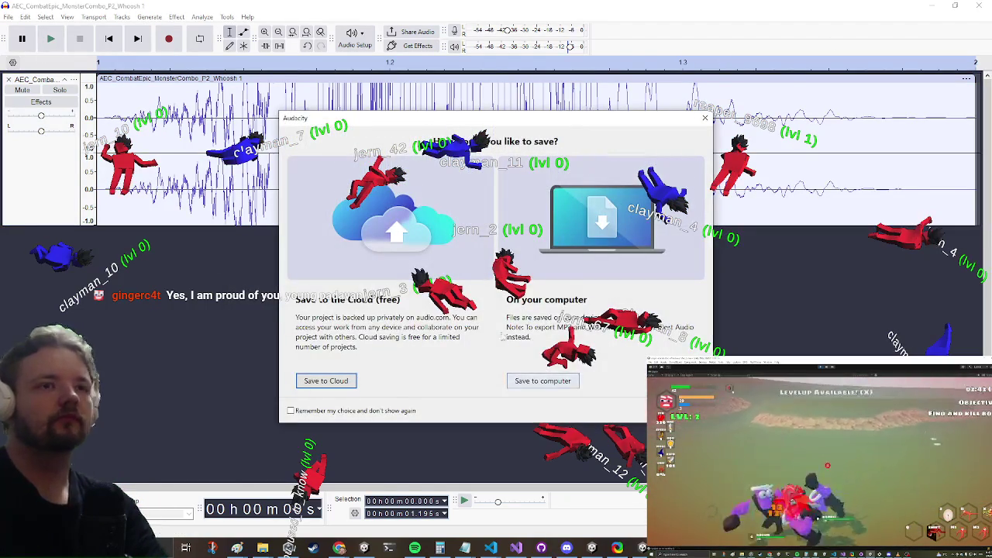
left_click(526, 382)
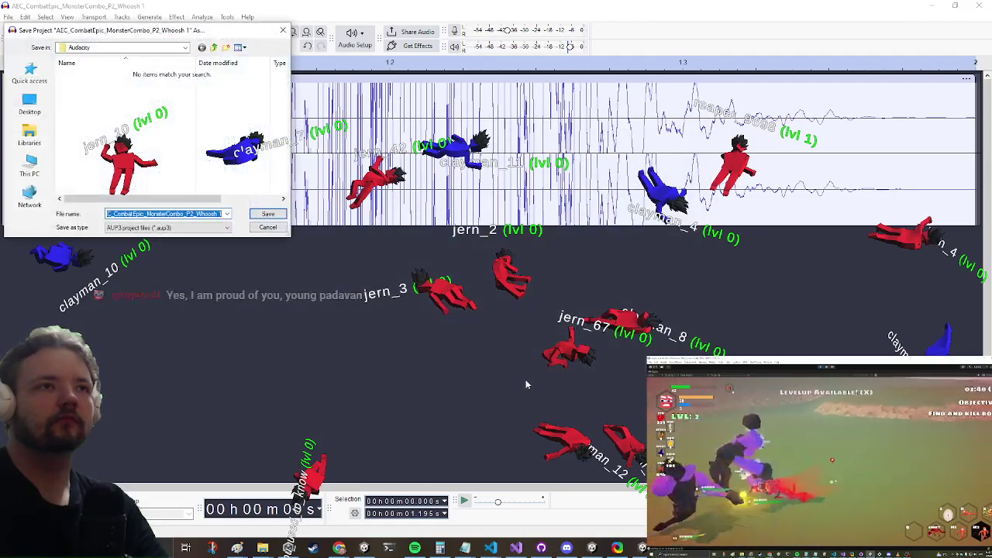
- Save the Audacity project and start exporting the audio to this computer
key("Return")
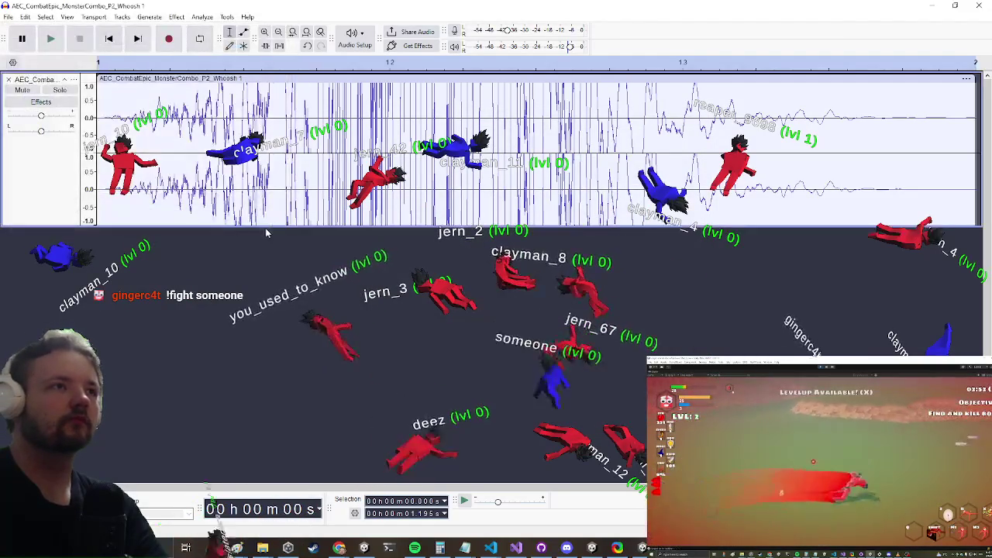
left_click(7, 14)
mouse_move(70, 73)
left_click(37, 115)
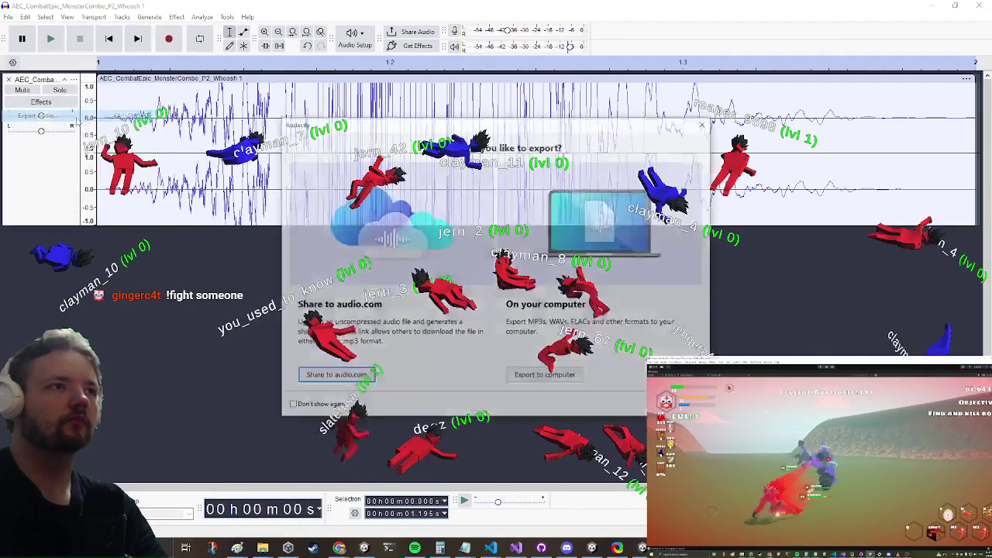
left_click(546, 376)
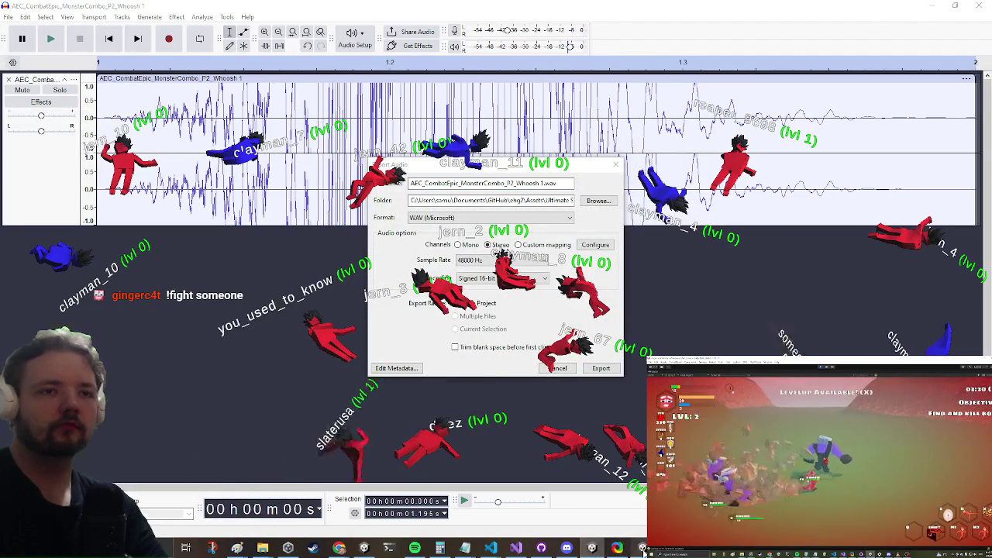
- Export the amplified Whoosh 1 as WAV into the sound pack folder, replacing the original
key("alt+Tab")
right_click(530, 458)
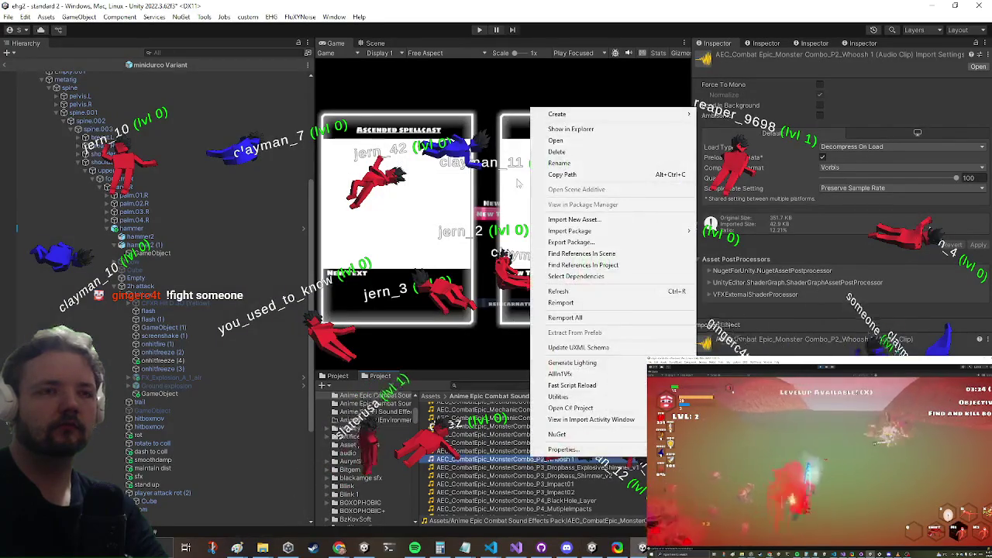
left_click(612, 129)
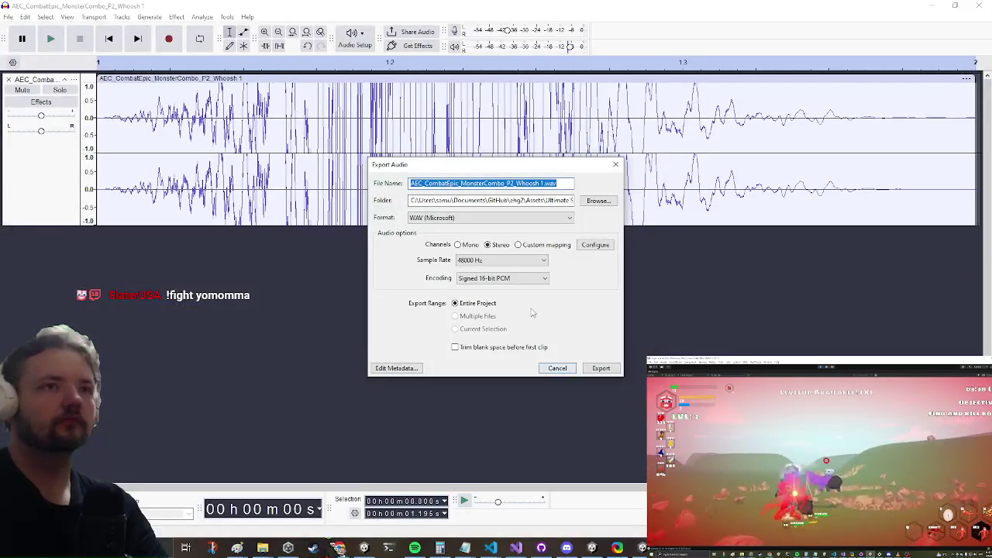
key("ctrl+v")
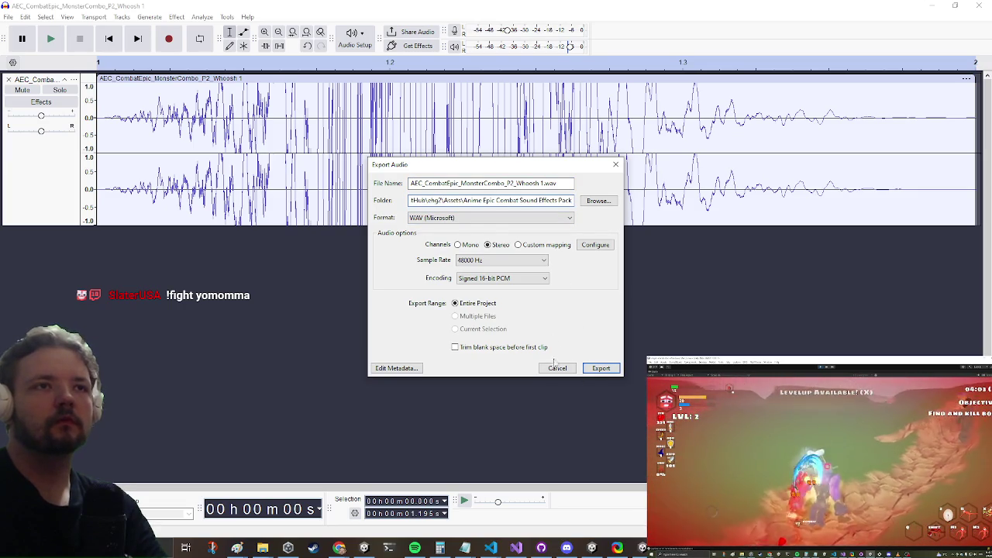
left_click(601, 368)
left_click(571, 276)
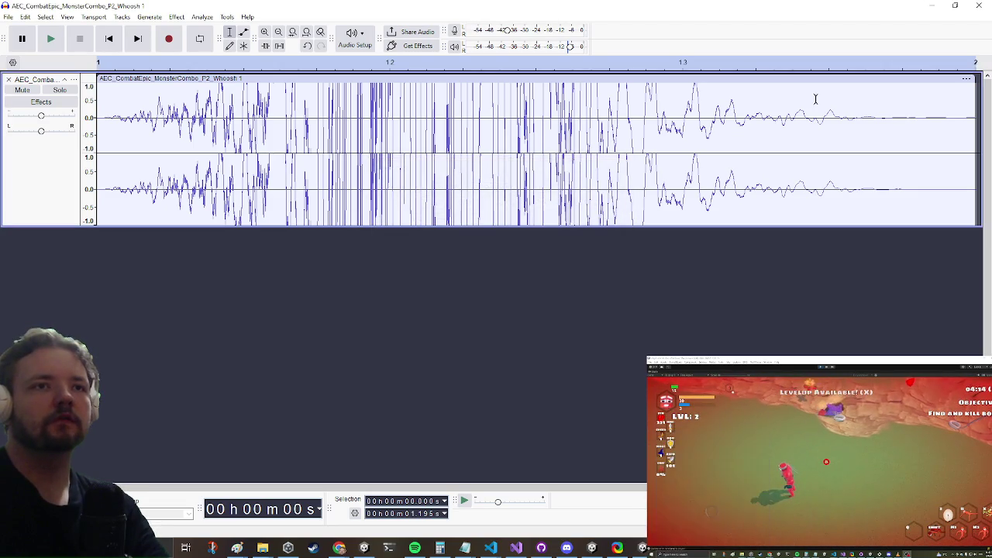
left_click(932, 8)
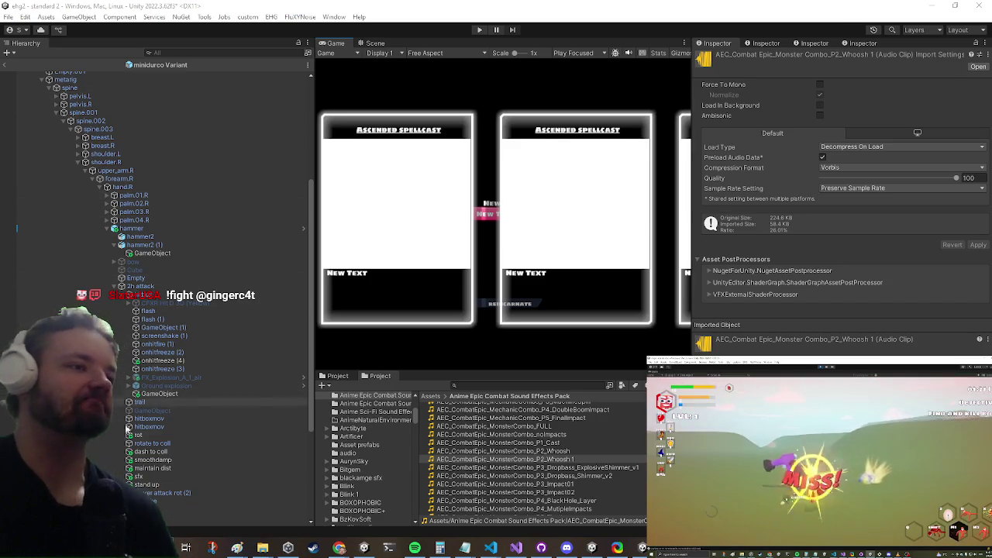
- Select the sfx object and save the minidurco Variant prefab with the reimported Whoosh 1
left_click(162, 477)
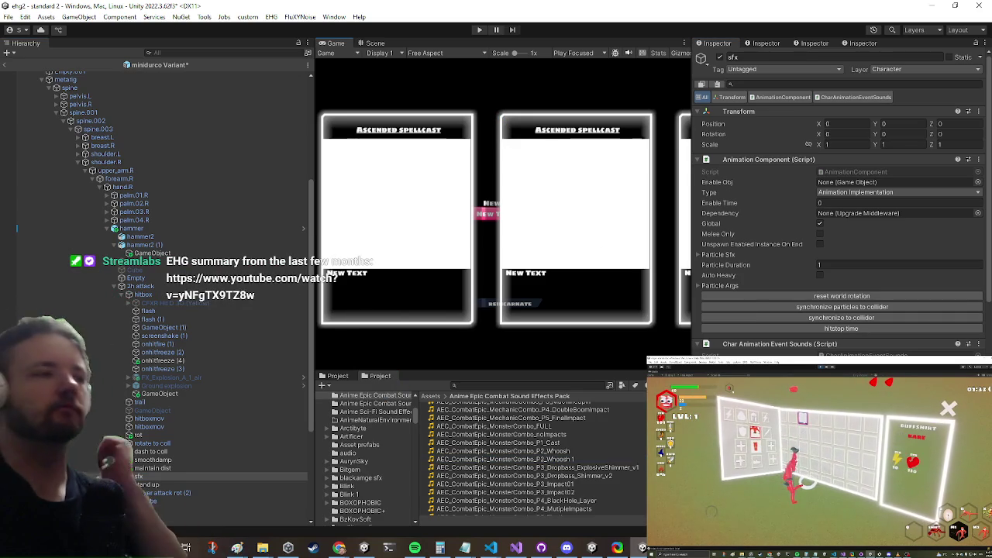
key("ctrl+s")
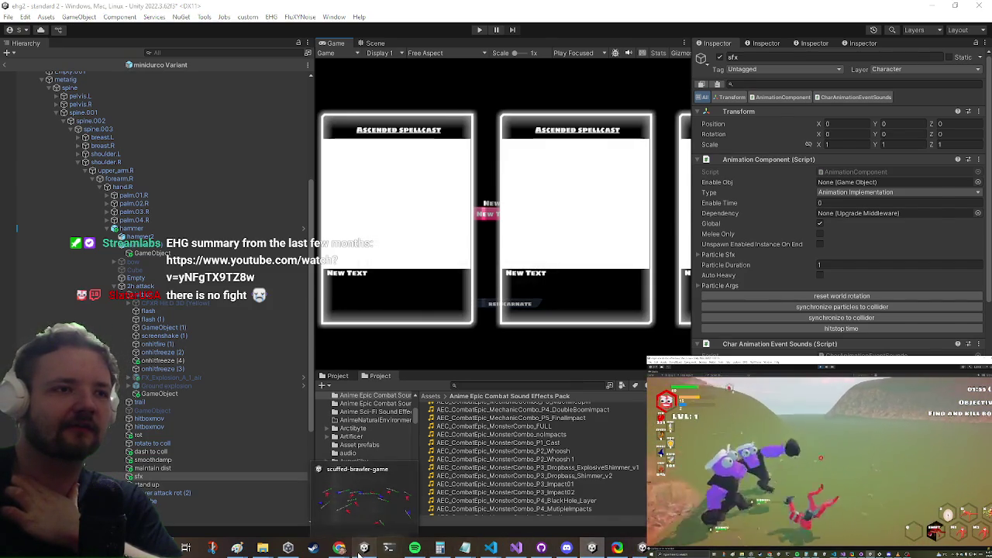
mouse_move(364, 547)
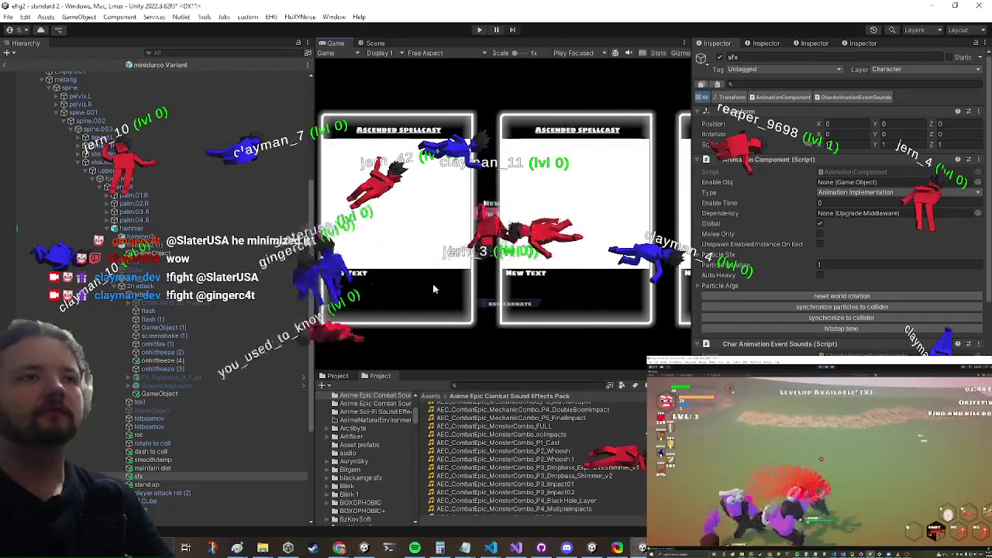
- Exit prefab mode, playtest the level in a maximized Game view, then switch to config.json
left_click(480, 30)
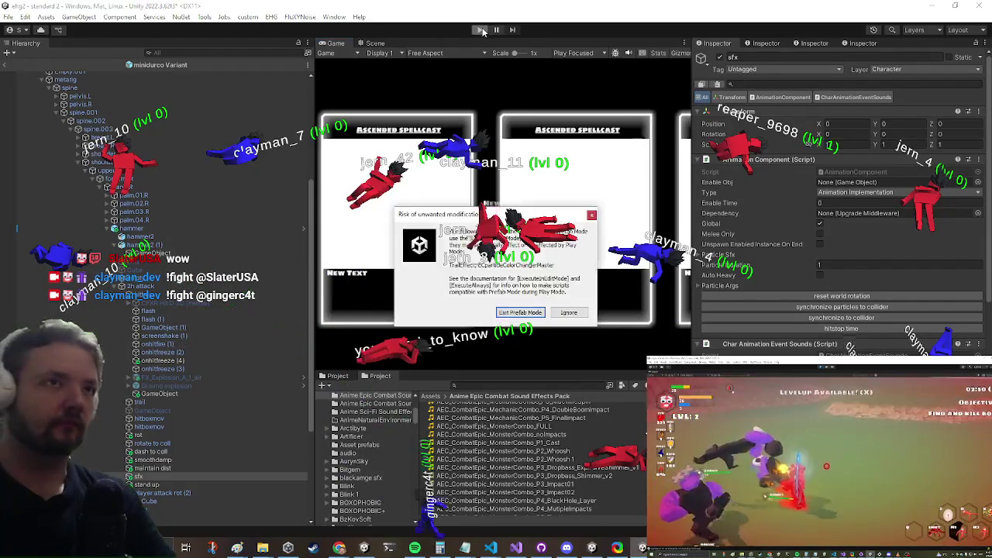
left_click(524, 313)
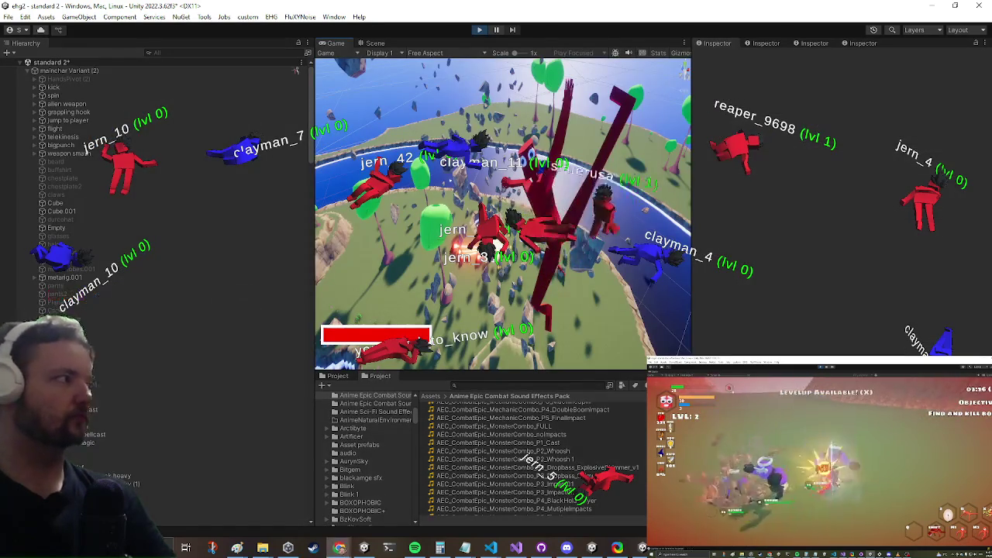
key("shift+space")
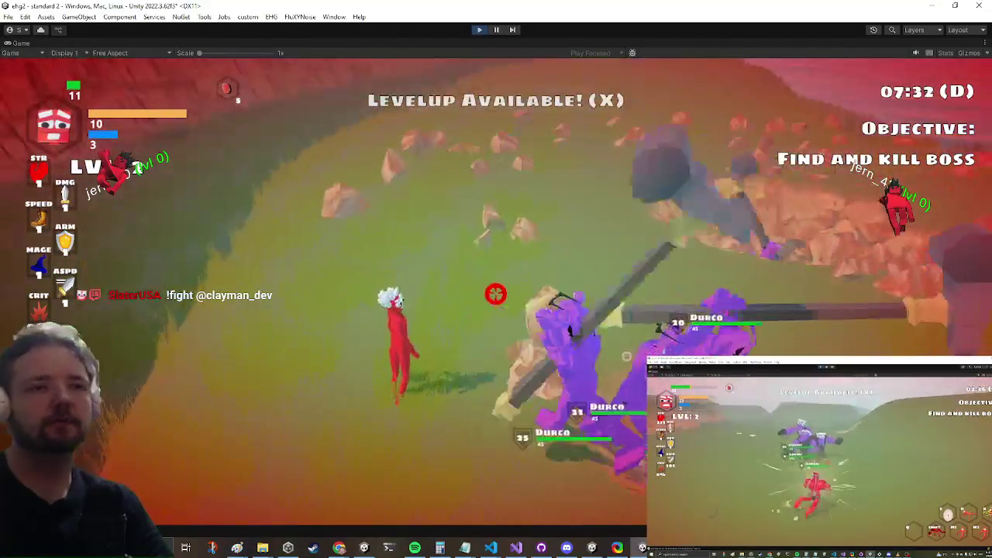
key("Escape")
key("alt+Tab")
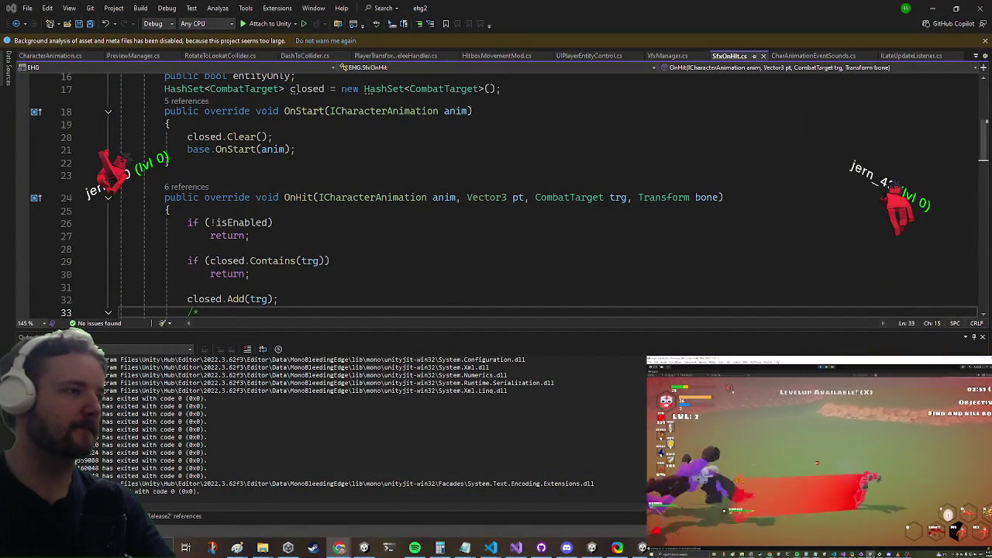
key("alt+Tab")
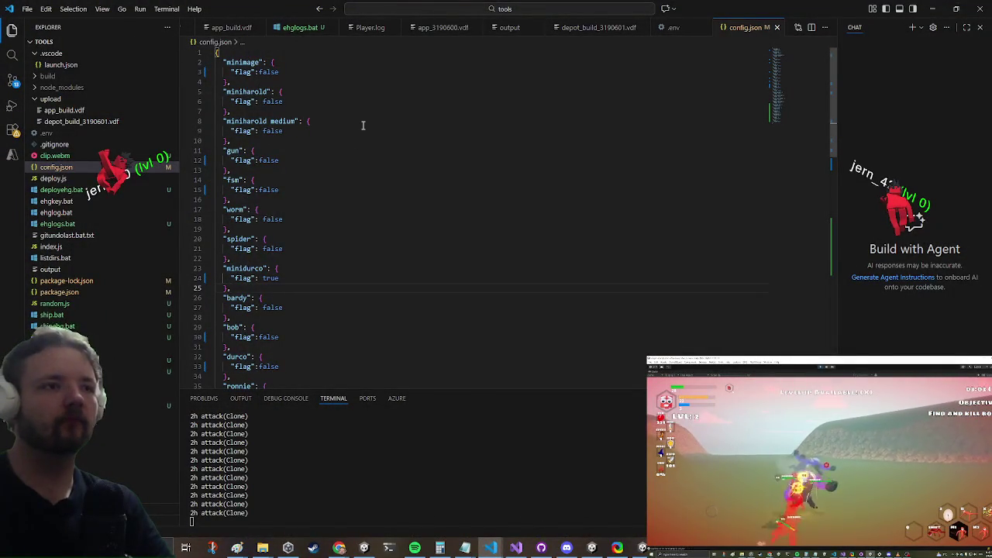
- Change the minidurco flag in config.json to false and save
key("End")
key("ctrl+shift+Left")
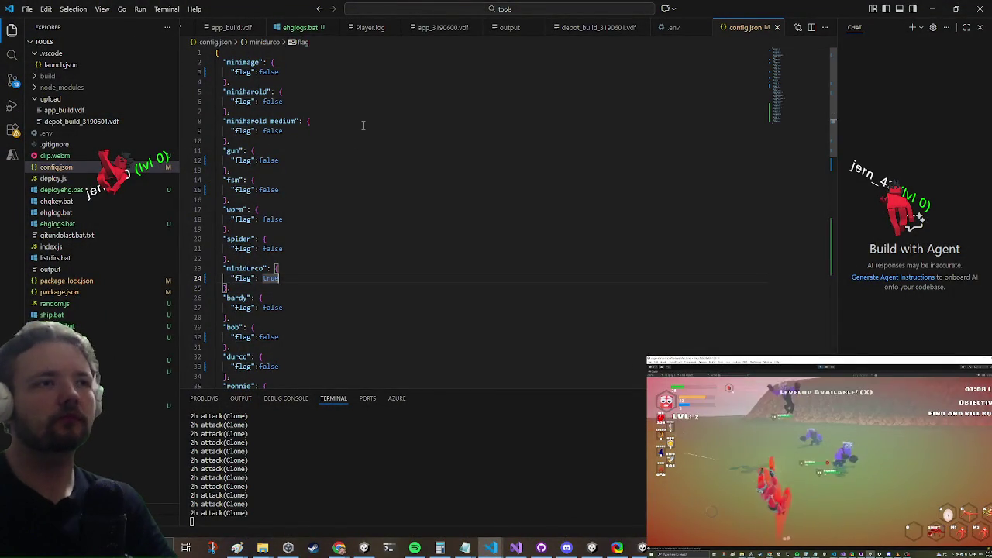
type("false")
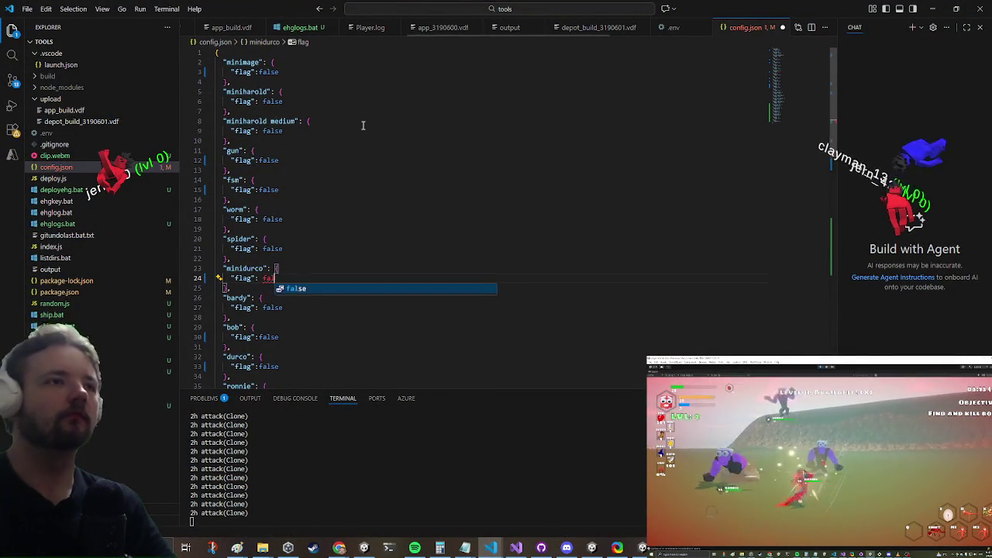
key("ctrl+s")
- Set the gun entry's flag to true, then return to Unity
left_click(363, 125)
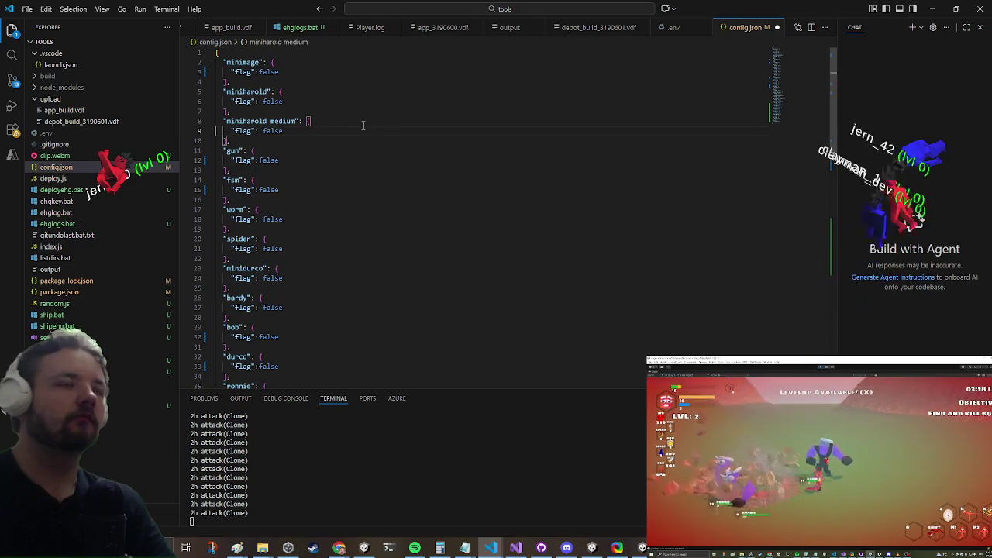
key("Down")
key("Down")
key("Down")
key("Down")
key("Down")
key("Down")
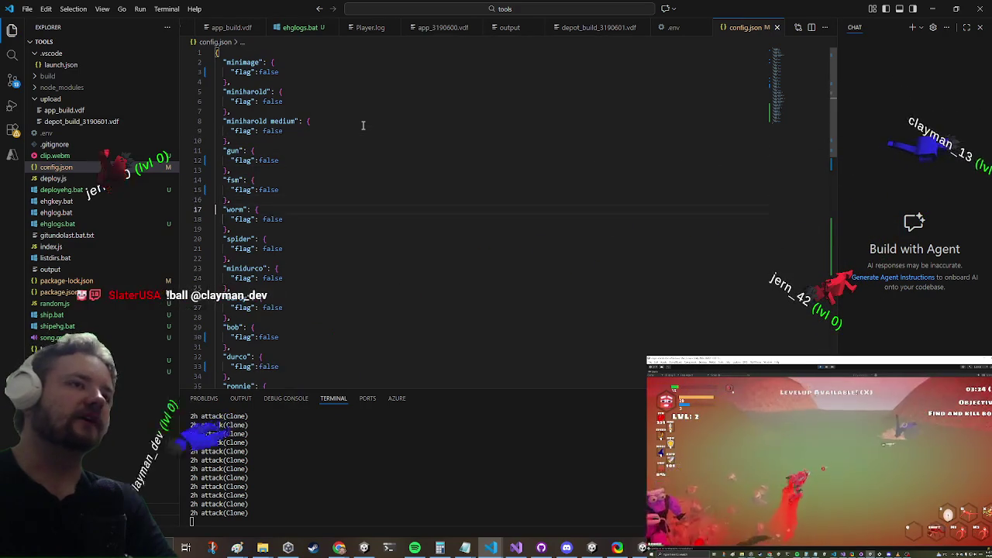
key("ctrl+Home")
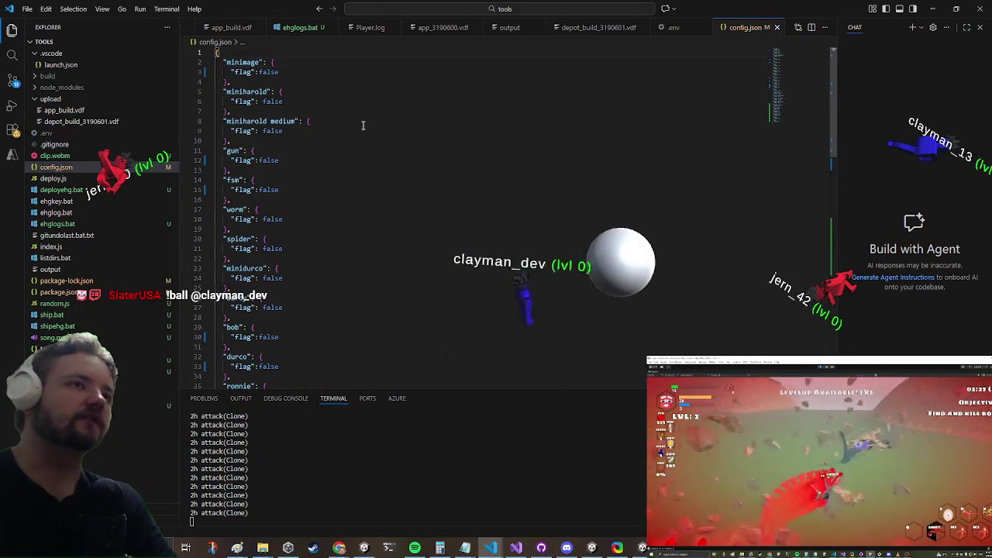
key("Down")
key("Down")
key("Down")
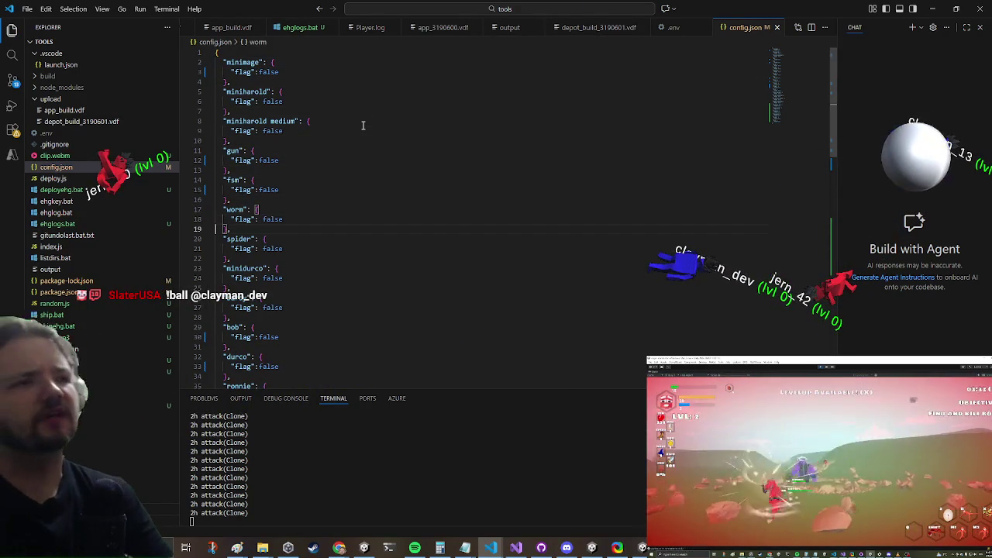
key("Down")
key("Down")
key("Down")
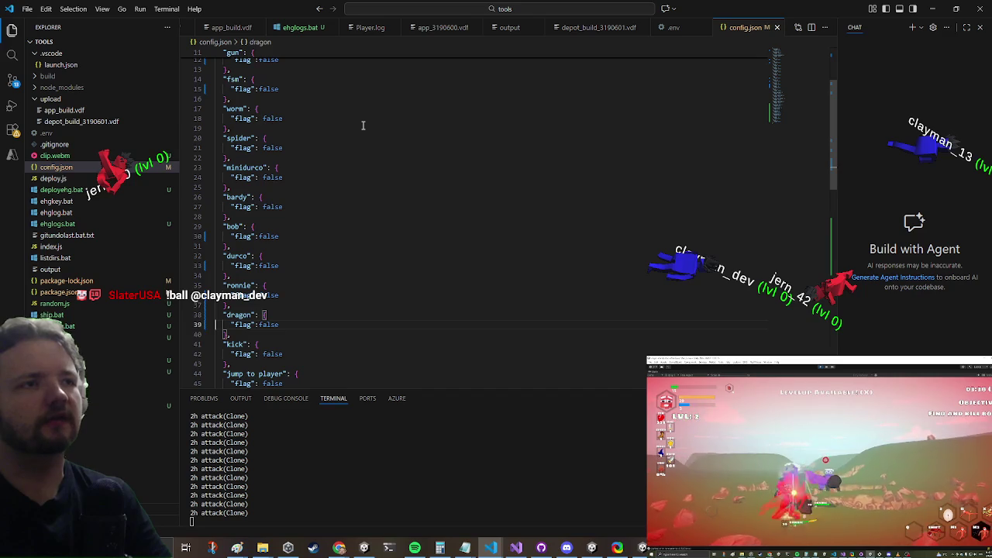
key("ctrl+Home")
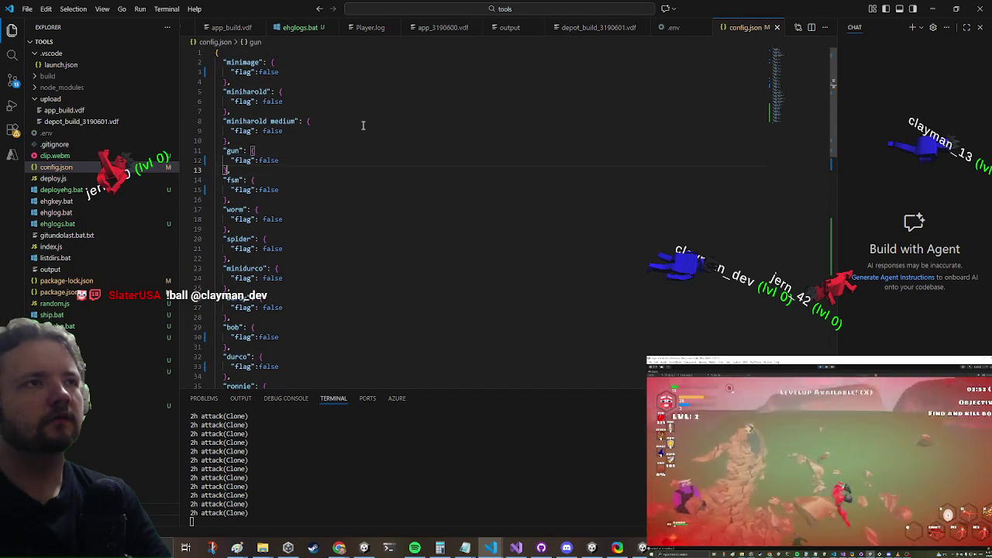
key("ctrl+d")
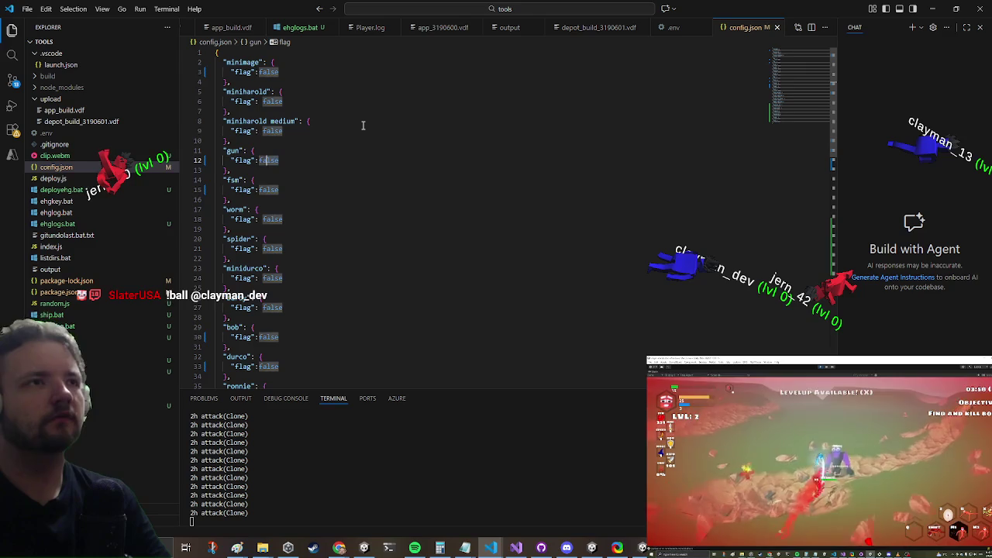
type("tru")
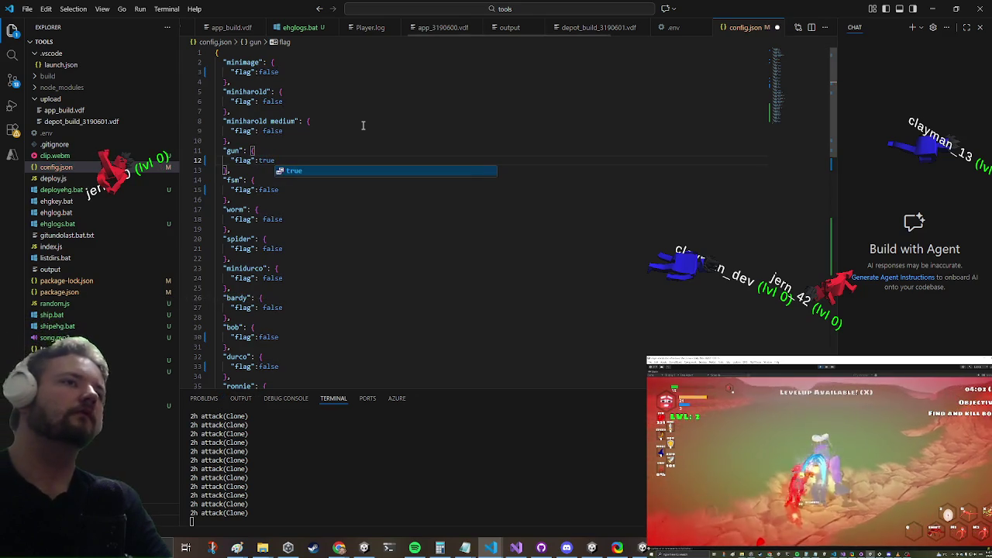
key("alt+Tab")
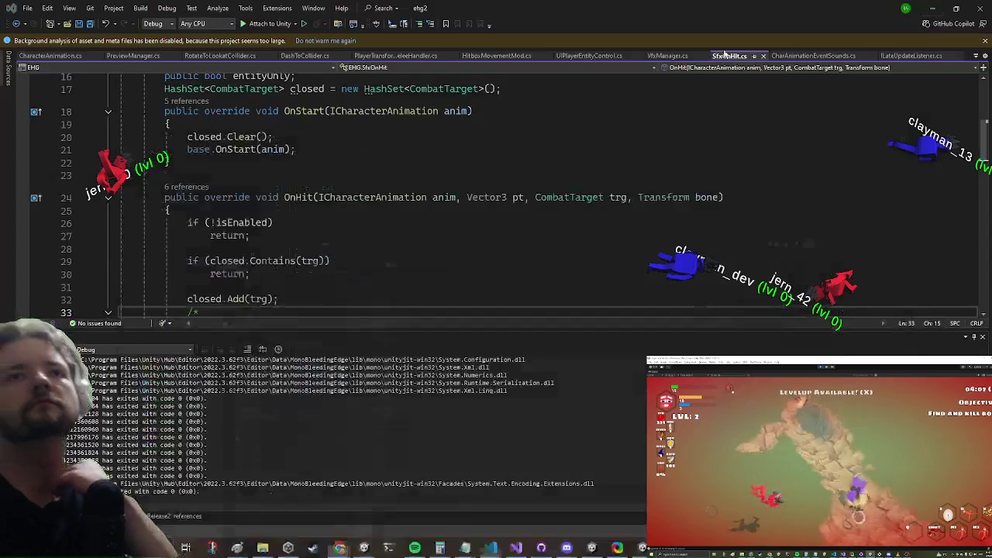
key("alt+Tab")
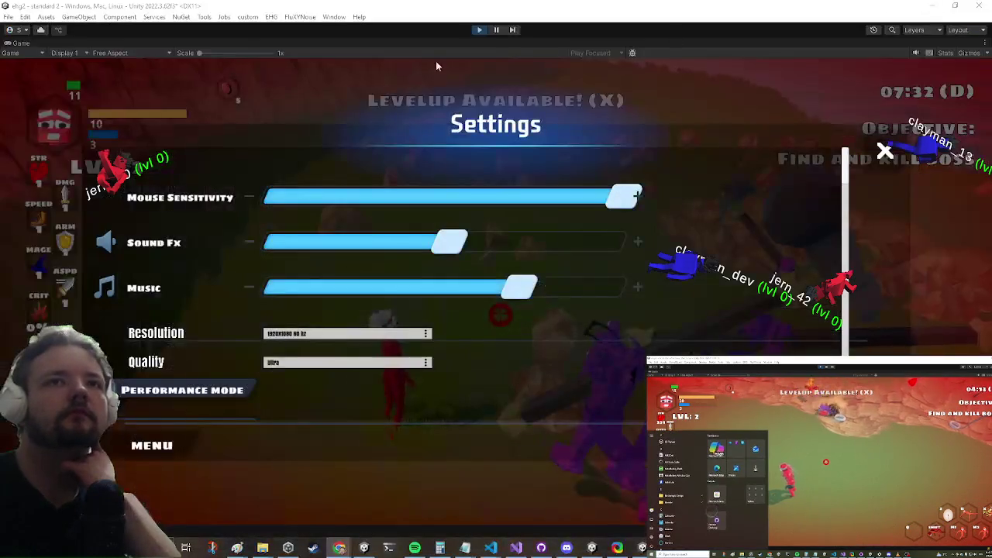
- Stop the playtest and start a search in the Project assets
left_click(479, 29)
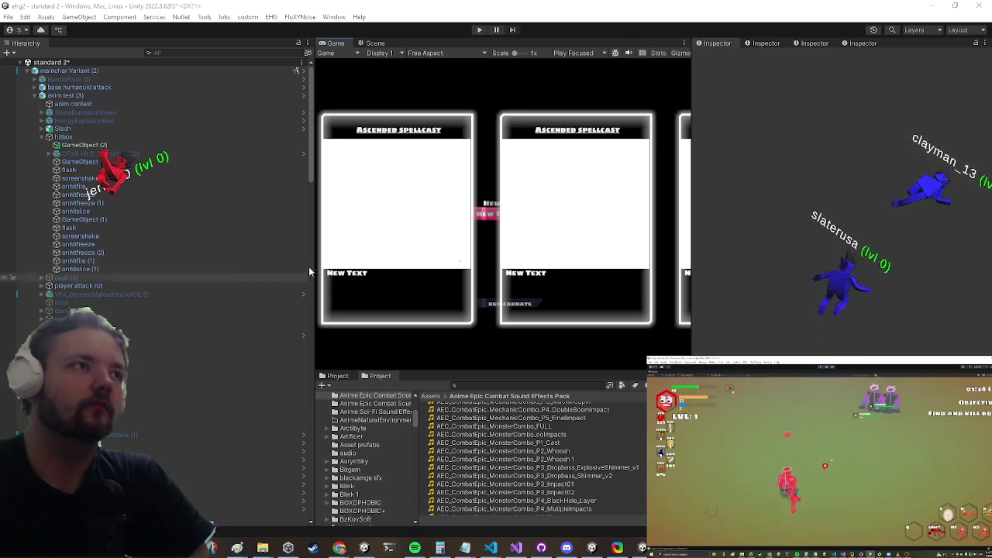
left_click(517, 385)
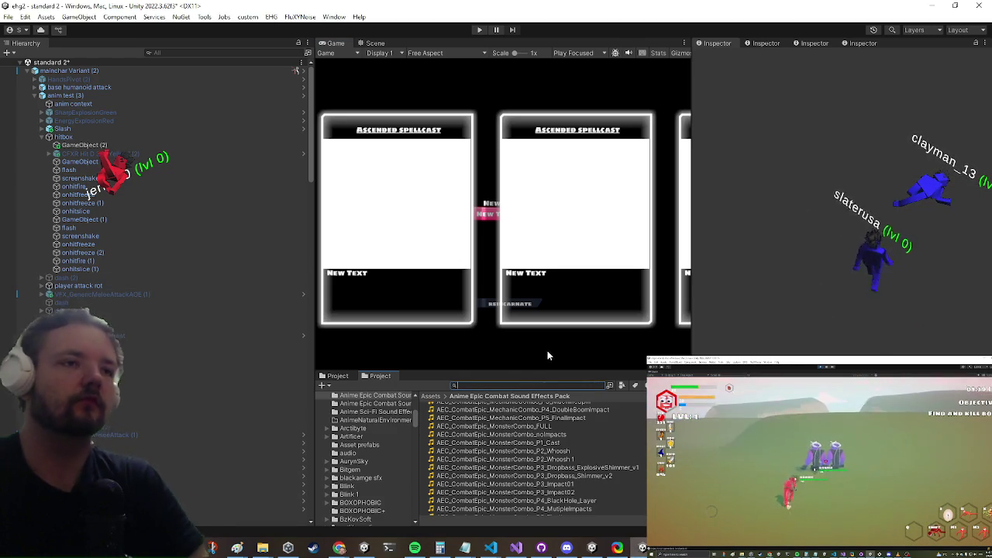
- Open the 'gun enc' gun encounter prefab and select the bytecodebunny enemy
type("g")
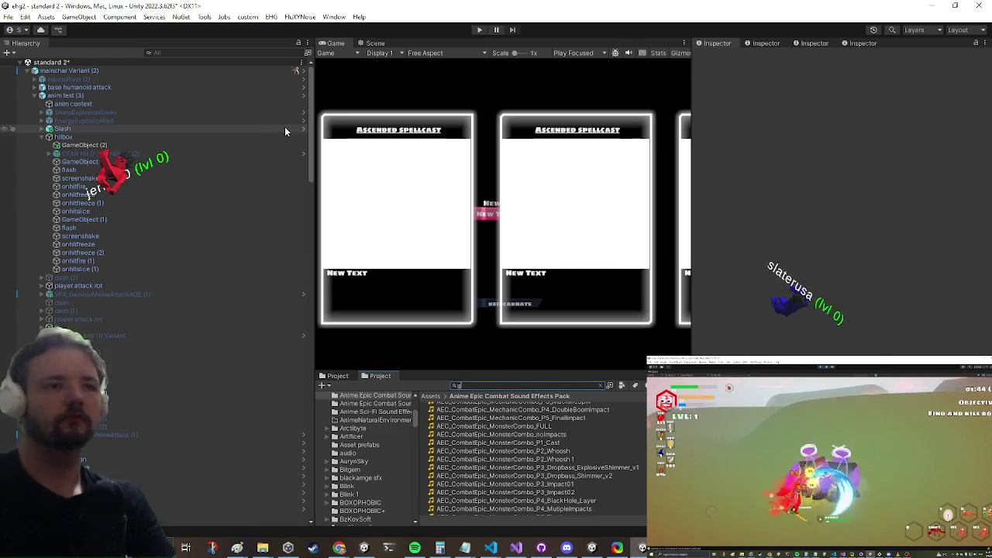
type("un enc")
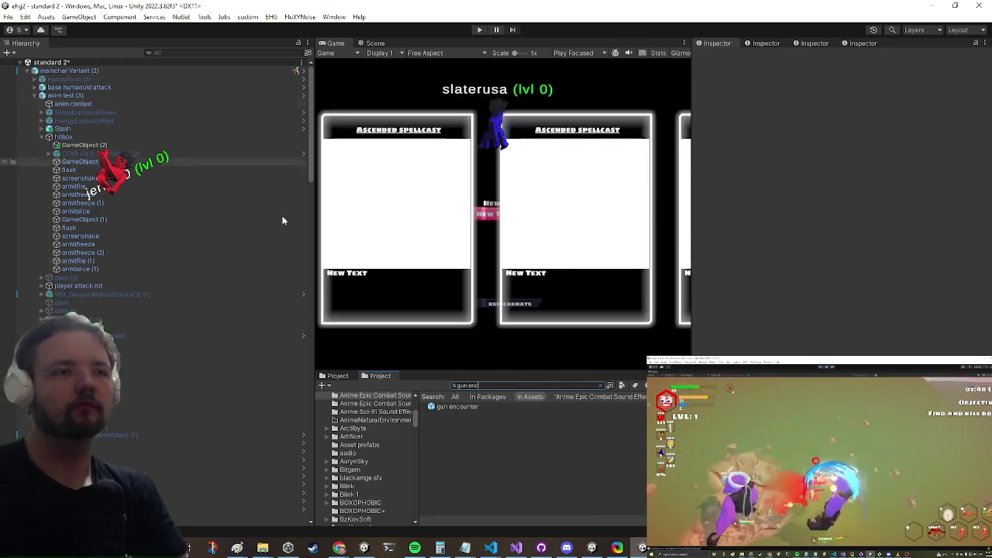
double_click(449, 408)
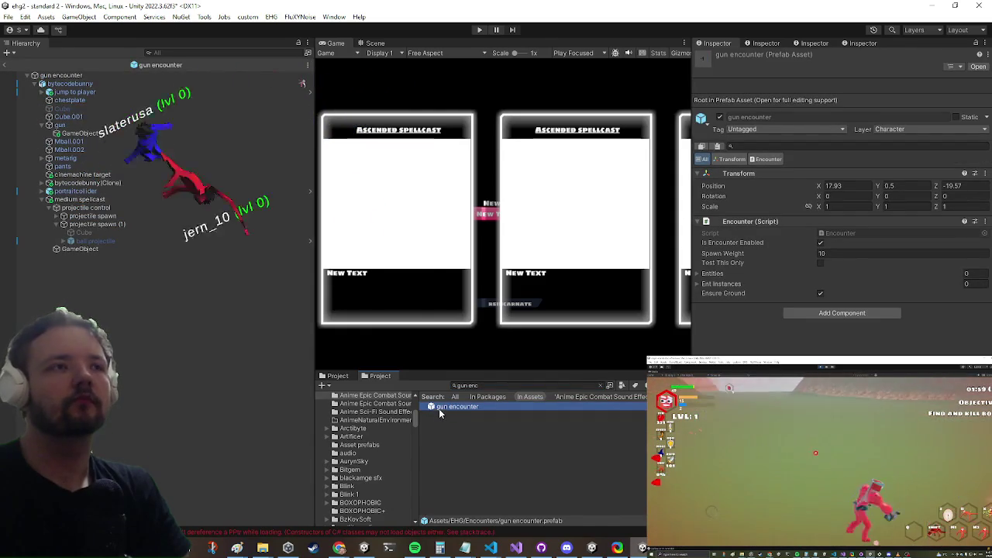
left_click(375, 43)
left_click(91, 83)
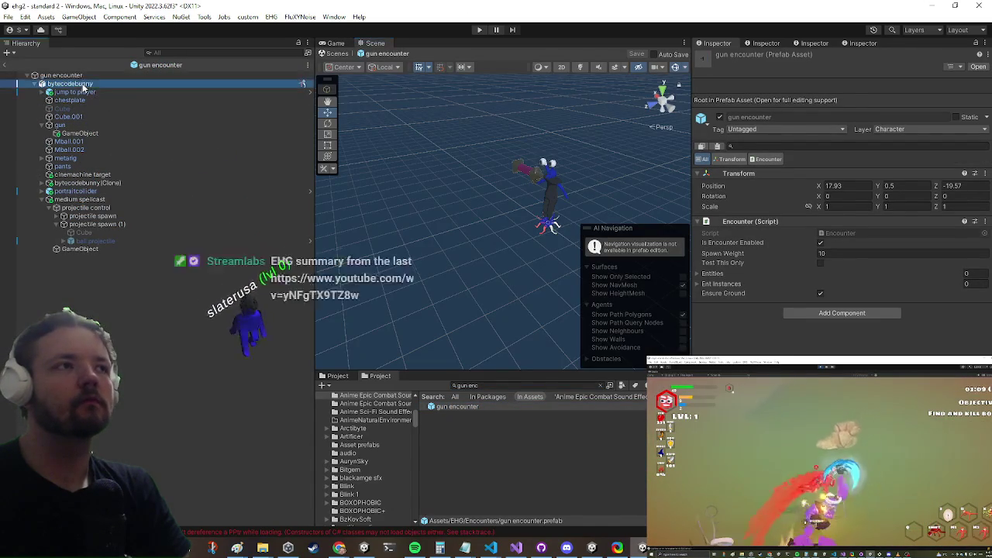
- Set bytecodebunny's Get Hit clip count to 0, removing the Goblin Growl sounds
scroll(892, 309, "down", 10)
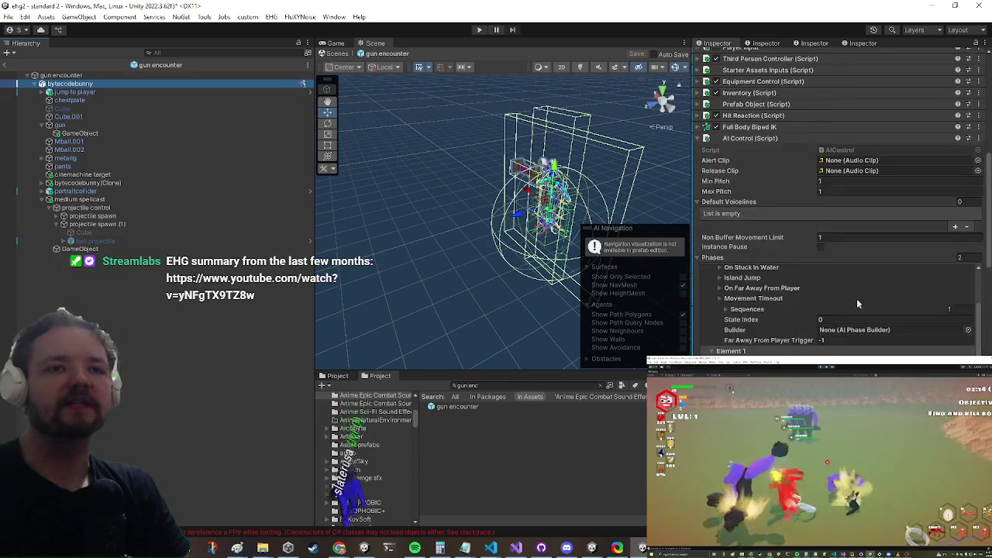
scroll(870, 138, "up", 3)
scroll(837, 164, "down", 3)
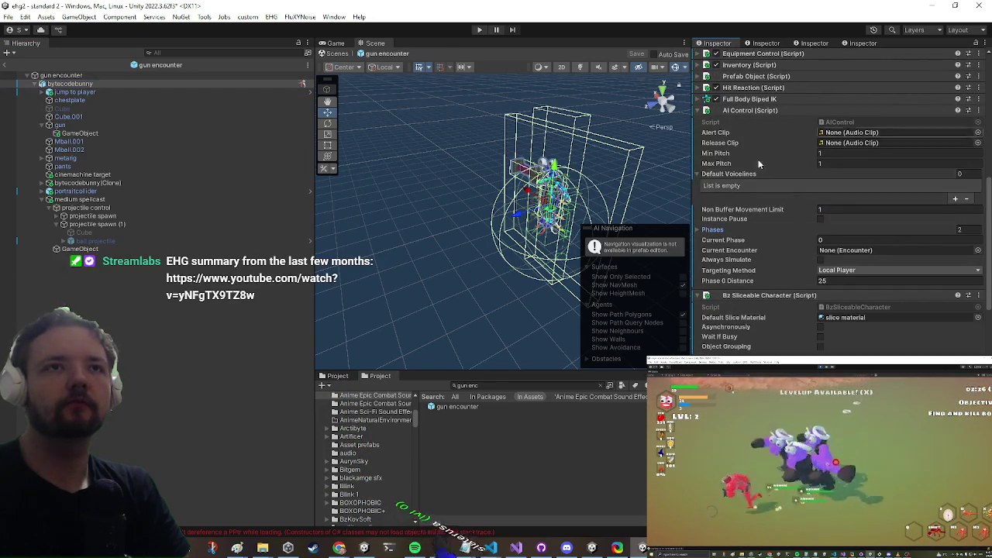
scroll(779, 178, "down", 4)
scroll(756, 232, "down", 5)
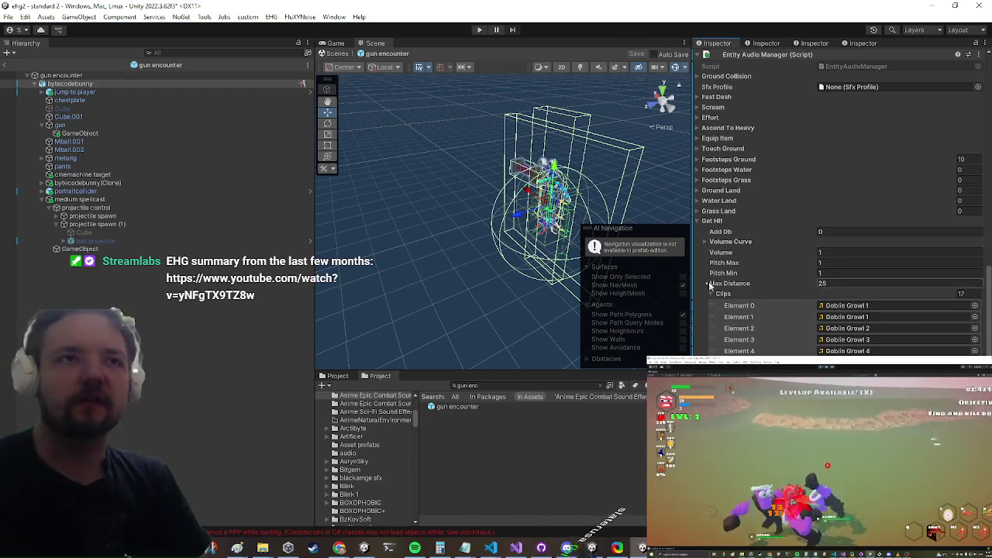
right_click(716, 294)
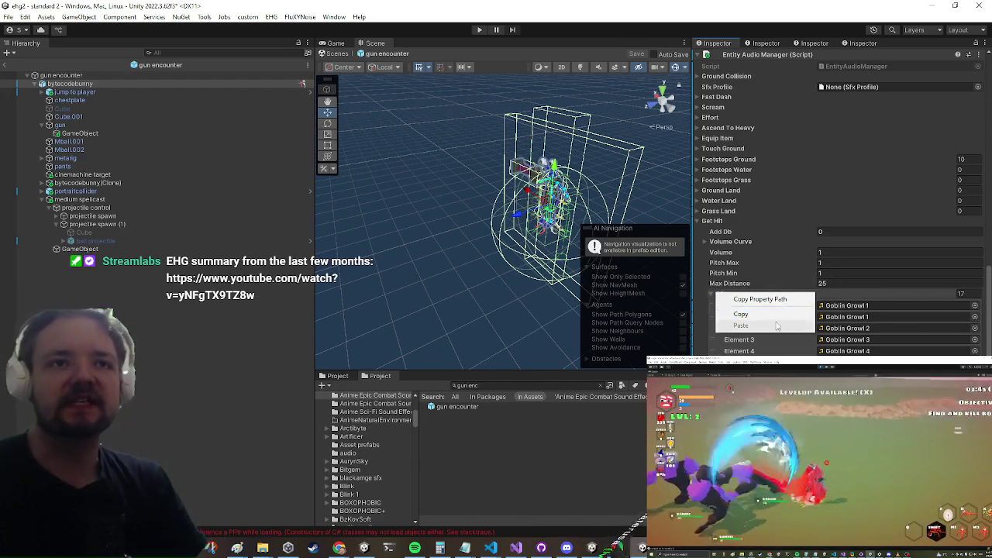
left_click(958, 294)
type("0")
key("Return")
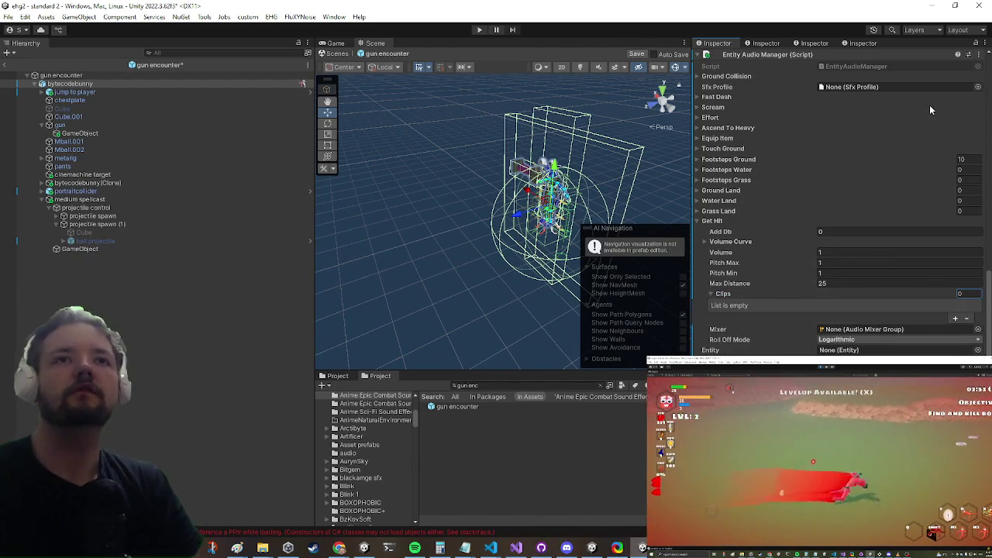
- Find the ronnie_sfx sound profile and duplicate it as ronnie_sfx 1
left_click(977, 87)
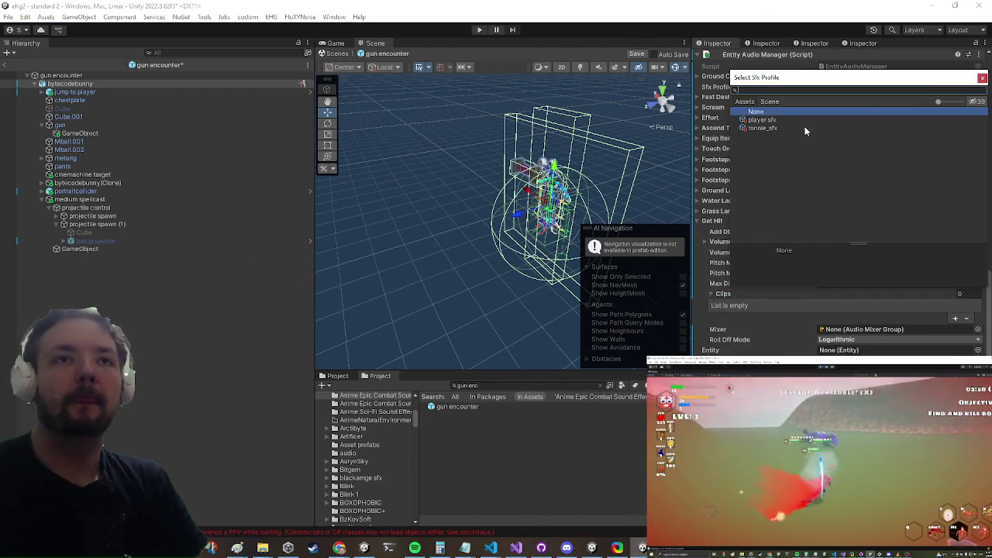
double_click(759, 127)
left_click(854, 89)
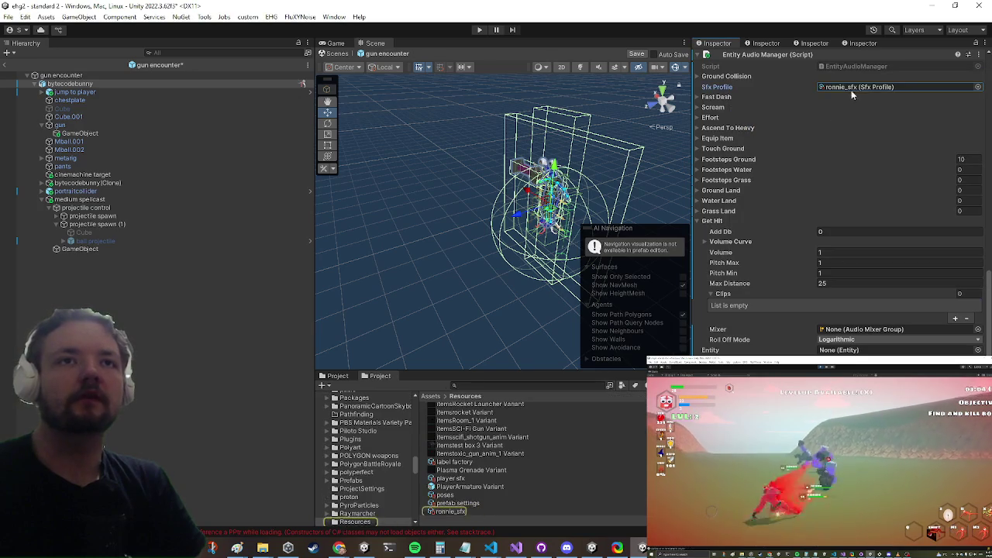
left_click(455, 512)
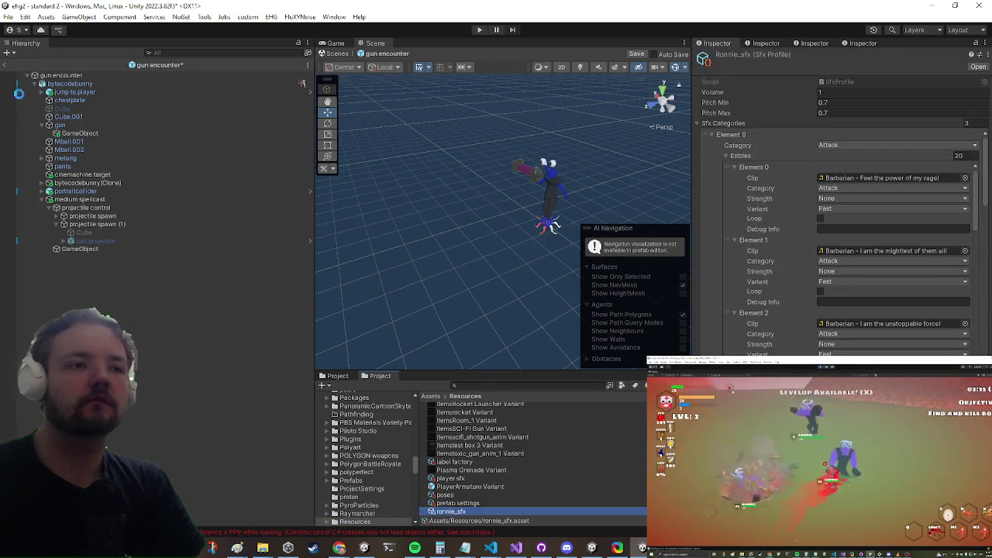
key("ctrl+d")
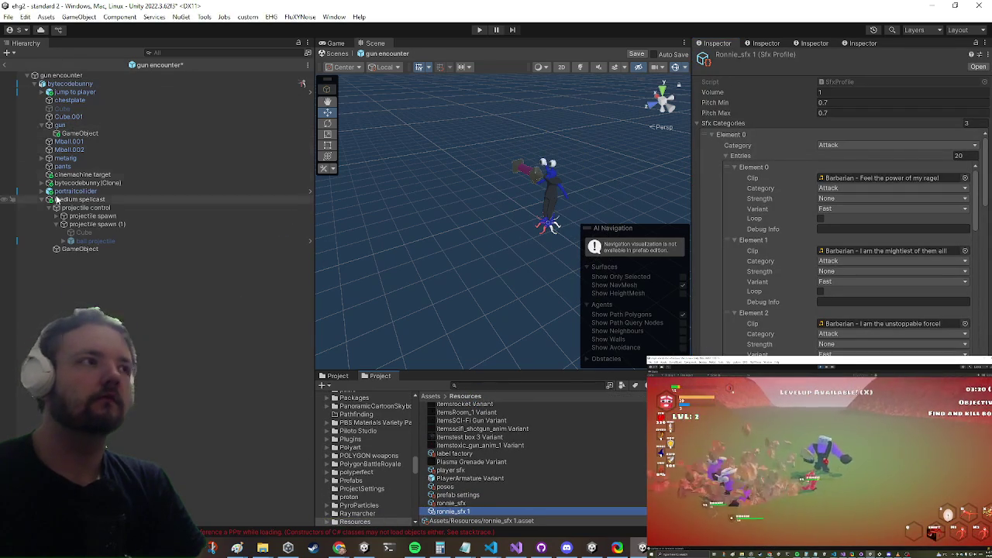
left_click(110, 86)
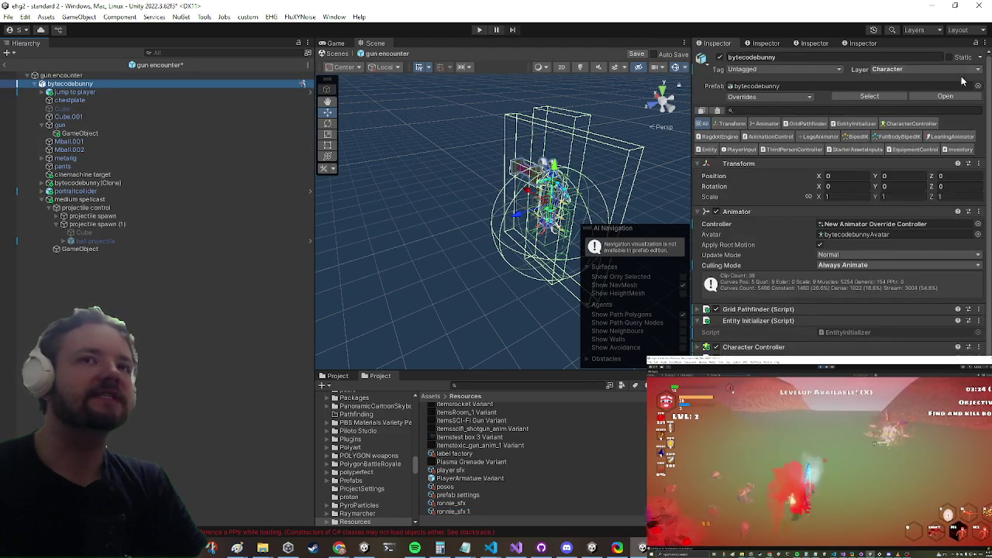
scroll(842, 219, "down", 15)
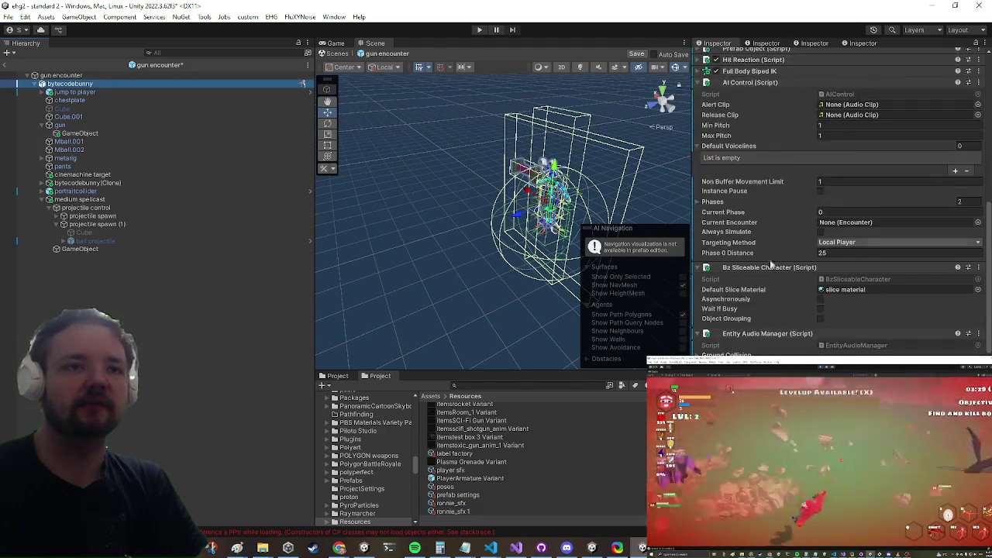
left_click(457, 511)
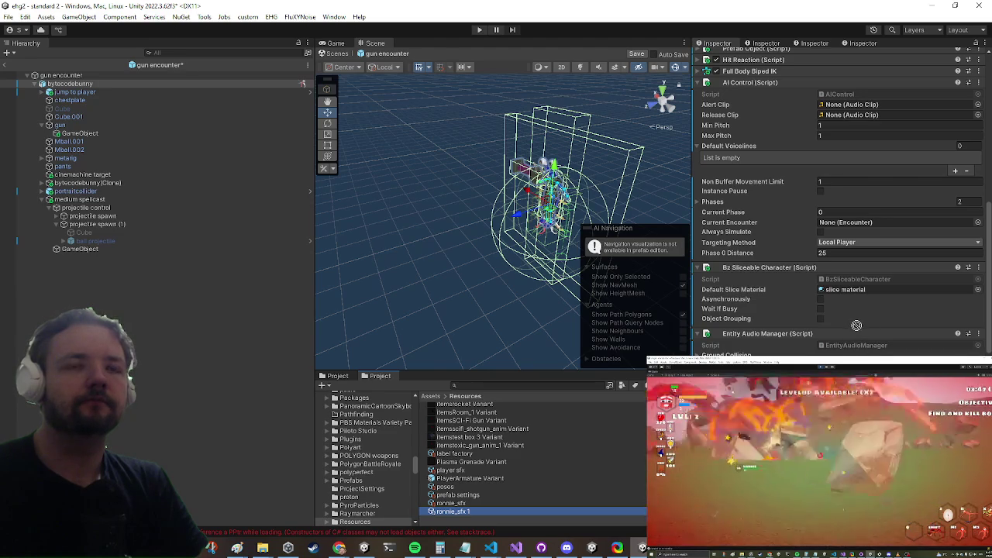
scroll(847, 325, "down", 5)
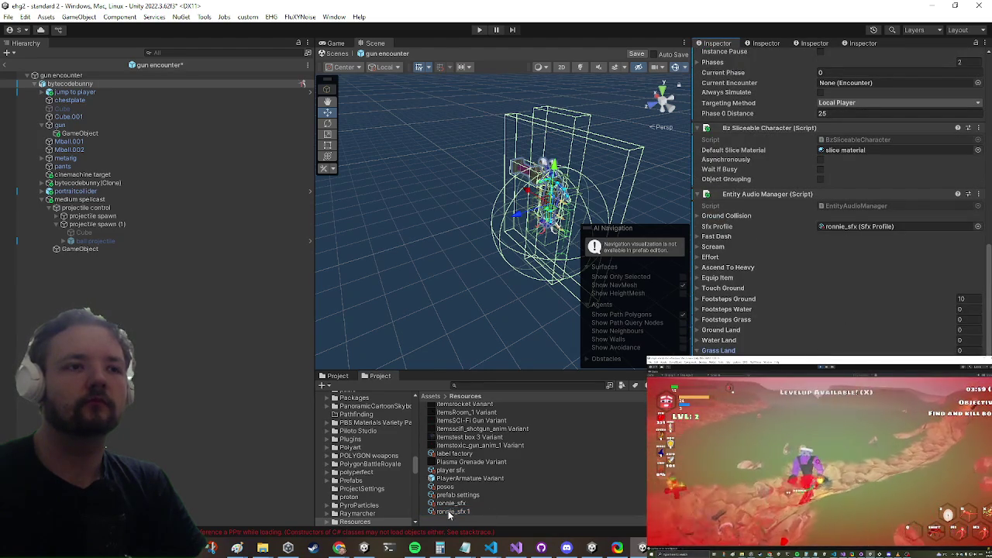
left_click_drag(449, 517, 715, 326)
left_click_drag(850, 232, 850, 232)
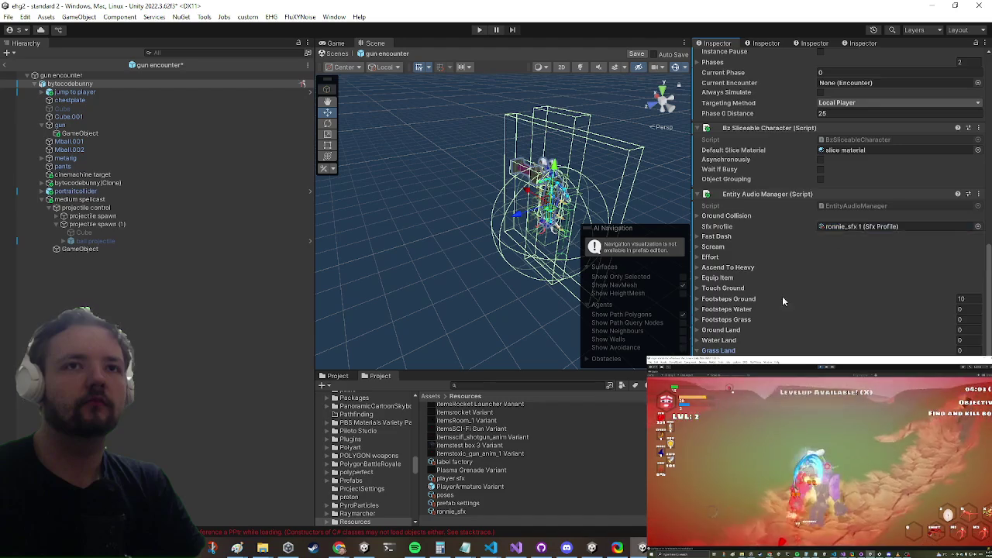
- Empty the profile's Death clip list and select the projectile spawn
scroll(850, 309, "down", 5)
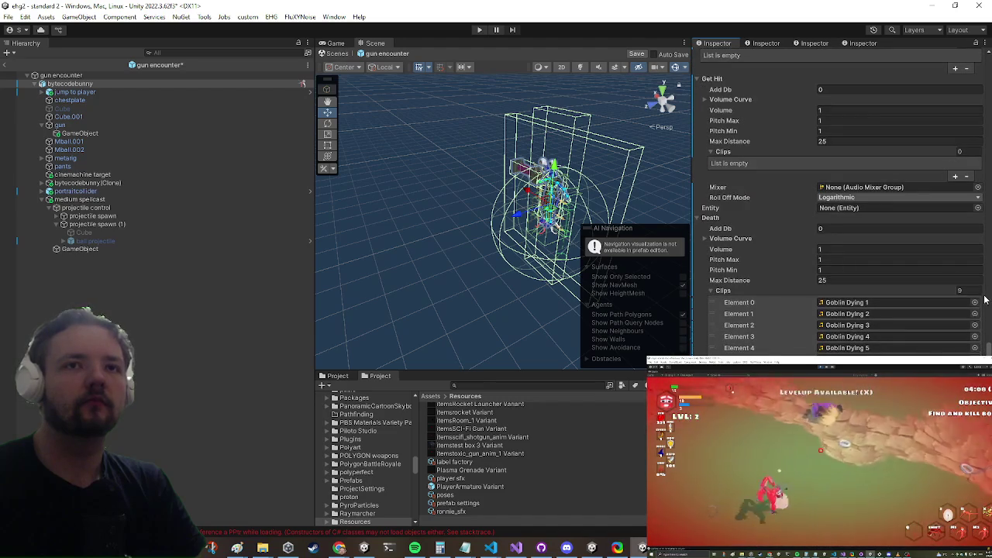
key("super")
key("Return")
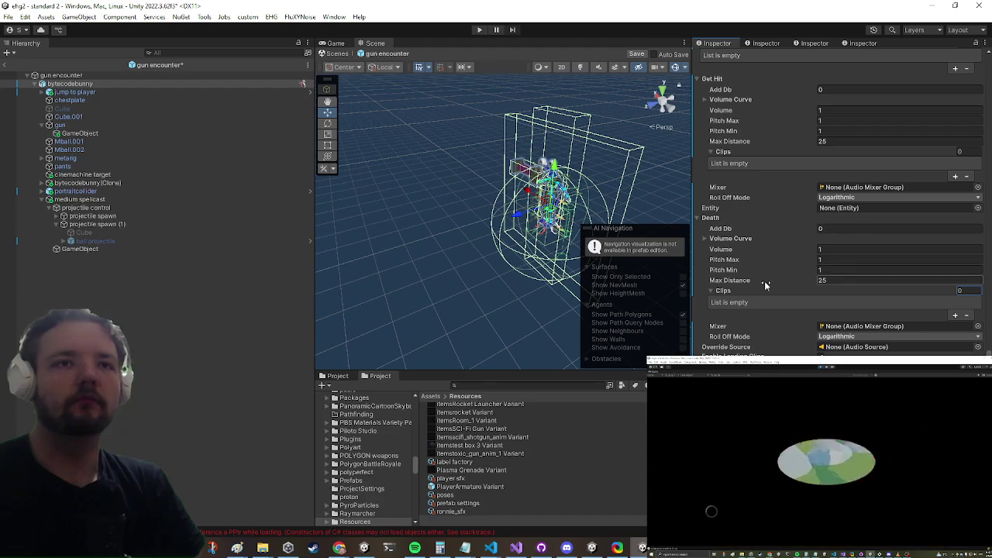
scroll(756, 329, "up", 4)
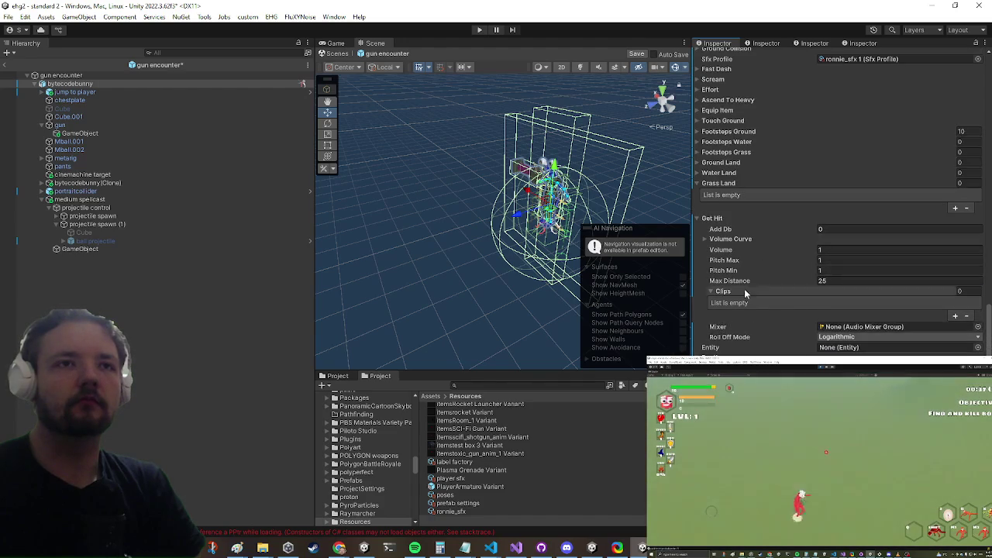
scroll(745, 293, "up", 5)
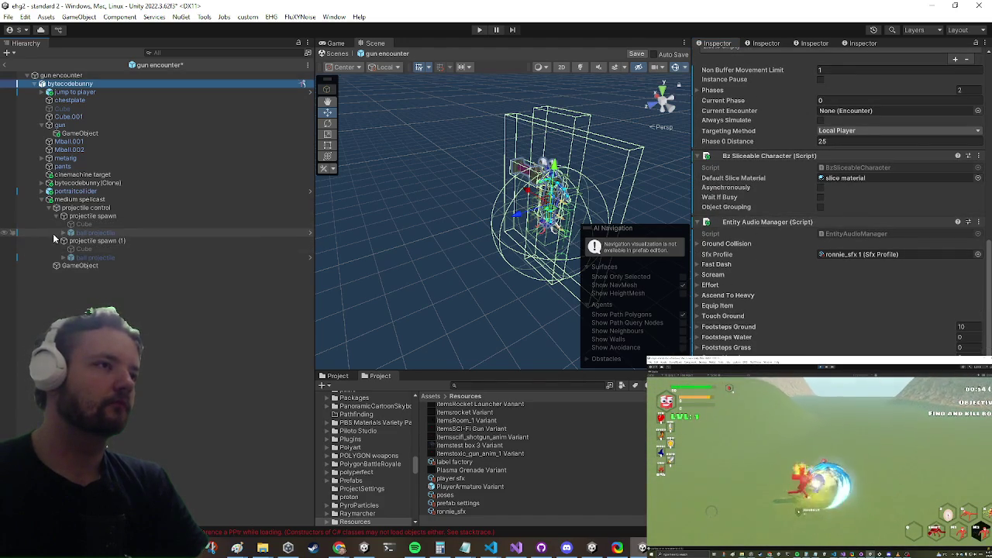
left_click(67, 258)
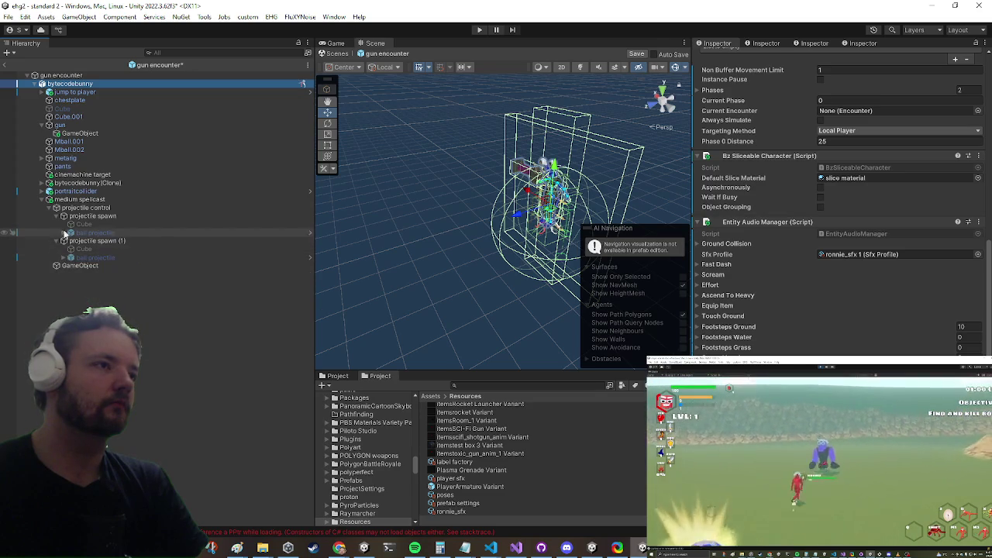
- Look through the projectile spawn objects and select the ball projectile
left_click(89, 216)
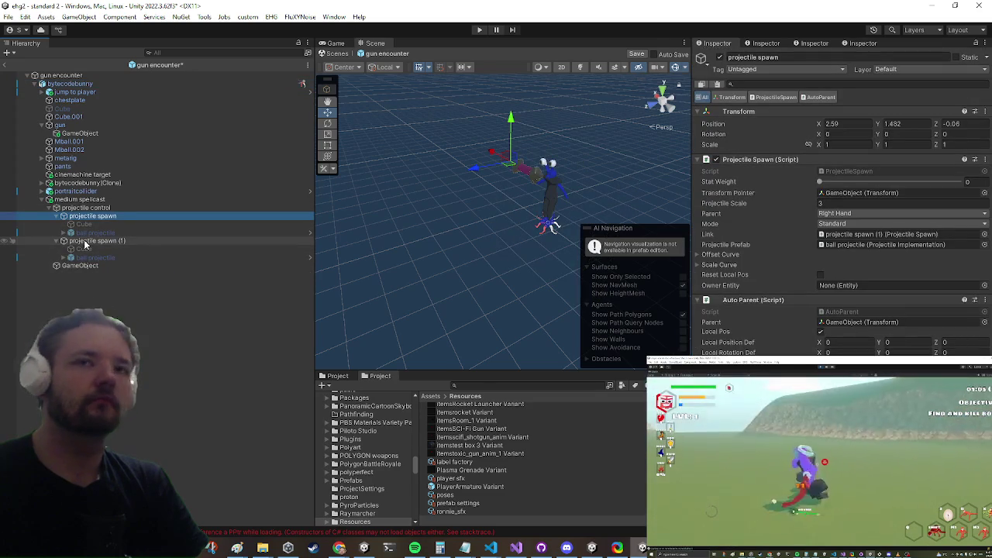
left_click(857, 234)
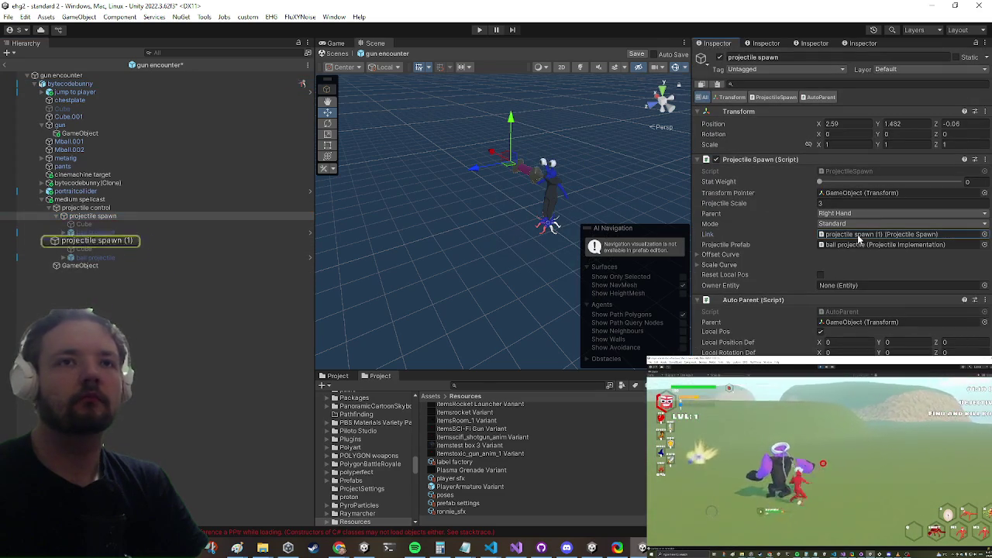
left_click(862, 245)
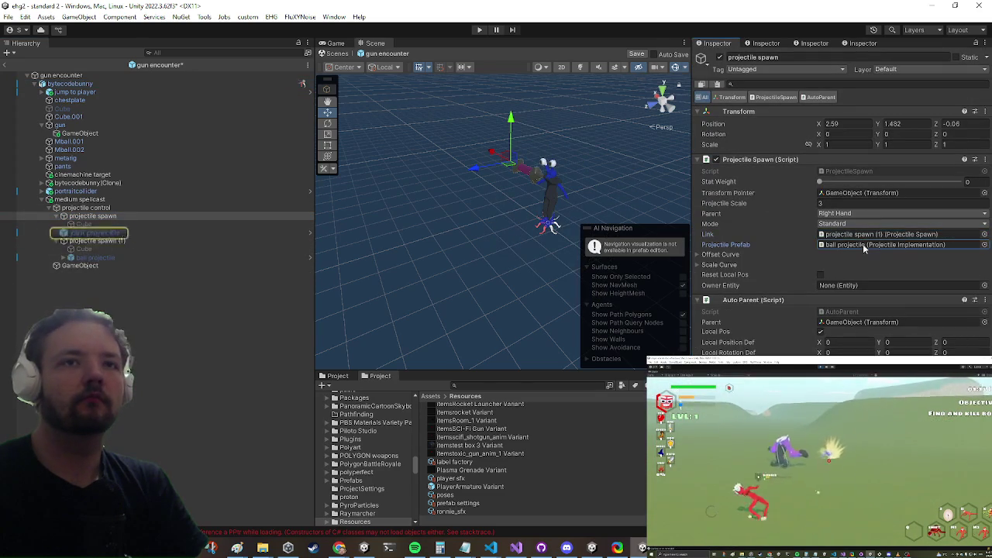
left_click(93, 240)
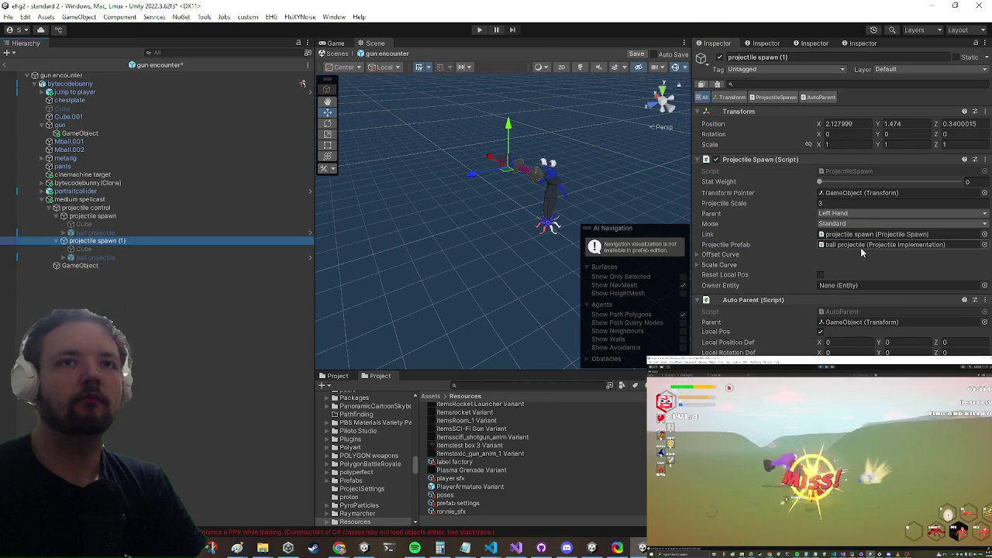
left_click(93, 233)
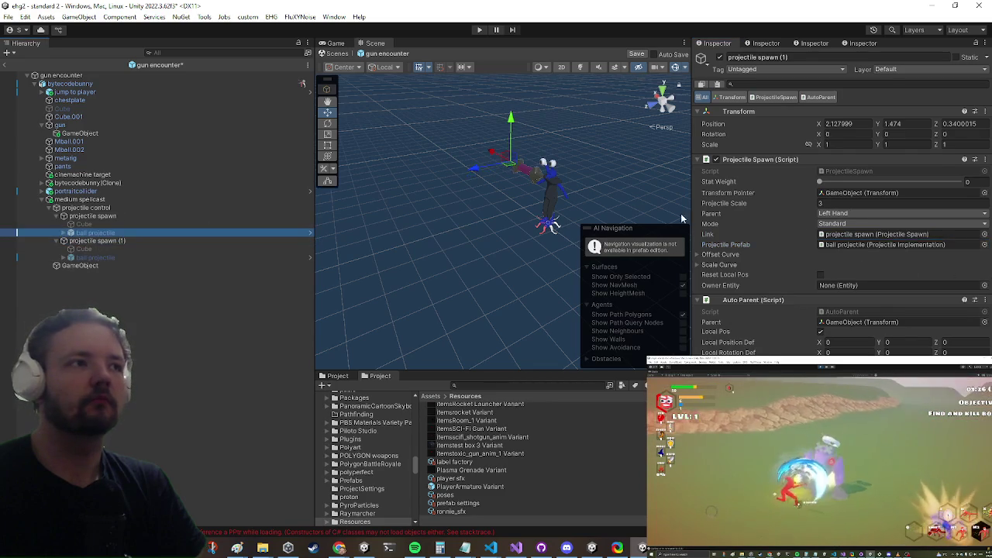
scroll(970, 254, "down", 10)
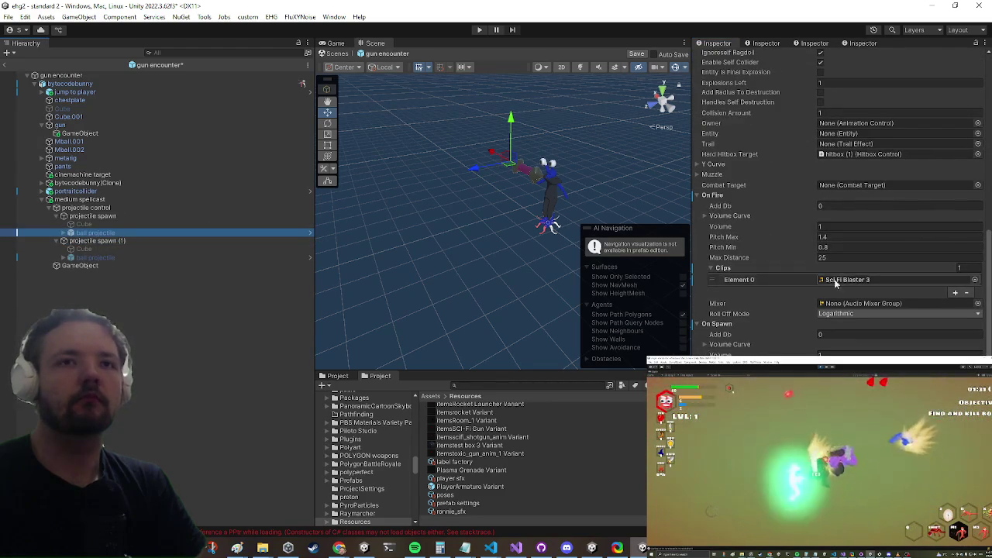
- Preview the Sci Fi Blaster 3 On Fire sound and open the Buff sound effects folder
double_click(833, 280)
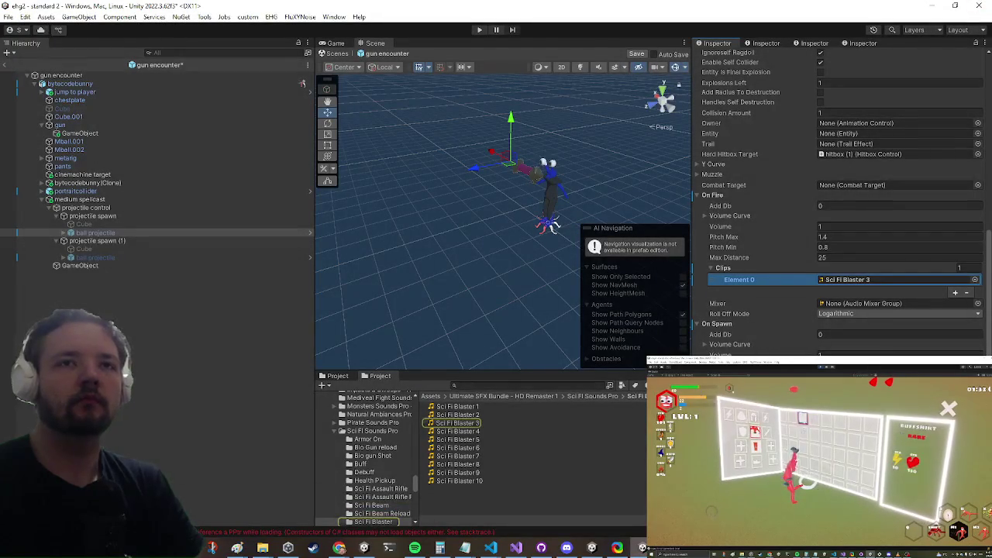
left_click(360, 463)
double_click(444, 431)
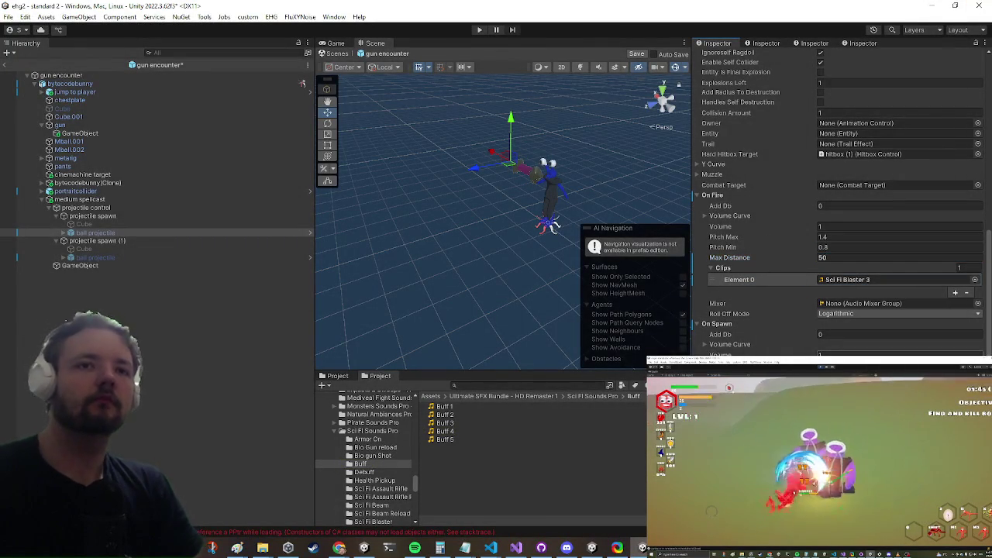
- Set the On Spawn clip to ASF_VINTAGE_Laser04_Charging and preview it
scroll(840, 202, "down", 3)
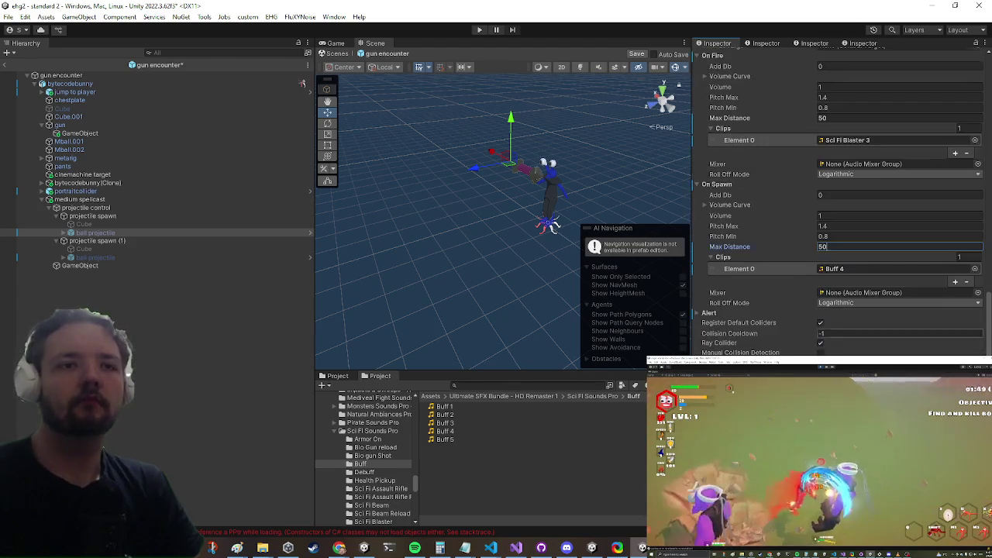
left_click(852, 248)
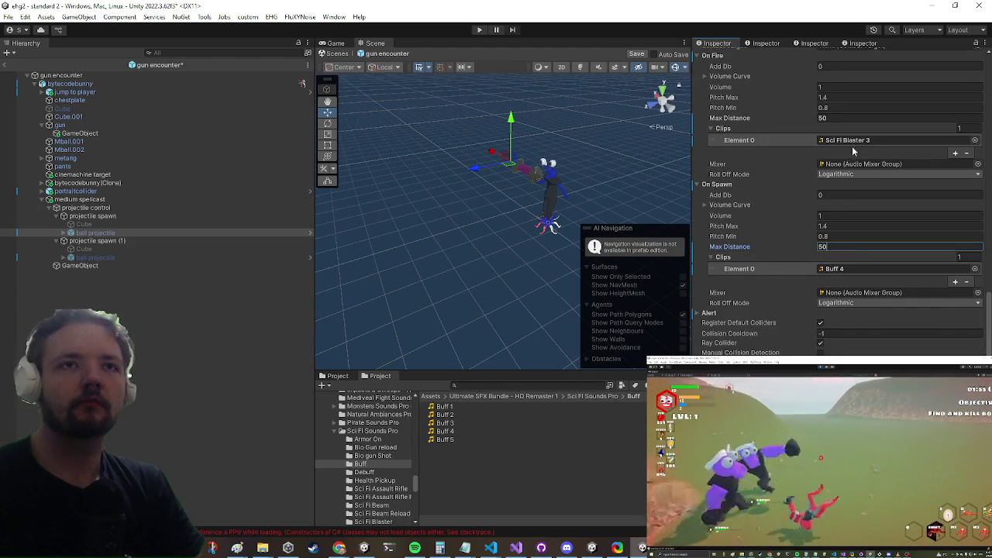
left_click(836, 270)
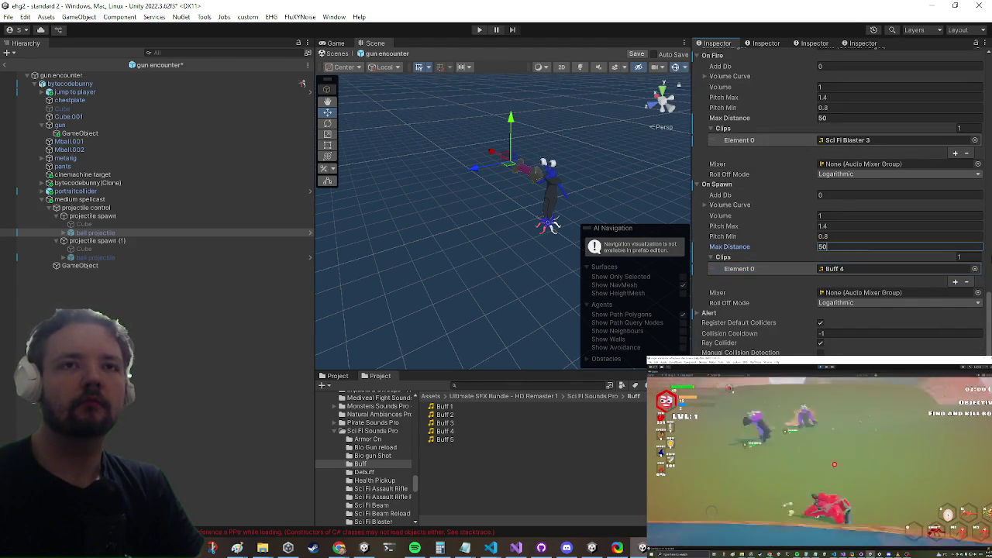
left_click(974, 269)
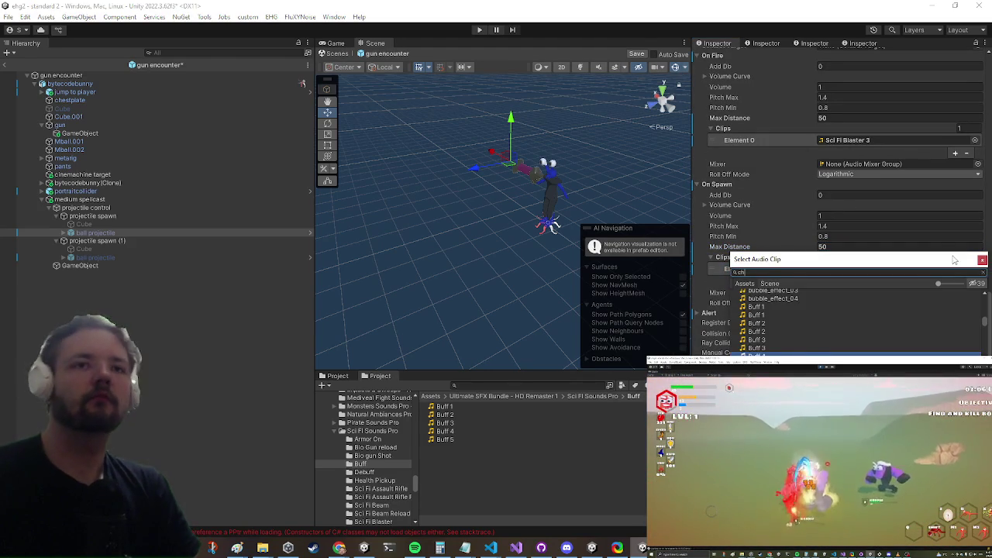
type("arging")
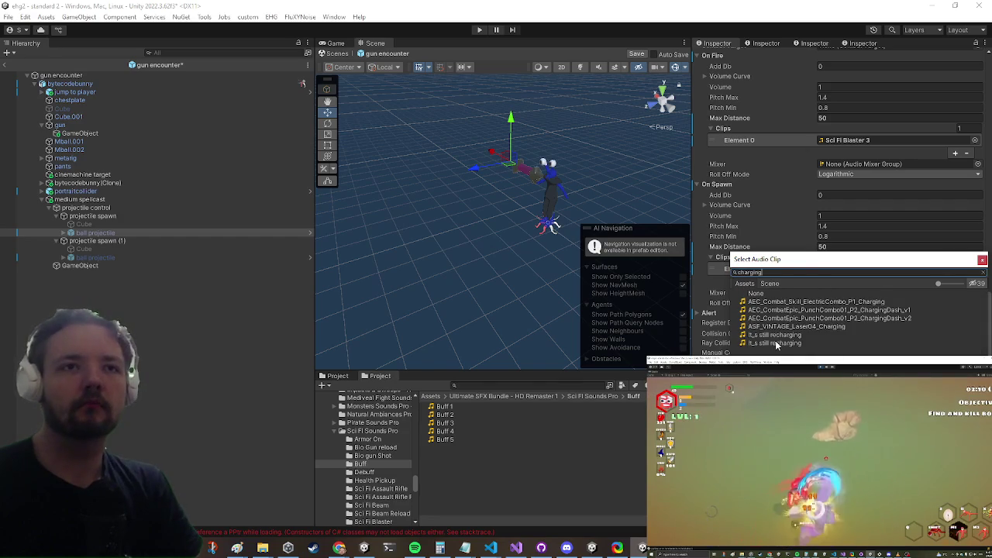
double_click(798, 326)
double_click(891, 270)
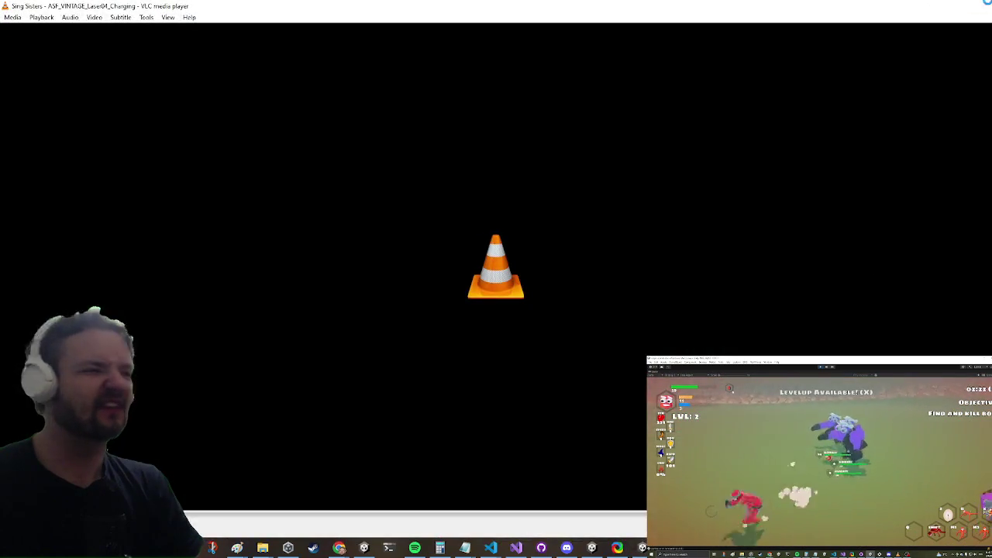
left_click(980, 6)
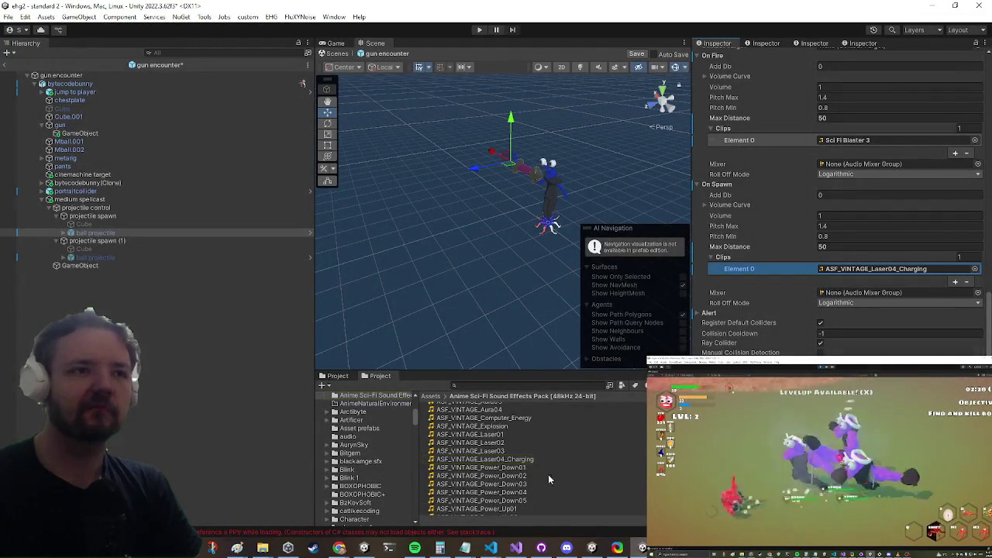
- Try ASF_VINTAGE_Power_Up01 and ASF_WEAPON_Lightsaber_Activate01v1 as the On Spawn sound, previewing each
scroll(551, 455, "down", 1)
scroll(544, 457, "down", 1)
mouse_move(530, 460)
left_mouse_down()
mouse_move(781, 288)
mouse_move(848, 274)
left_mouse_up()
double_click(848, 274)
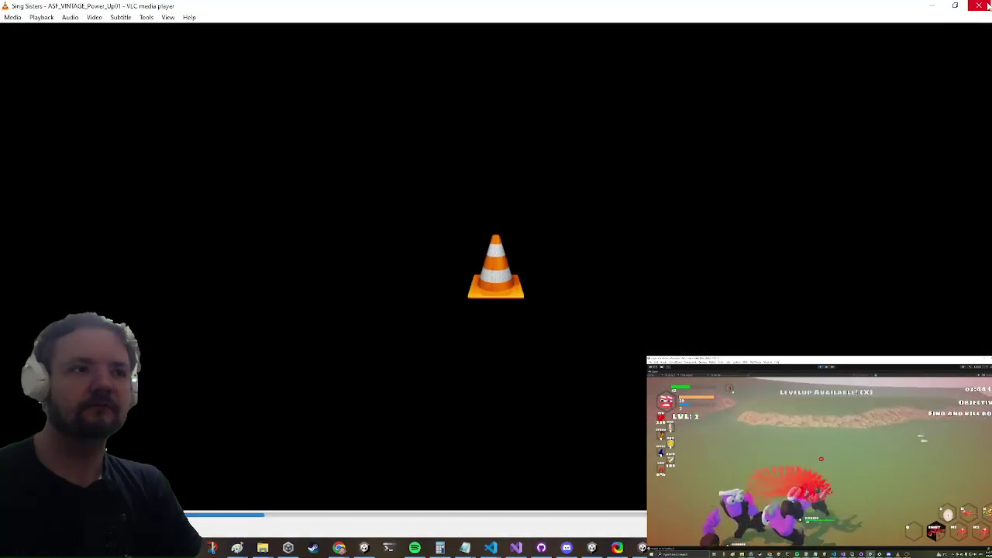
left_click(987, 5)
scroll(490, 465, "down", 4)
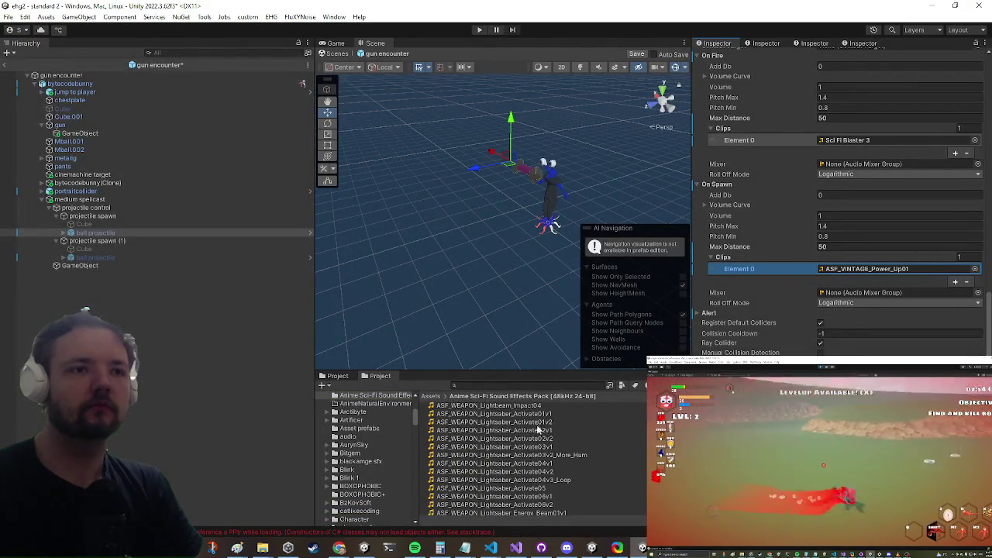
double_click(868, 268)
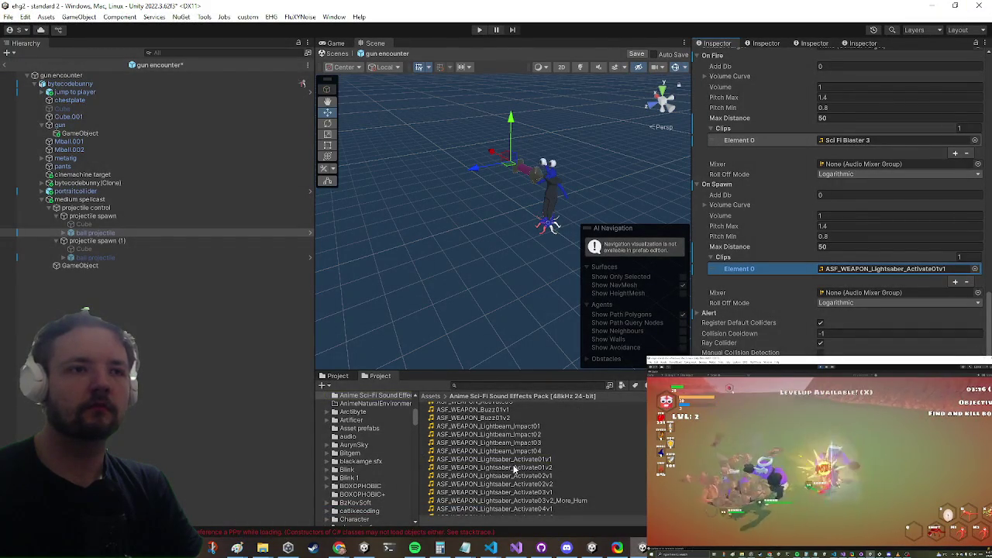
- Try Shield Aura01, then settle on ASF_WEAPON_Shield_Activate04v2 as the On Spawn clip
left_click_drag(494, 491, 883, 268)
scroll(511, 465, "down", 5)
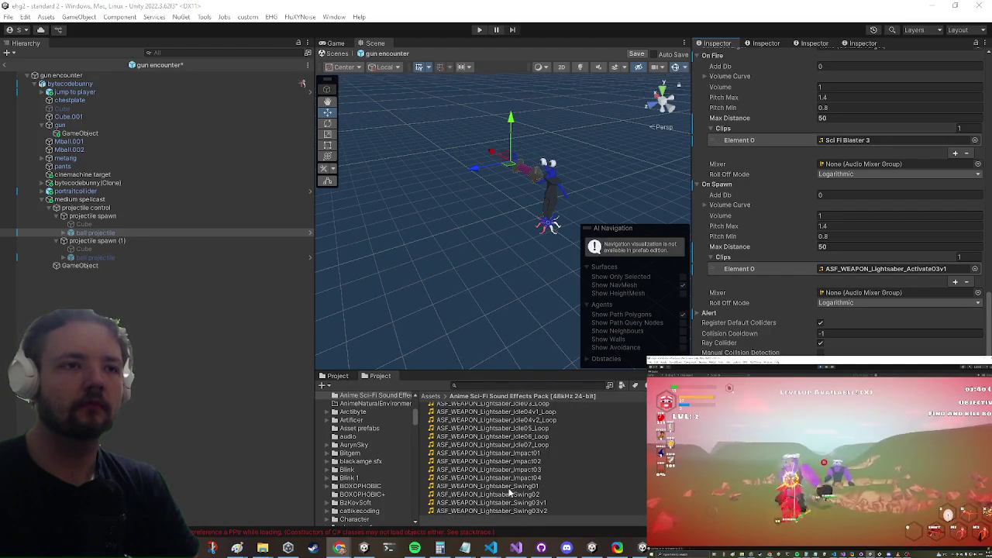
scroll(535, 454, "down", 8)
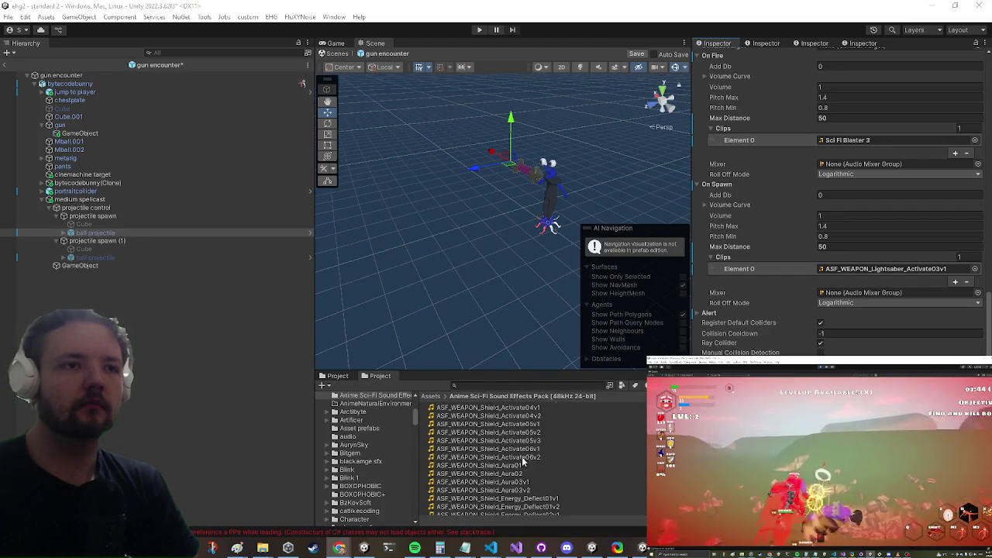
mouse_move(518, 465)
left_mouse_down()
mouse_move(817, 283)
mouse_move(862, 268)
left_mouse_up()
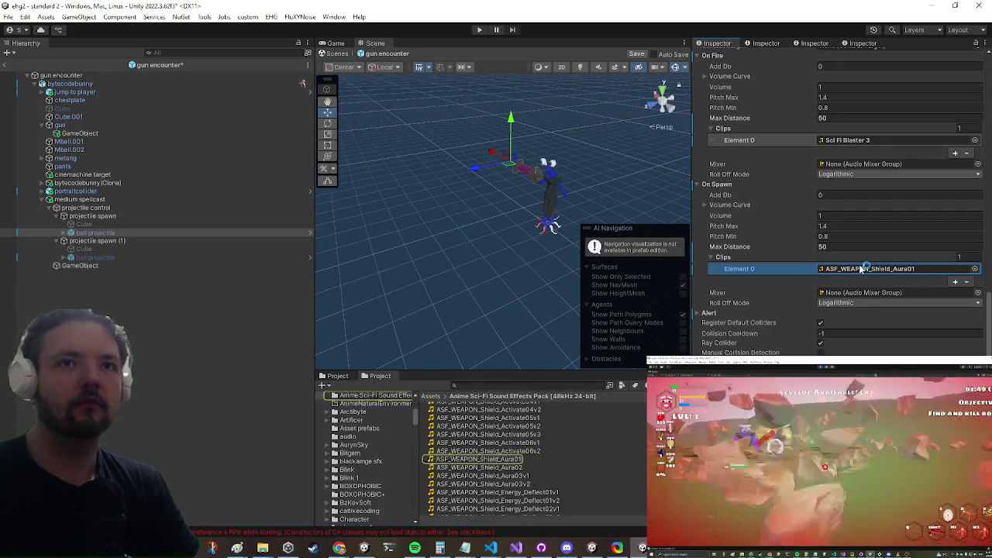
double_click(861, 268)
key("alt+Tab")
scroll(488, 438, "up", 2)
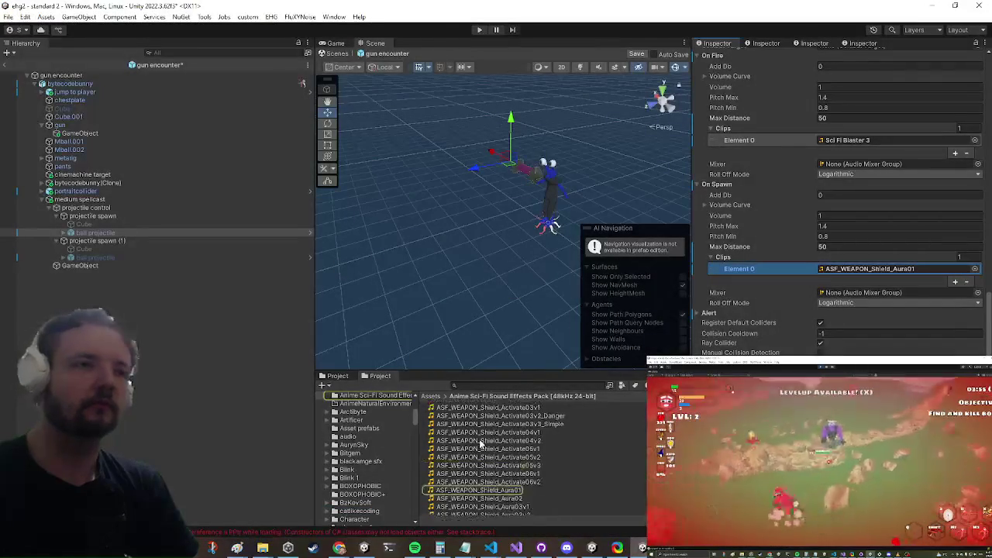
double_click(870, 268)
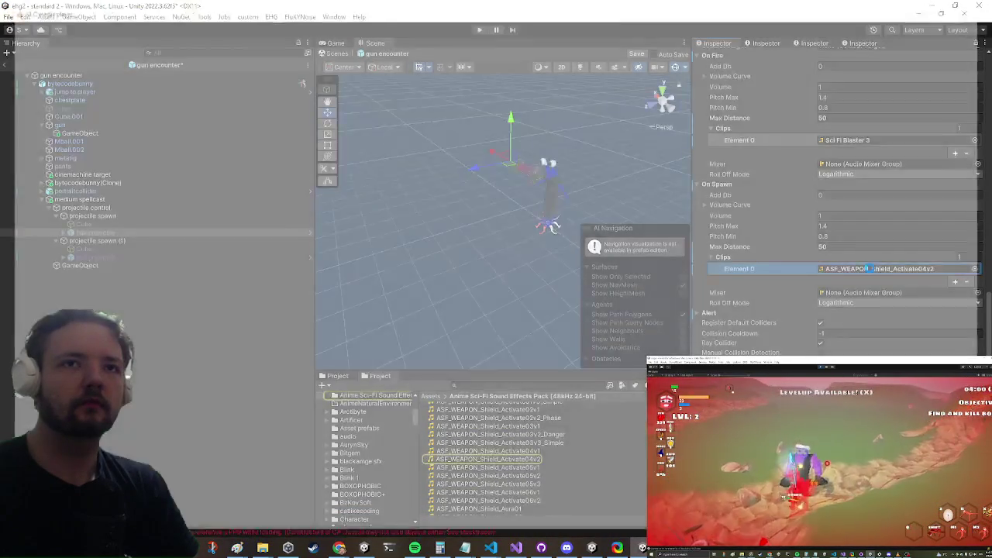
left_click(987, 5)
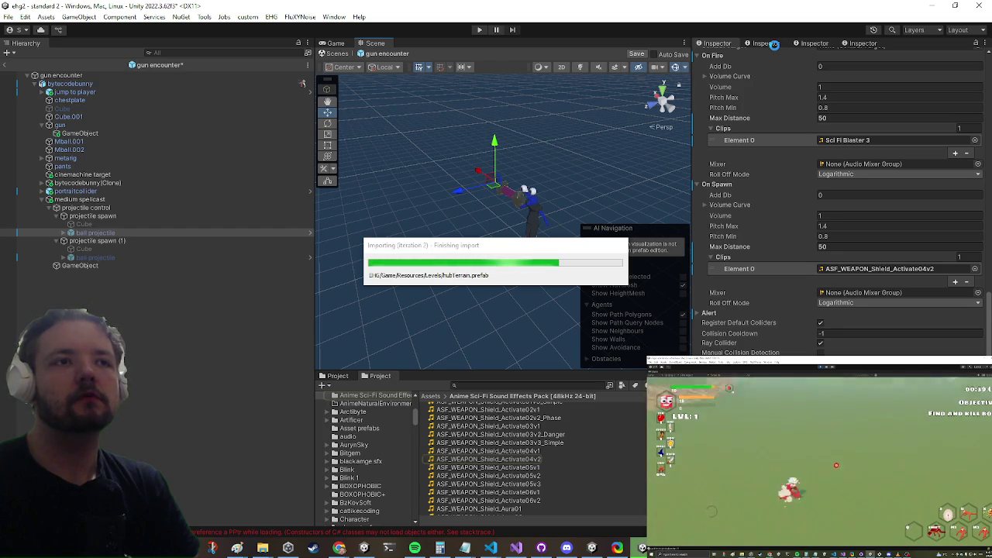
- Leave the gun encounter prefab and select the UI roguelite progression object via a 'roguelite' search
left_click(774, 45)
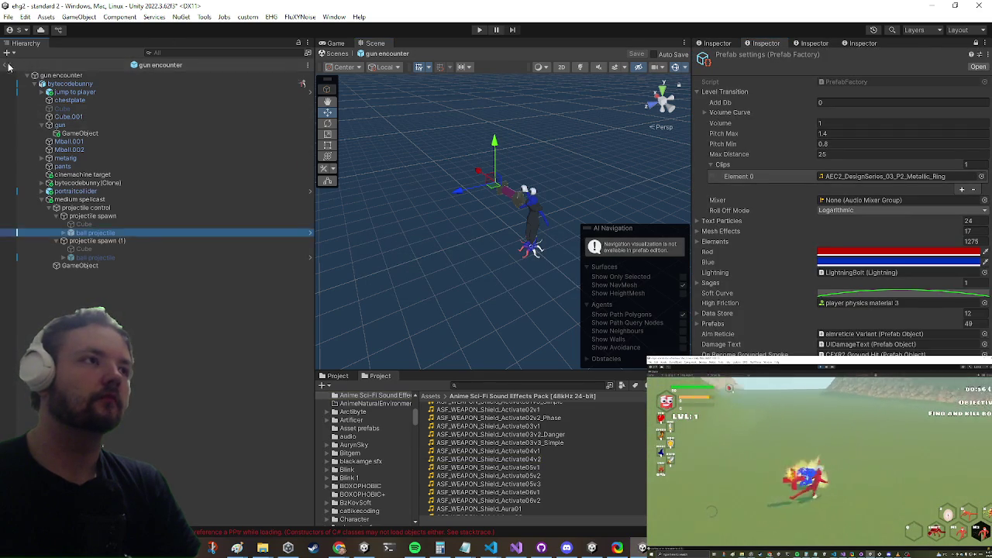
left_click(4, 65)
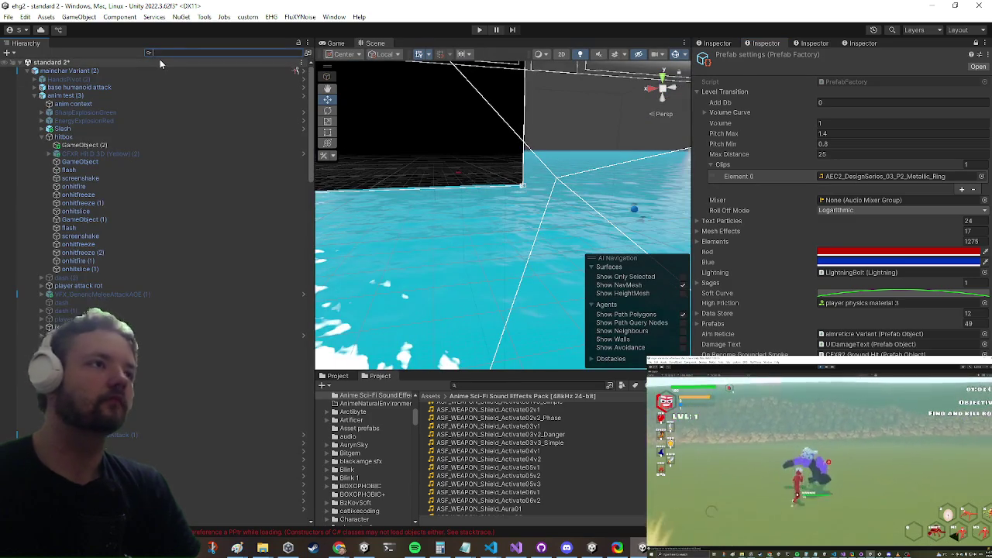
type("ehgui")
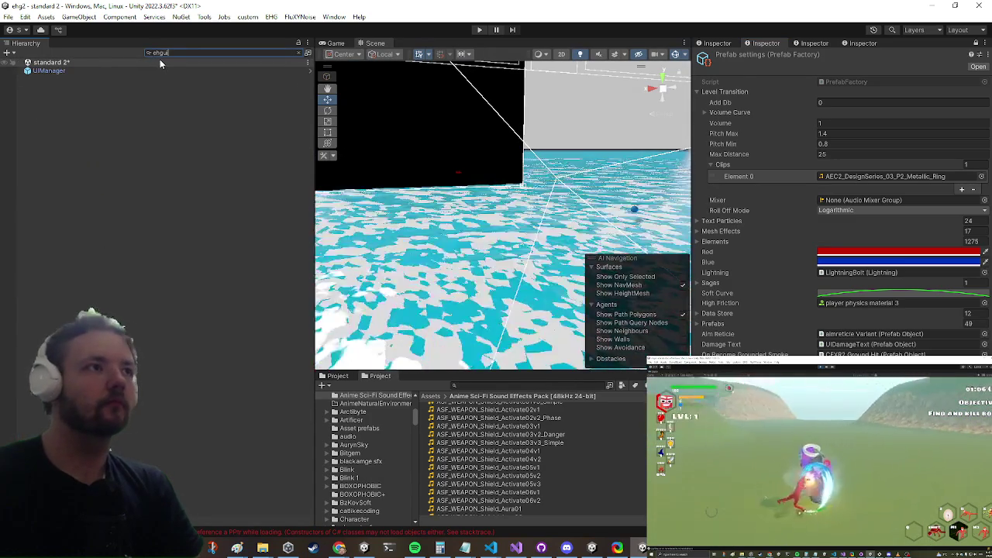
key("BackSpace")
key("BackSpace")
key("BackSpace")
type("roguelite")
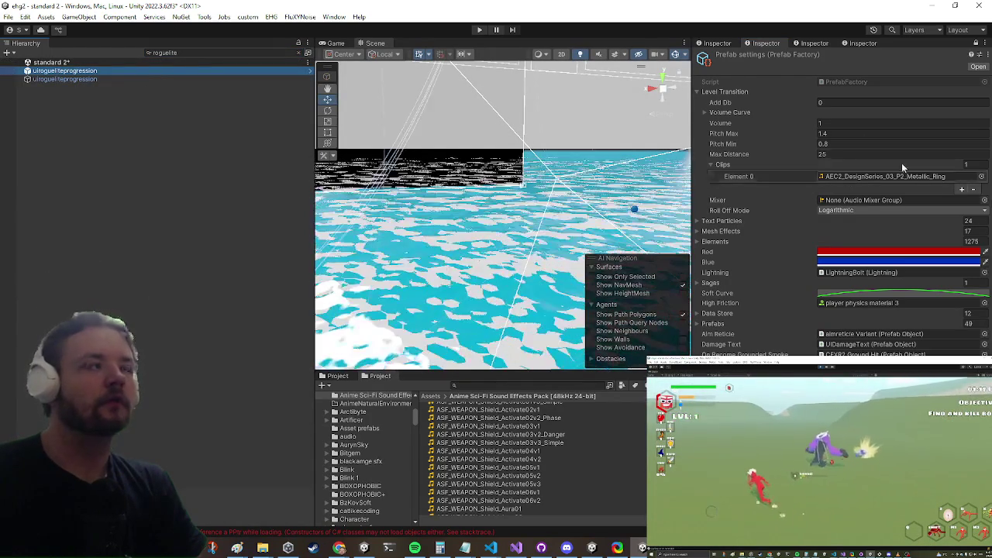
left_click(718, 45)
scroll(827, 245, "down", 10)
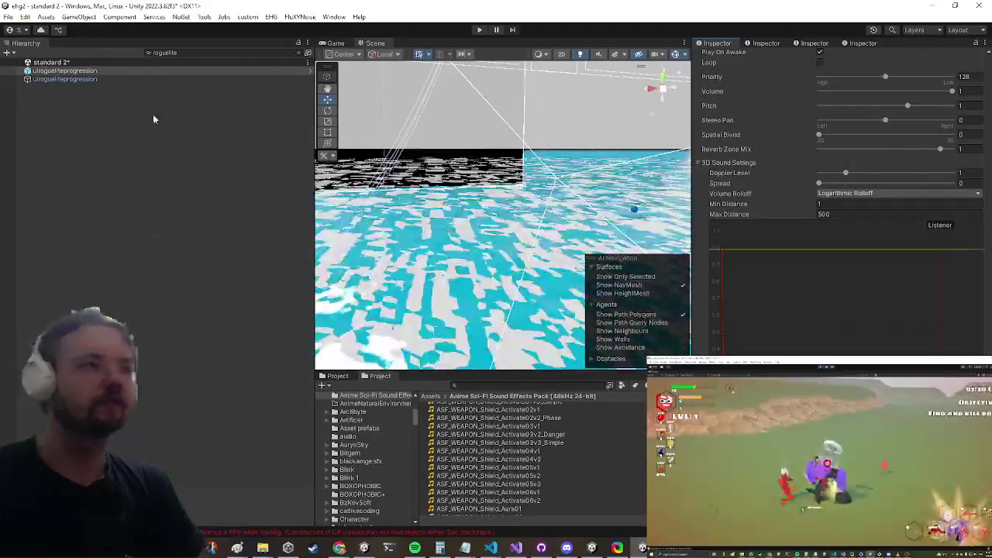
left_click(300, 53)
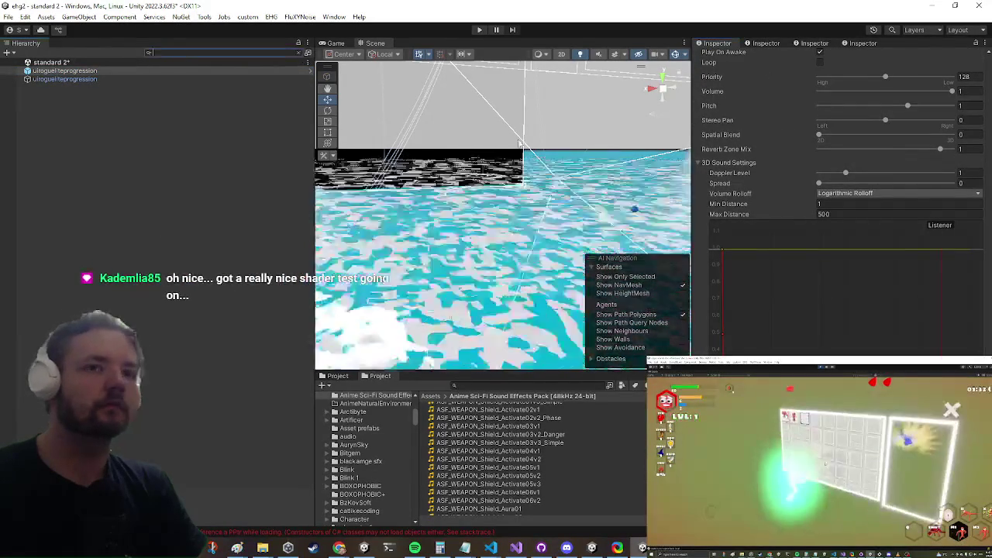
scroll(931, 291, "down", 10)
scroll(899, 289, "up", 8)
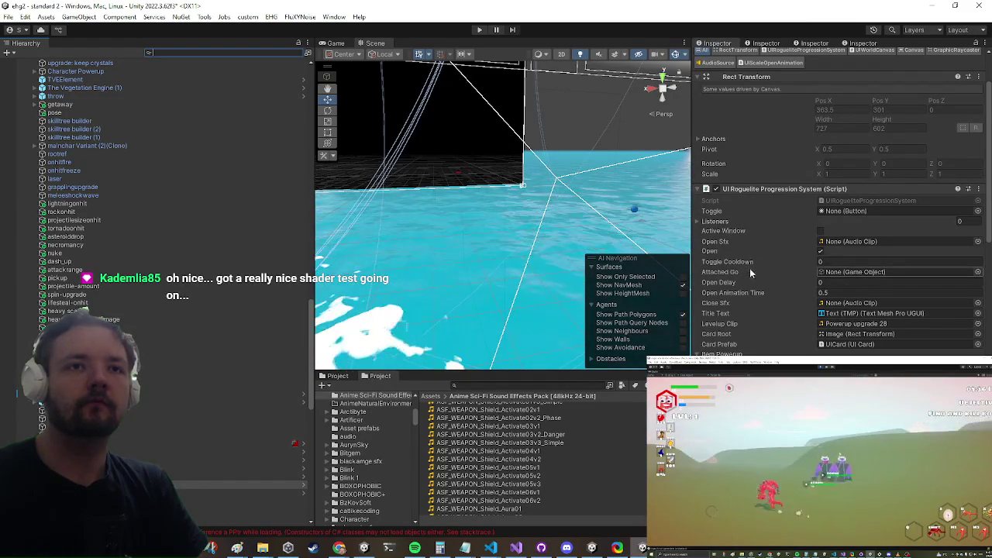
- Locate and preview the Powerup upgrade 28 level-up clip
left_click(865, 325)
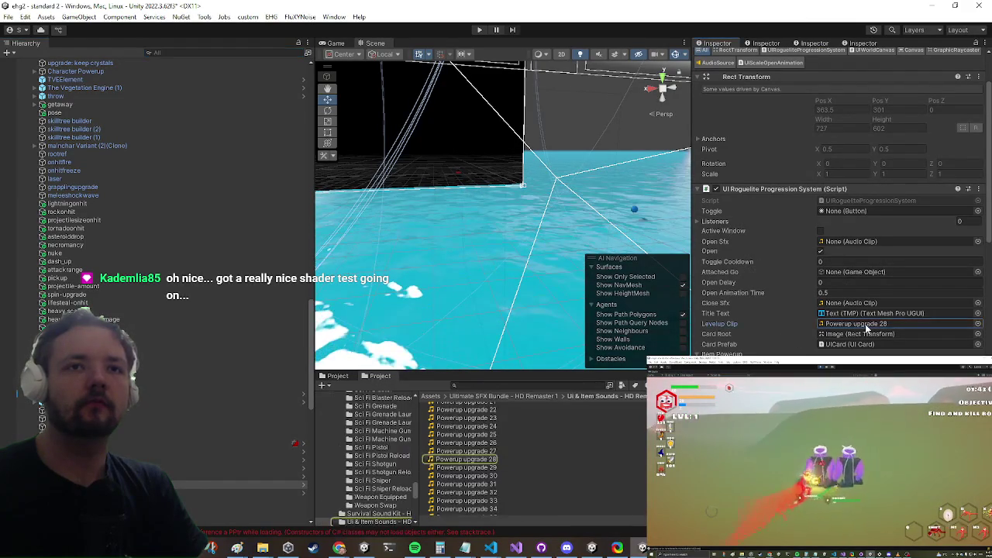
double_click(865, 326)
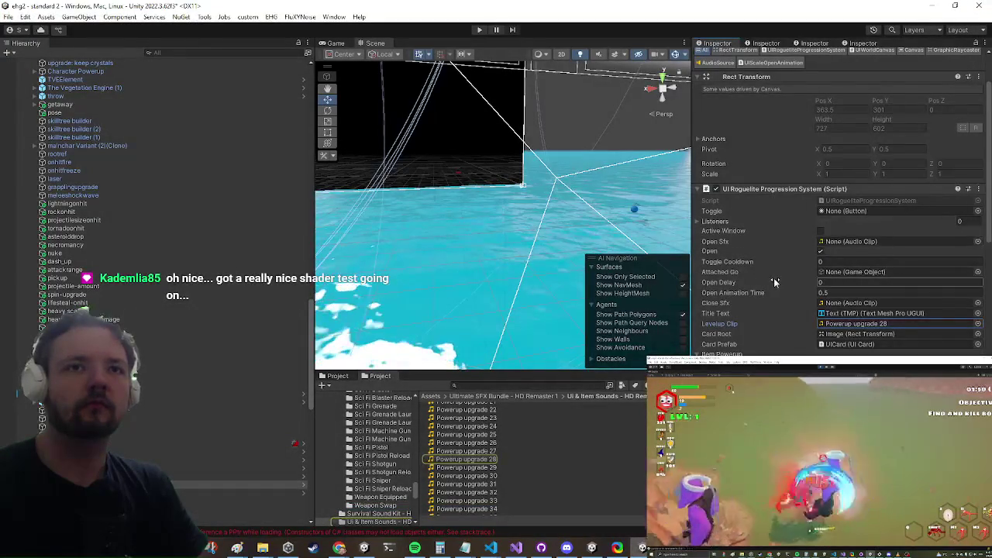
scroll(773, 278, "down", 3)
- Remove the Item Powerup's only sound clip and bring up SfxOnHit.cs in Visual Studio
scroll(774, 284, "down", 1)
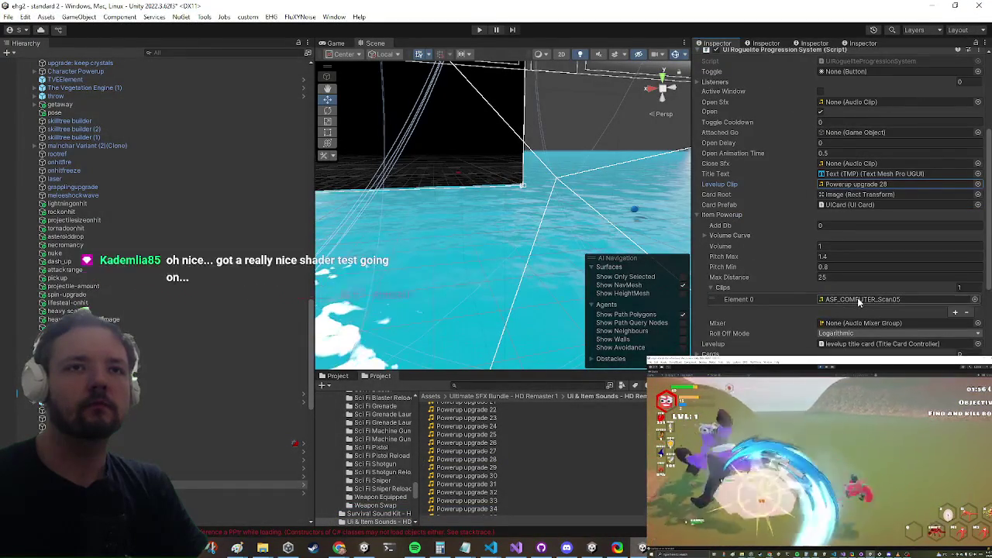
left_click(967, 313)
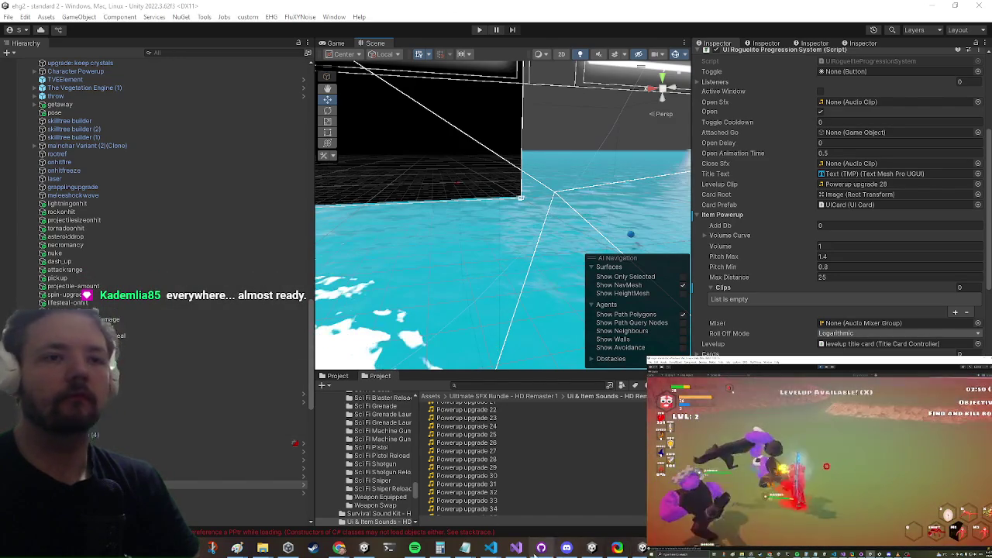
left_click(510, 552)
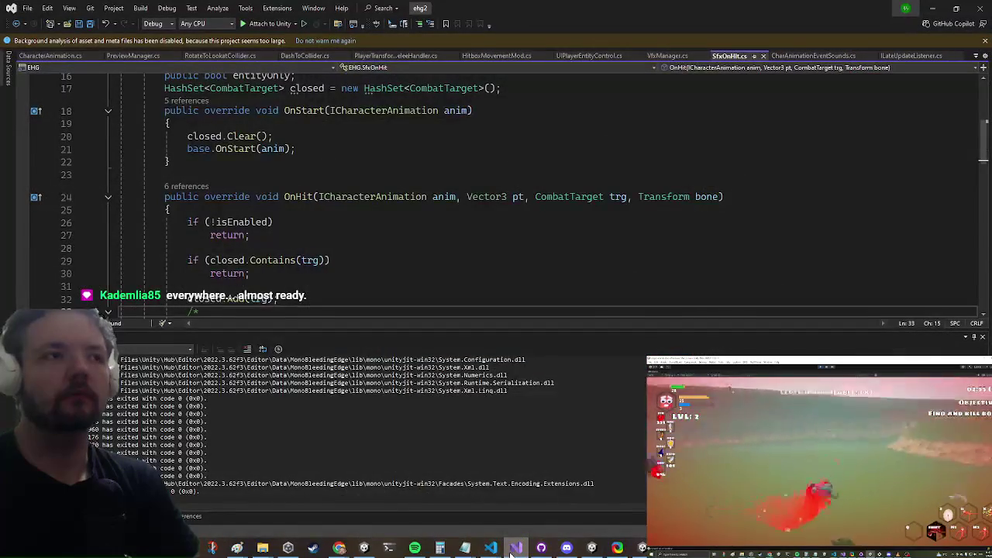
- Back in Unity, start Play mode with the Game view maximized
left_click(510, 552)
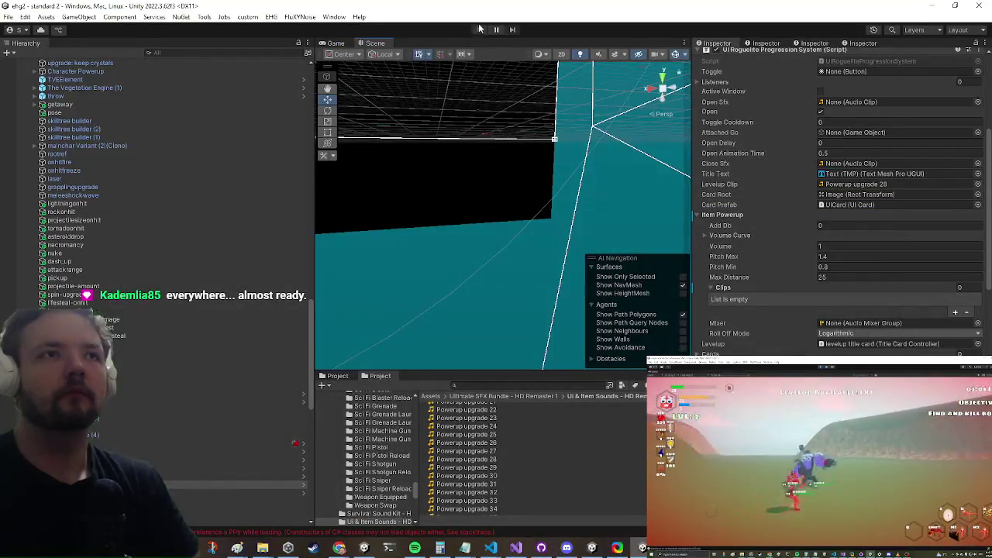
left_click(479, 30)
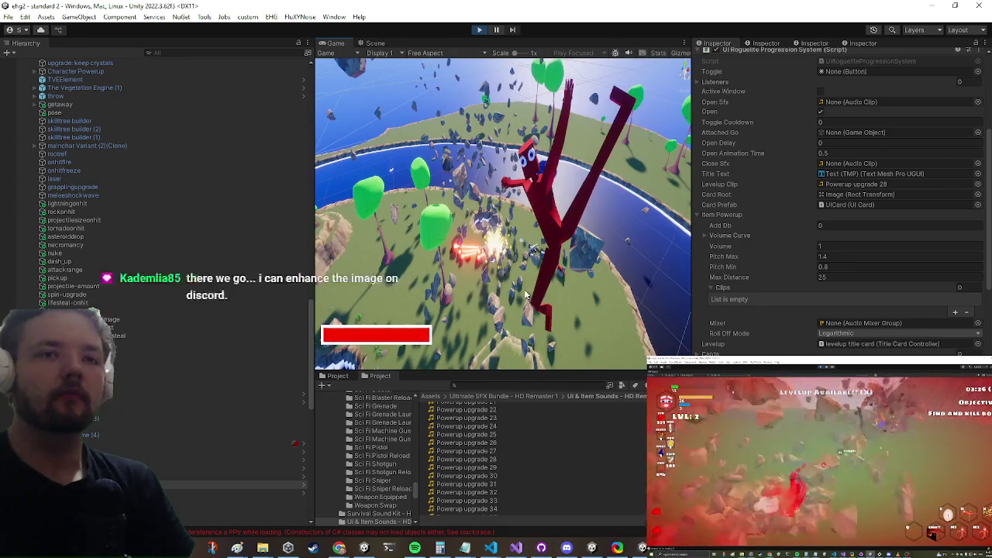
key("shift+space")
key("alt+Tab")
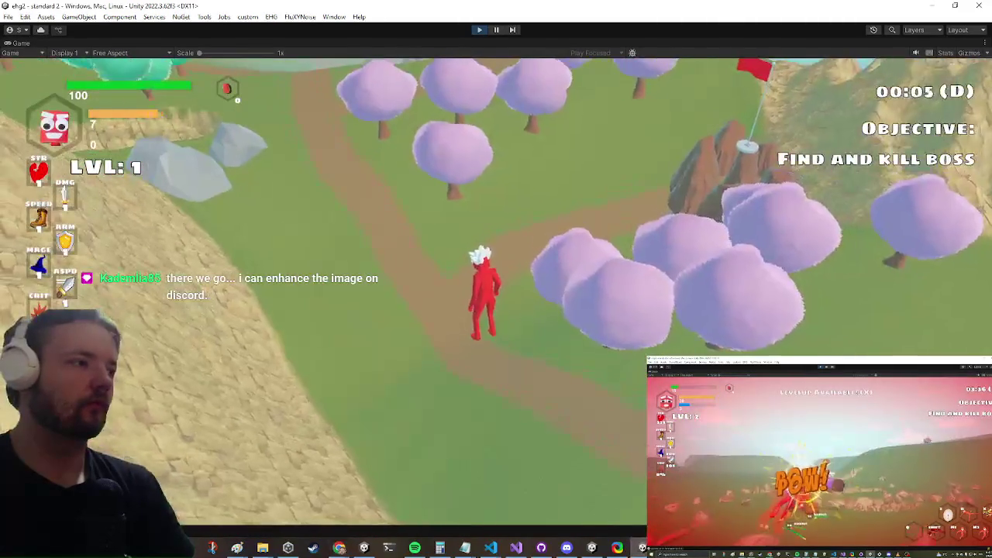
- Use the rock to travel to standard 3 and fight the enemy FRESHY
key("w")
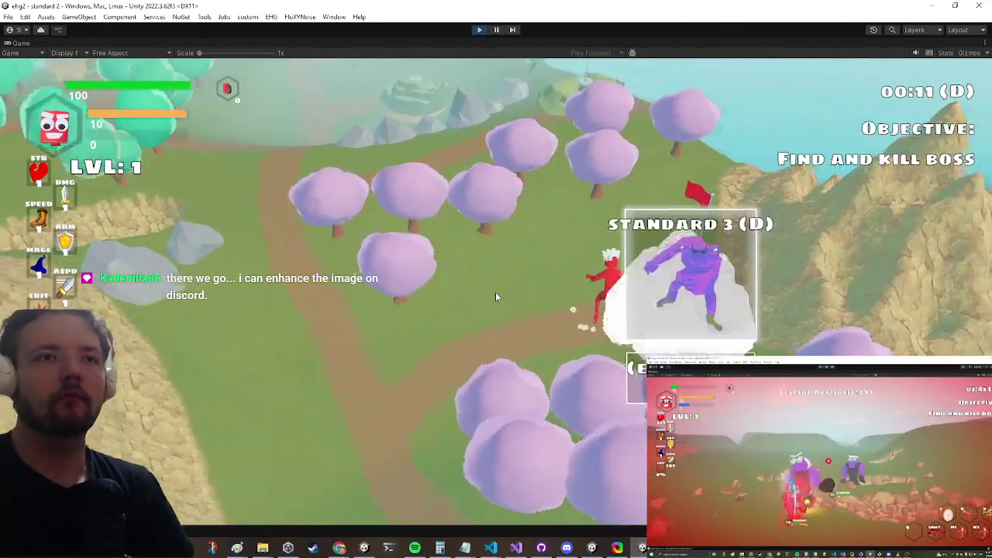
key("e")
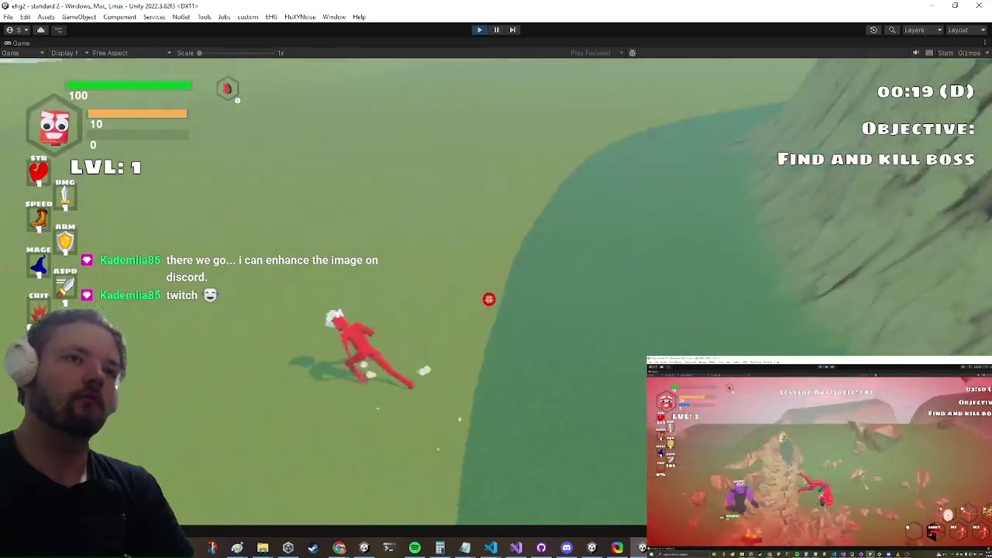
key("w")
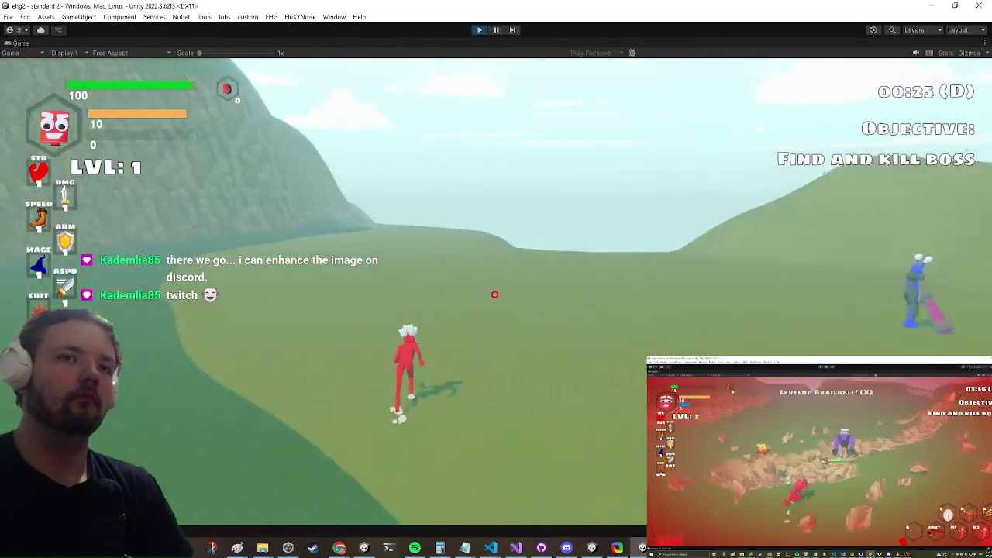
key("w")
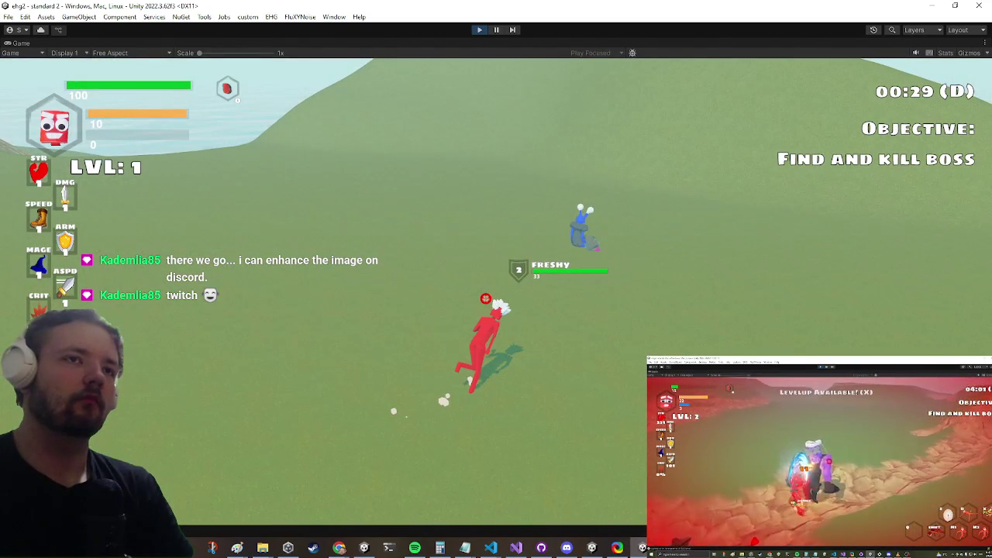
key("w")
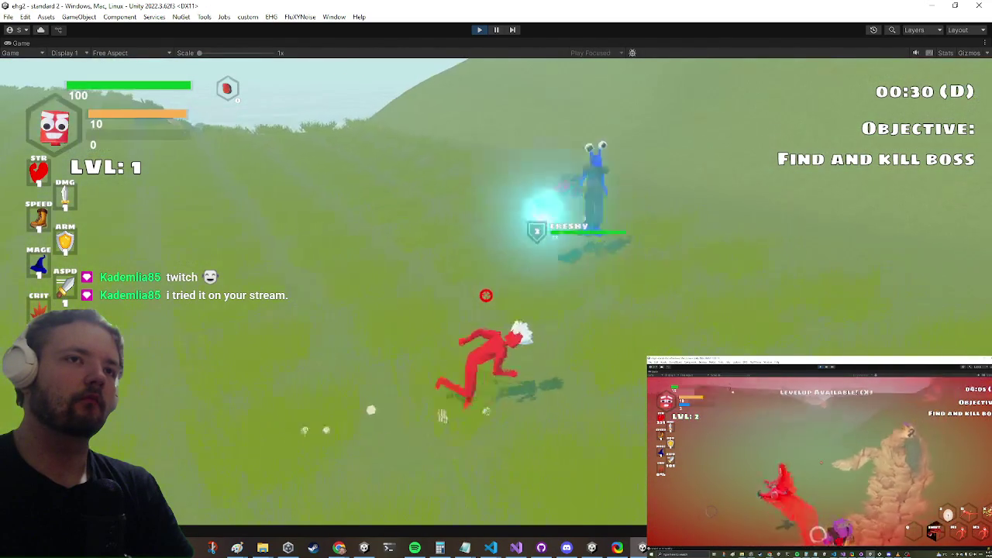
key("w")
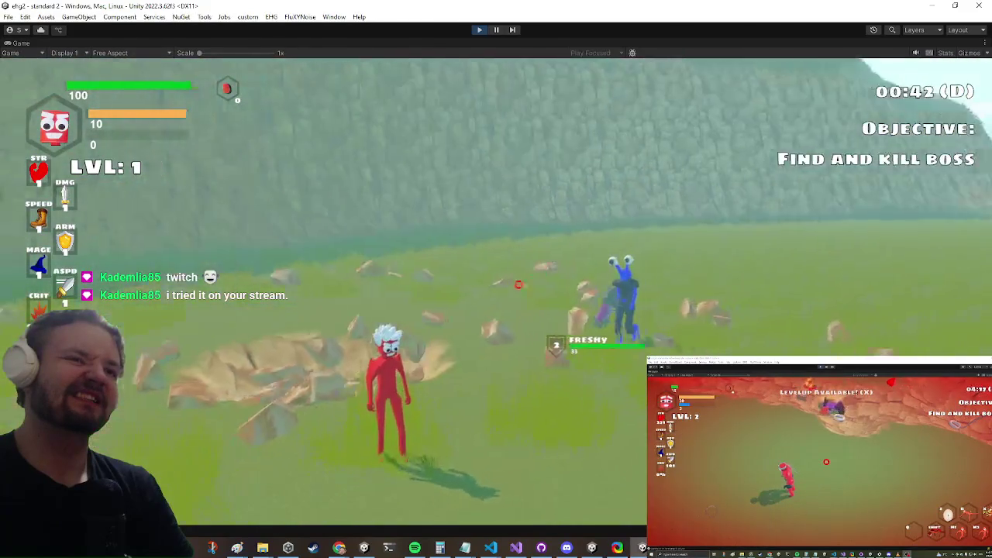
left_click(496, 295)
key("w")
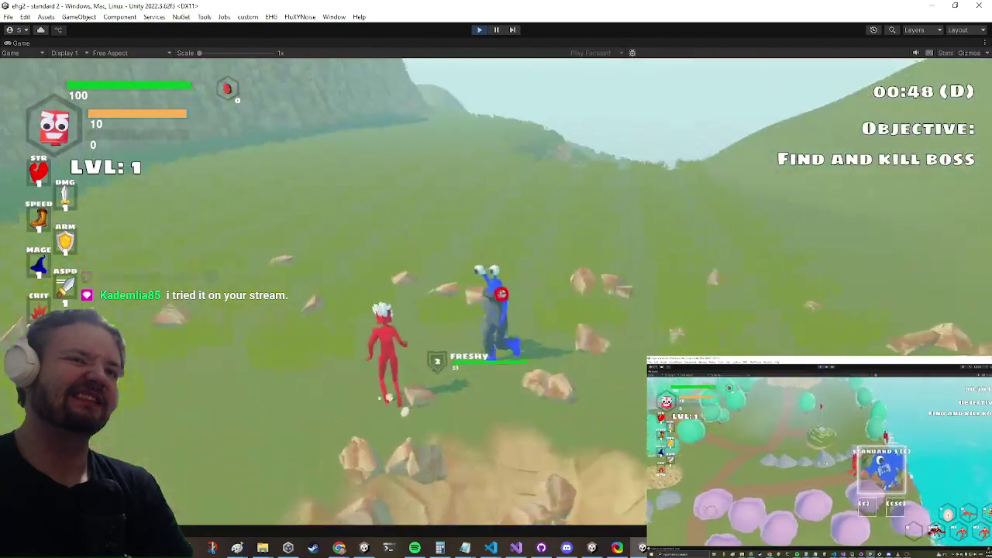
key("w")
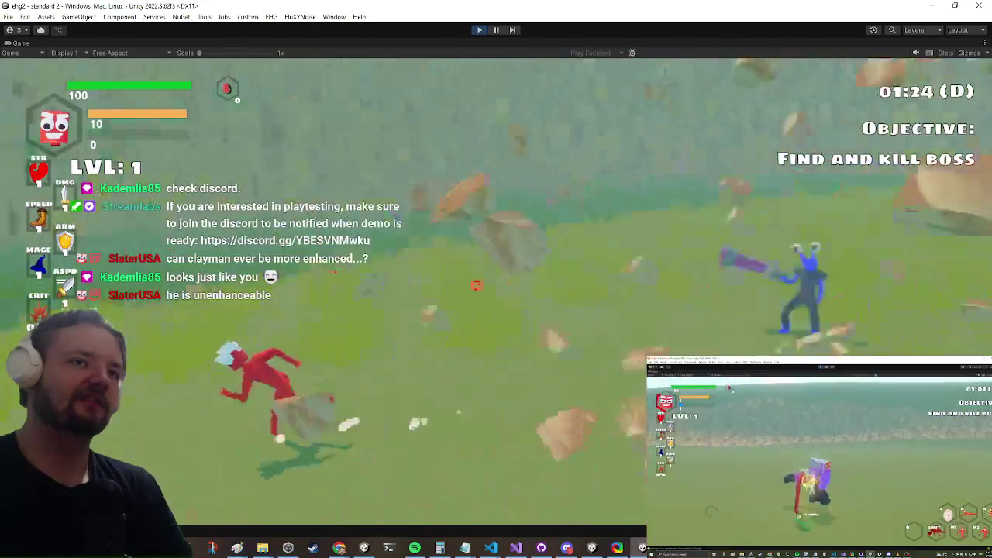
key("super")
key("super")
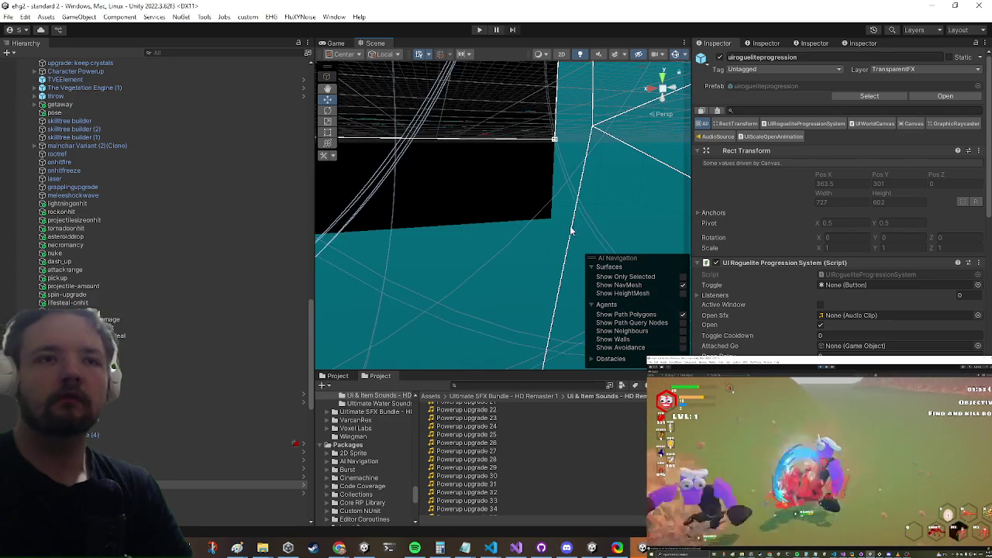
- Scroll through the UI Roguelite Progression System settings in the Inspector
scroll(836, 233, "down", 3)
scroll(857, 258, "down", 2)
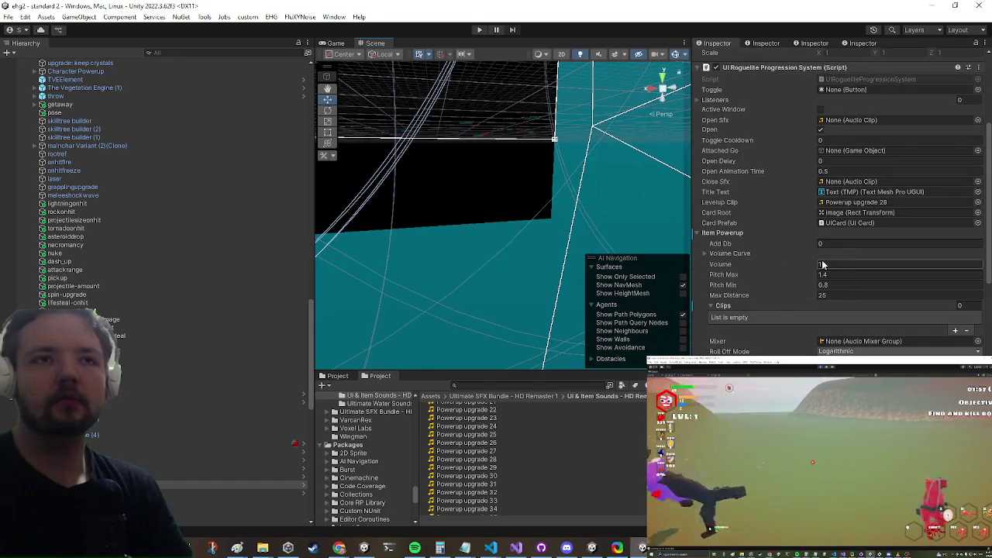
scroll(784, 298, "down", 4)
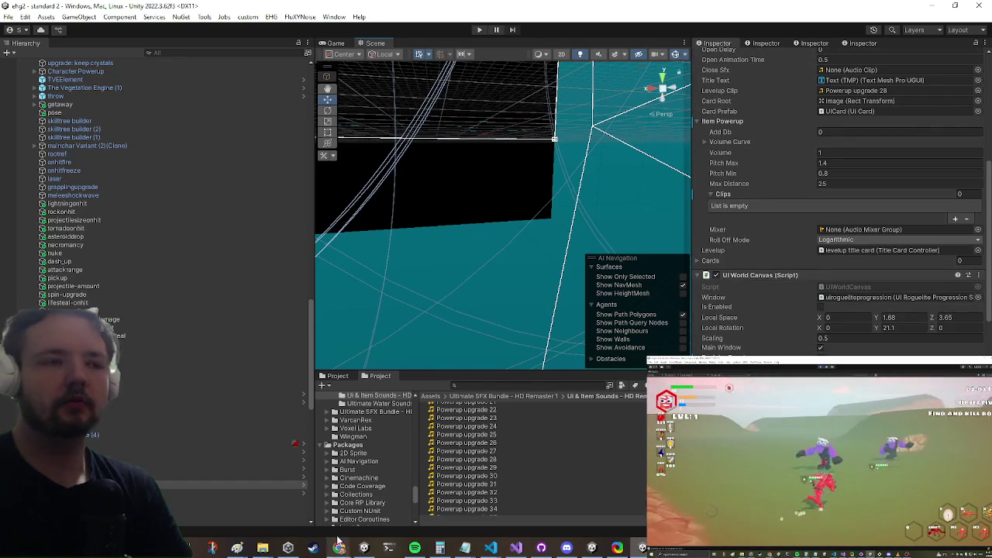
mouse_move(339, 549)
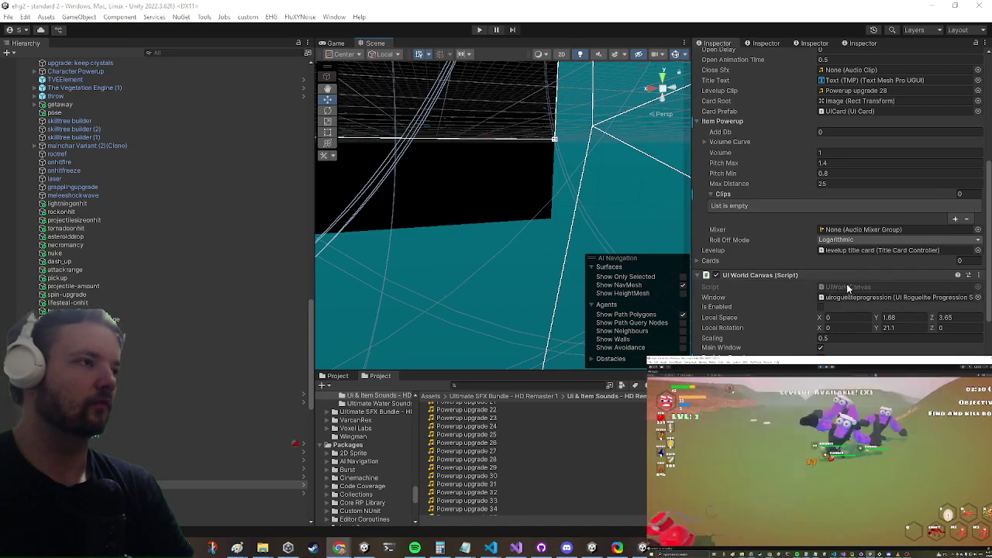
scroll(846, 266, "down", 10)
scroll(799, 279, "down", 10)
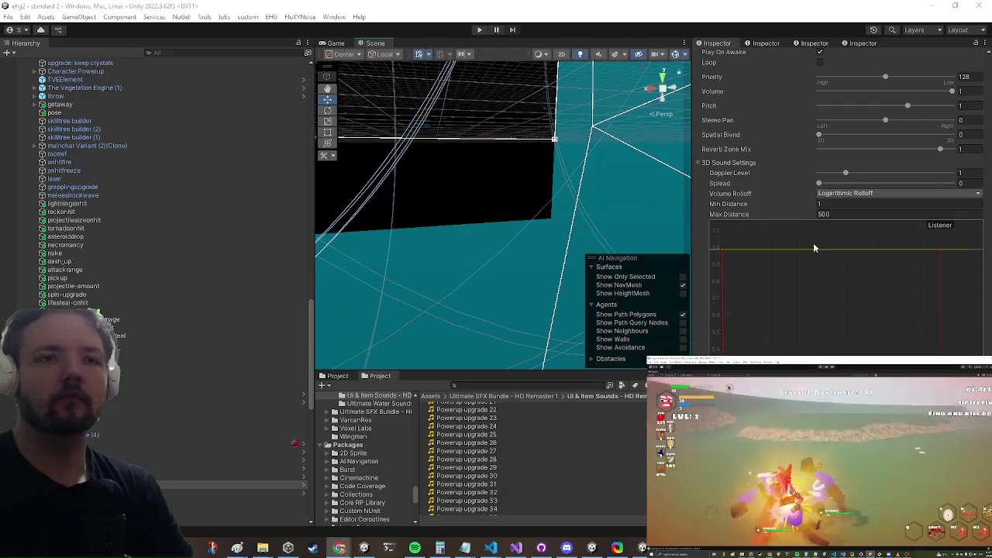
scroll(806, 248, "up", 15)
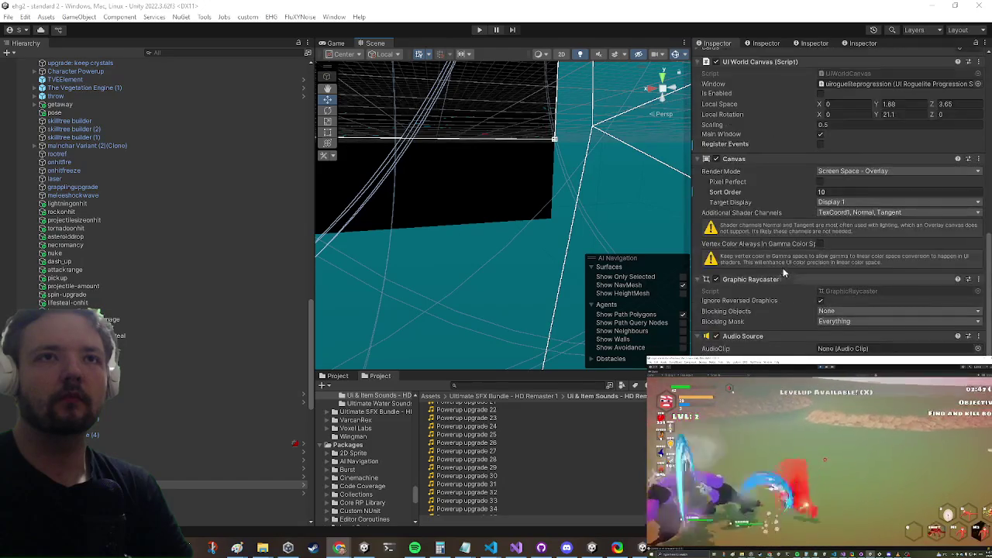
scroll(784, 254, "up", 5)
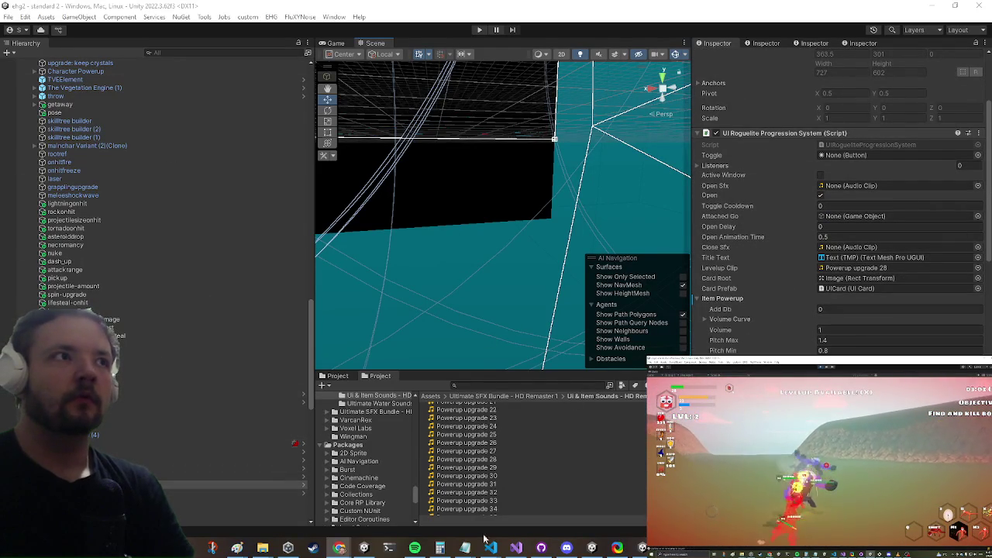
- Check the code in Visual Studio, then go up to the Ultimate SFX Bundle - HD Remaster 1 folder
left_click(516, 547)
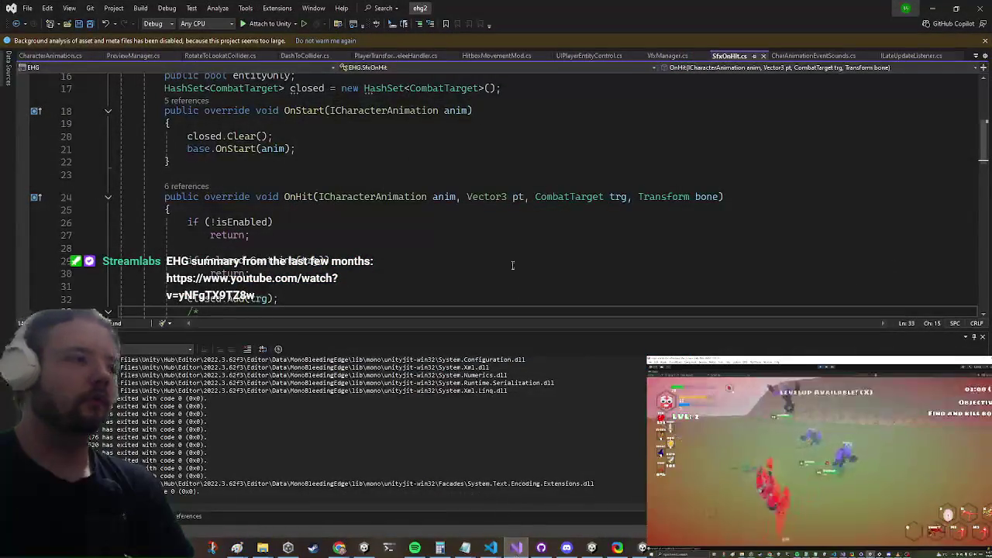
left_click(932, 8)
left_click(506, 396)
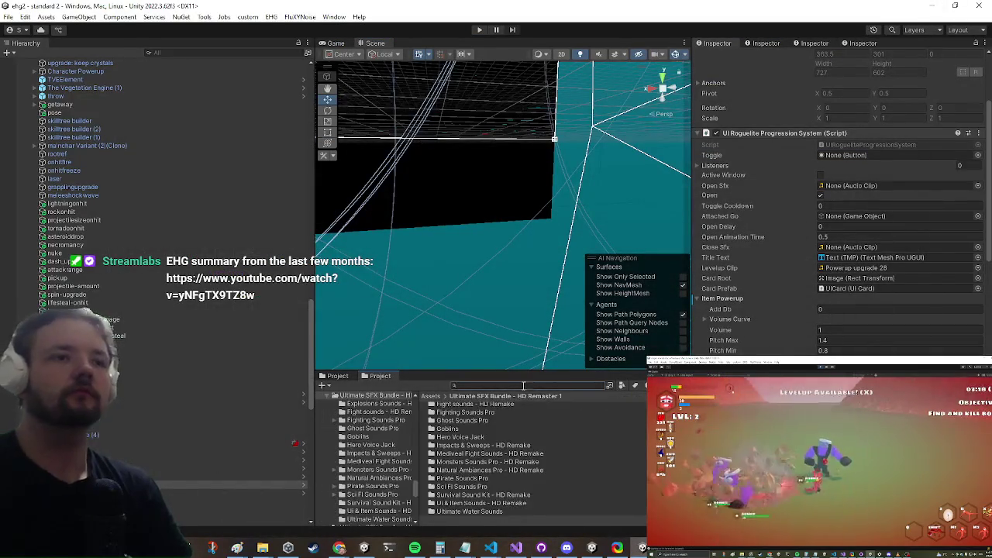
- Reopen the 'gun enc' prefab and select its ball projectile
left_click(508, 383)
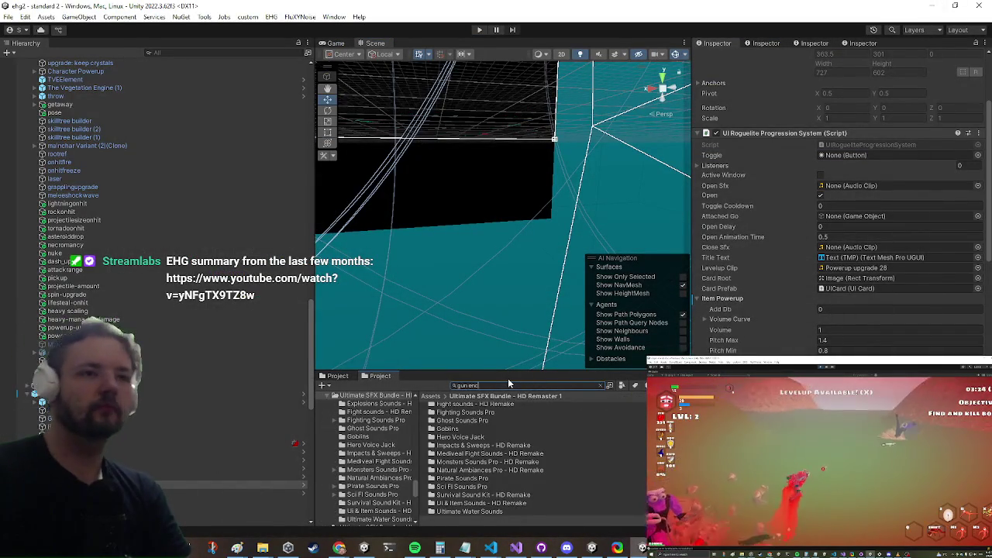
type("gun enc")
double_click(459, 408)
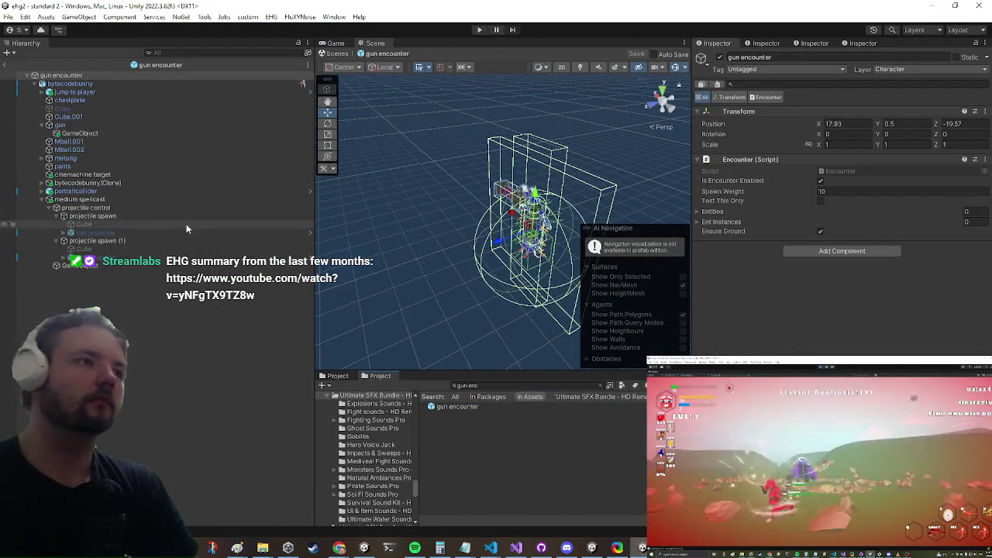
left_click(144, 241)
mouse_move(559, 192)
left_mouse_down()
mouse_move(562, 206)
mouse_move(569, 181)
left_mouse_up()
scroll(480, 238, "up", 3)
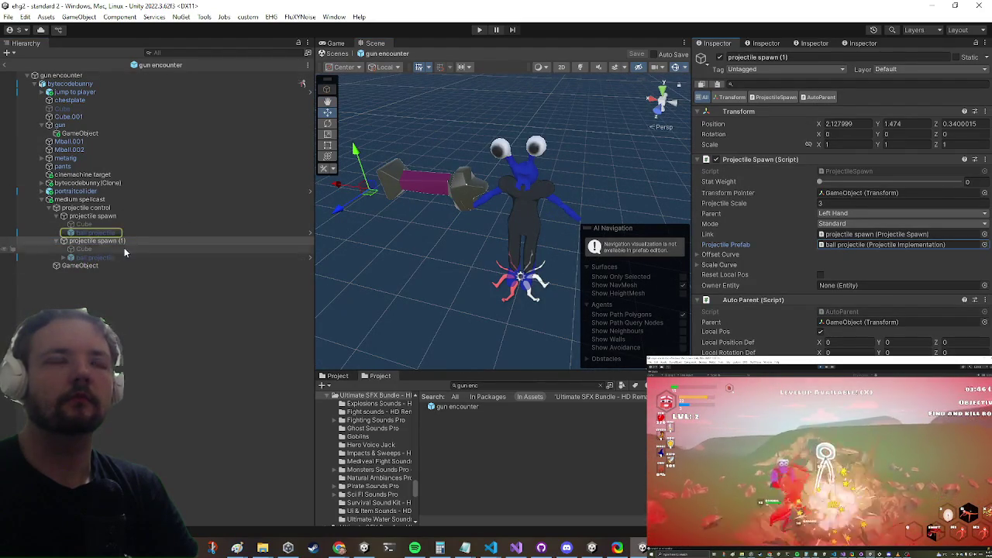
left_click(97, 232)
scroll(877, 261, "down", 10)
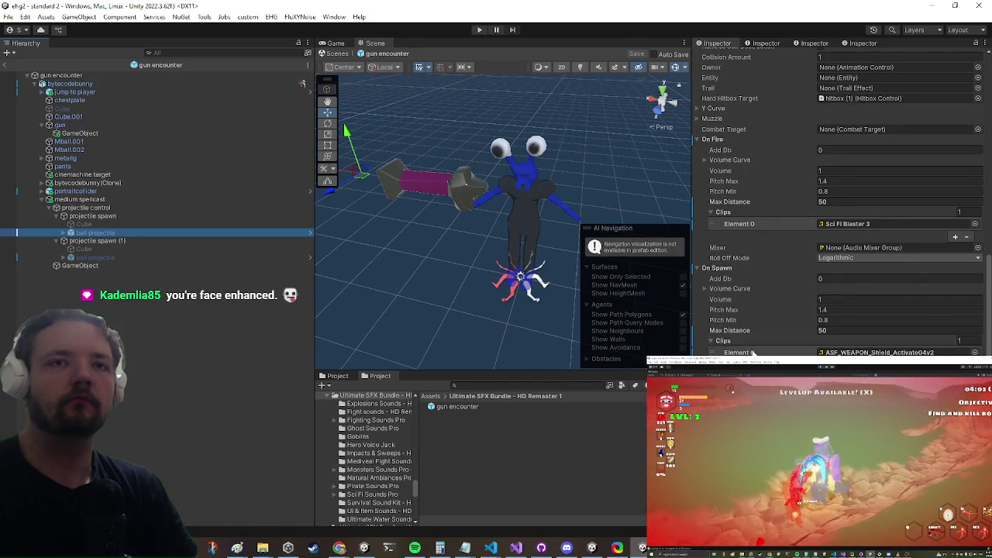
- Replace the On Spawn shield clip with one empty slot and return the Project browser to Assets
right_click(723, 344)
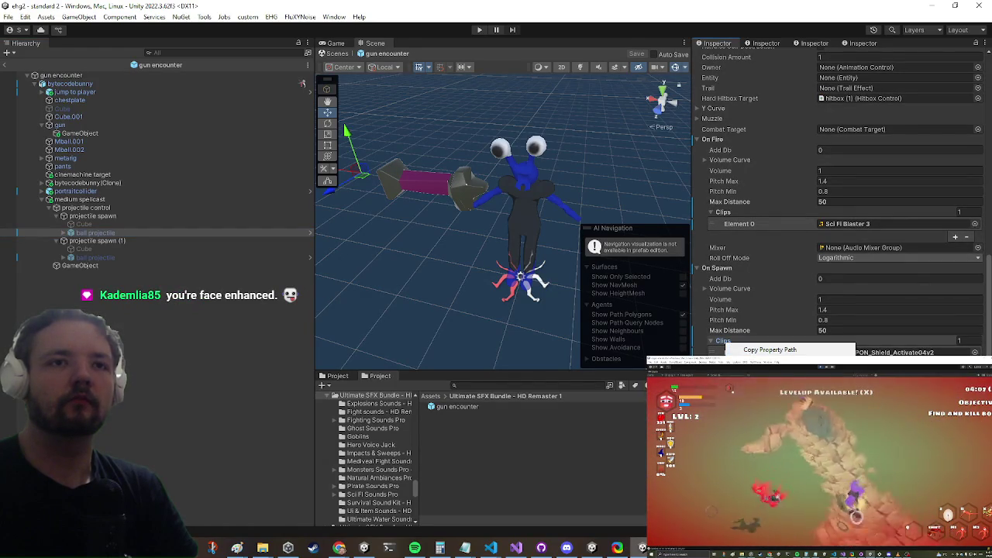
left_click(767, 383)
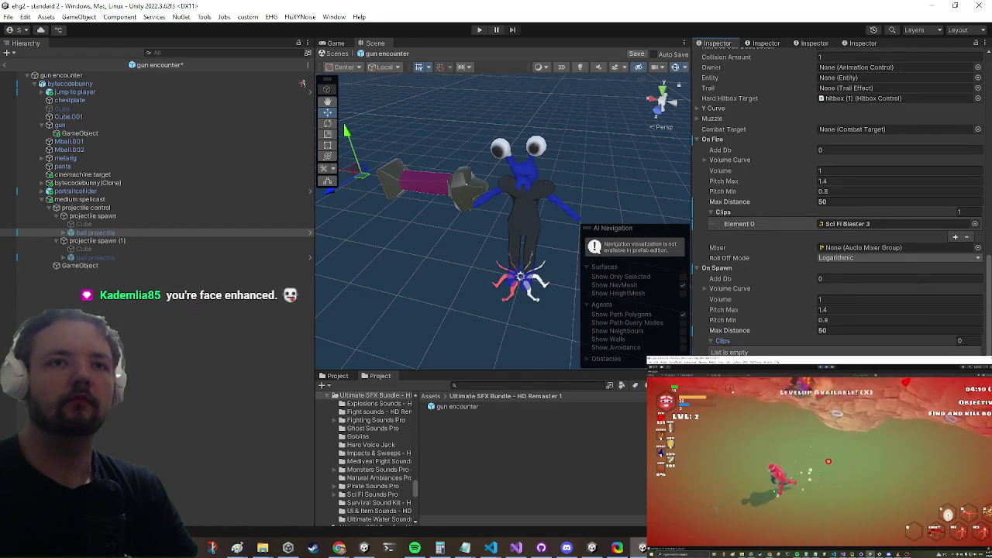
left_click(955, 363)
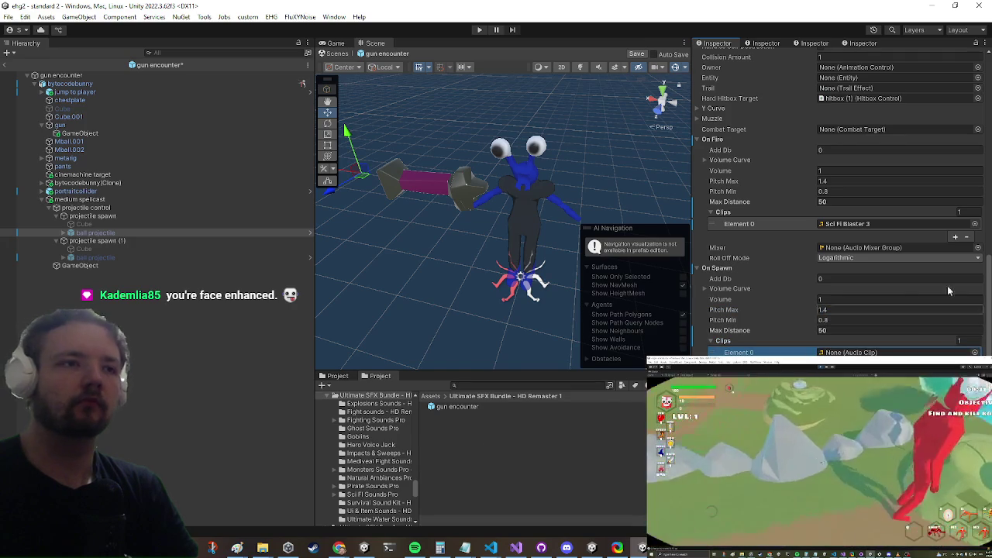
left_click(869, 222)
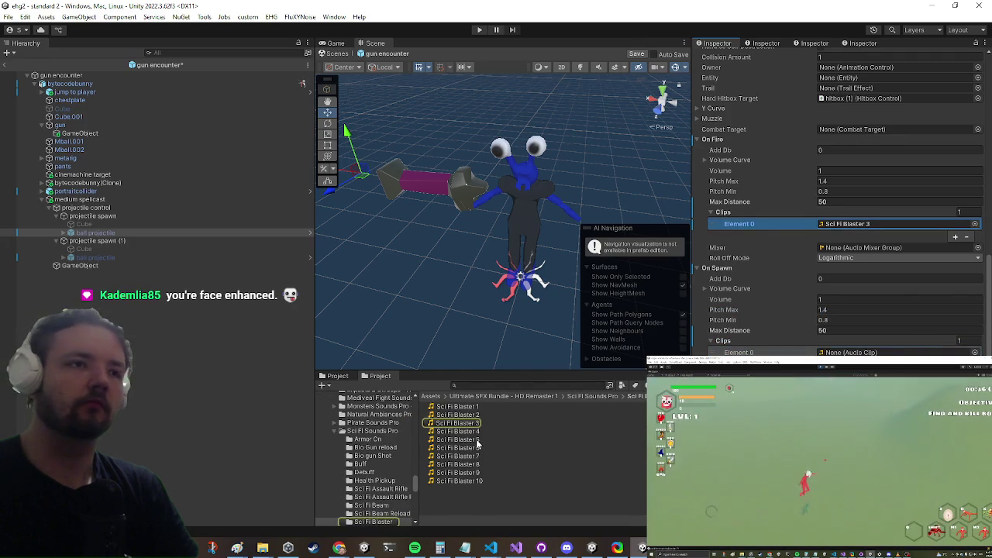
left_click(974, 352)
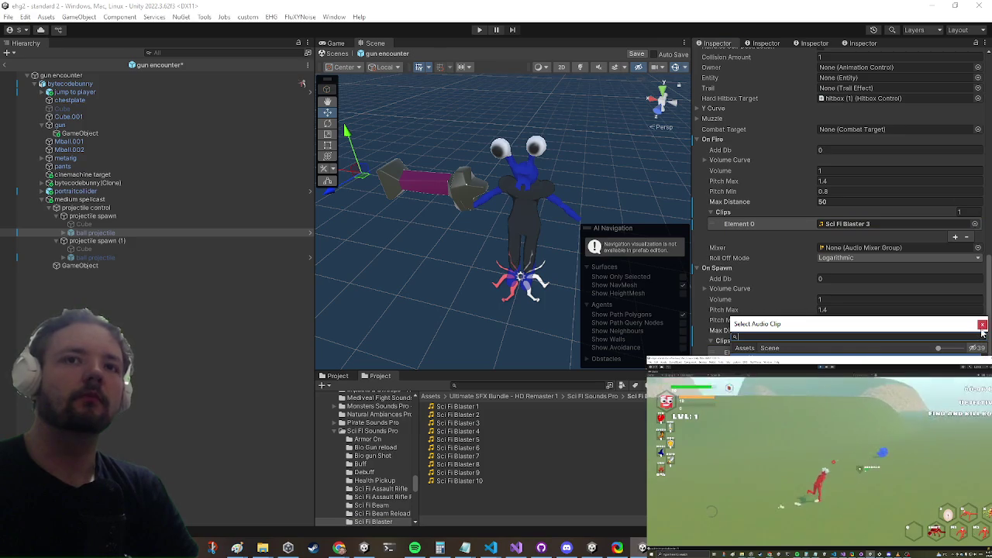
left_click(982, 325)
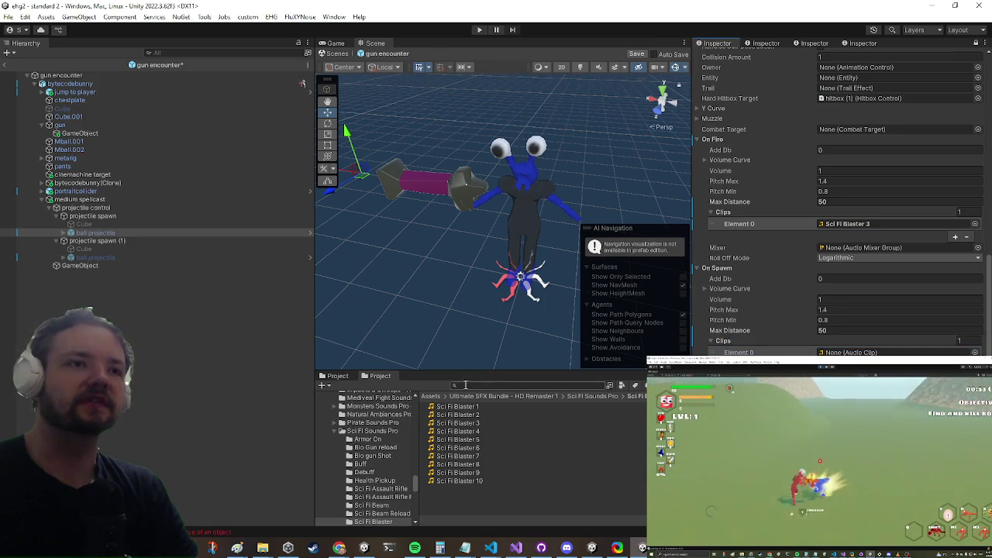
left_click(432, 396)
scroll(447, 460, "down", 3)
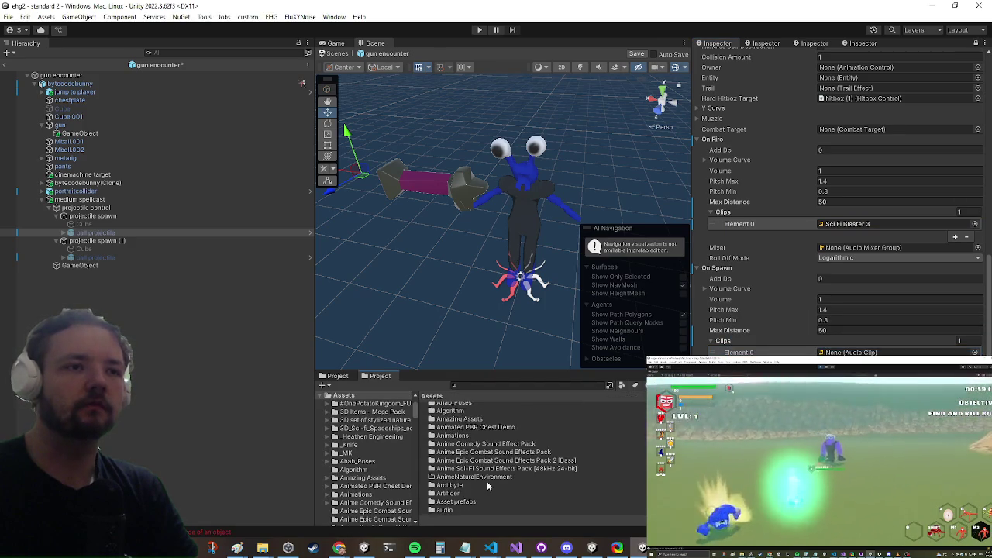
- In the Anime Sci-Fi Sound Effects Pack, audition ASF_LASER_Beam01_Loop, Explosive01v1 and Gun01v1
double_click(478, 468)
scroll(513, 436, "down", 3)
scroll(512, 437, "down", 2)
scroll(488, 449, "down", 10)
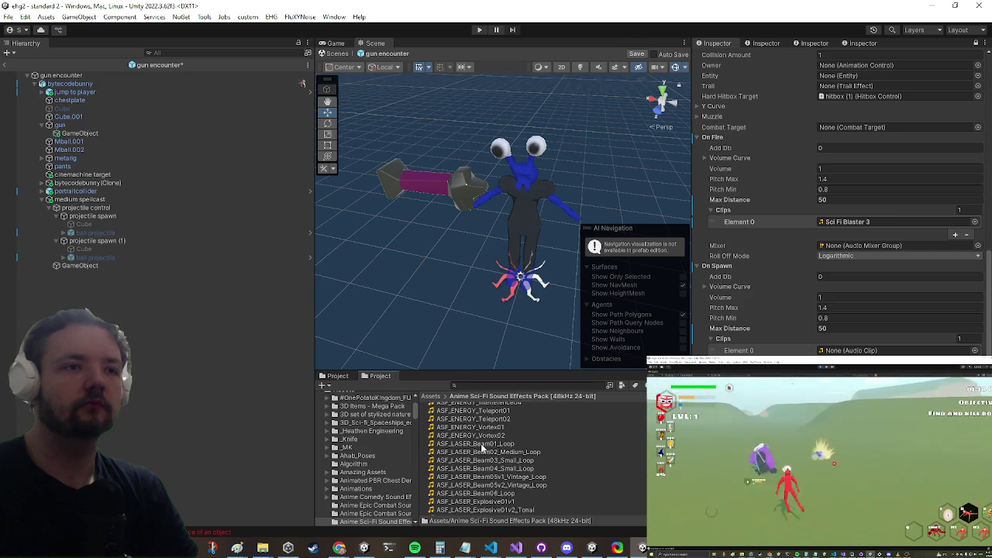
double_click(480, 444)
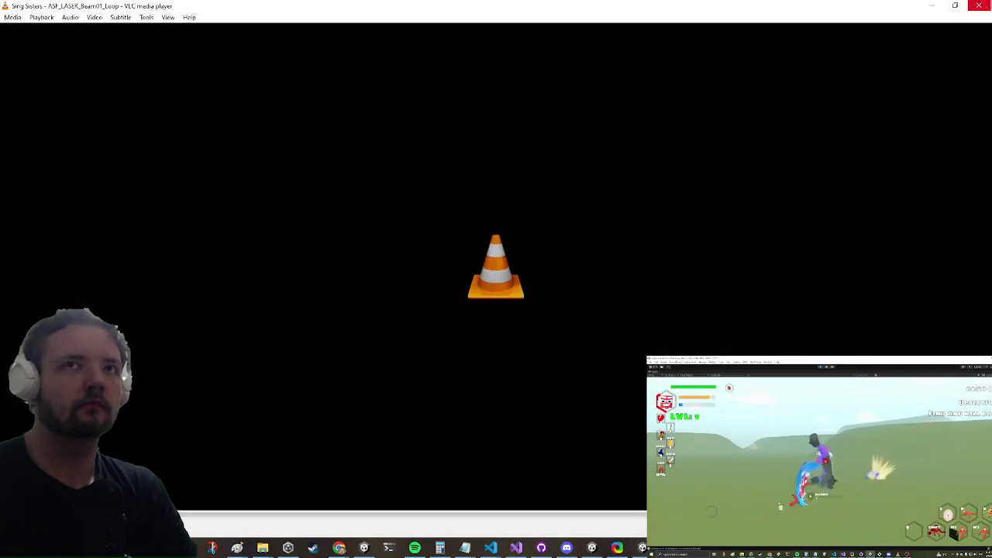
key("alt+F4")
double_click(491, 472)
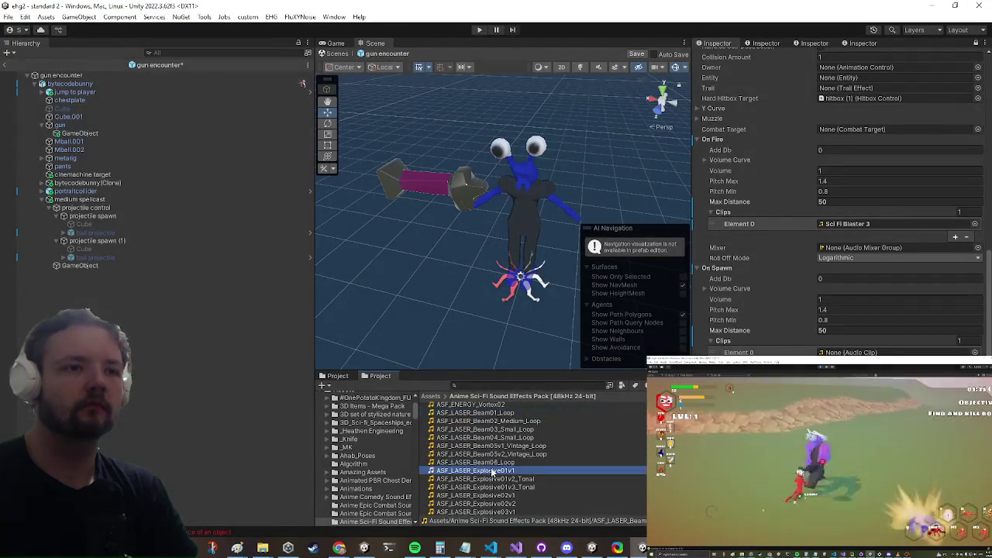
key("alt+F4")
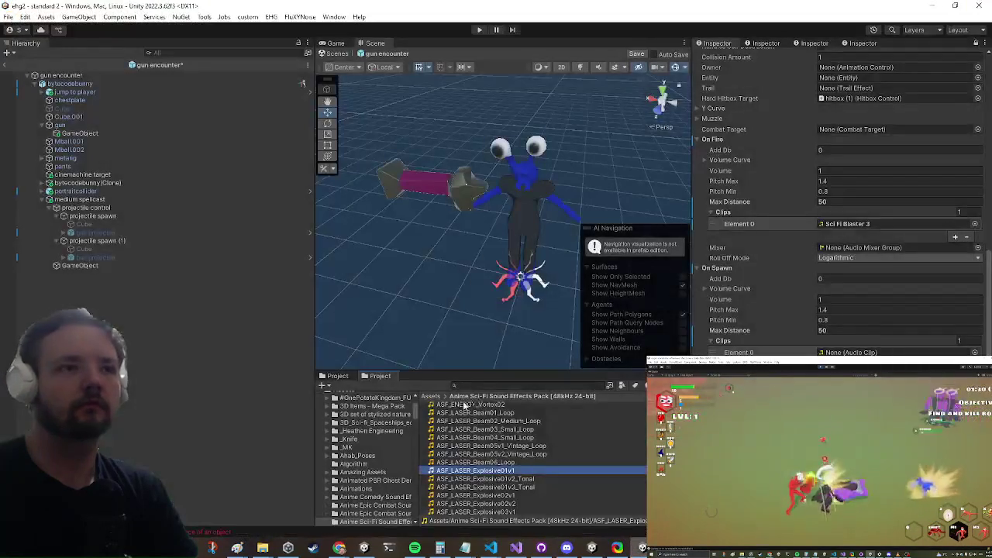
double_click(484, 425)
key("alt+F4")
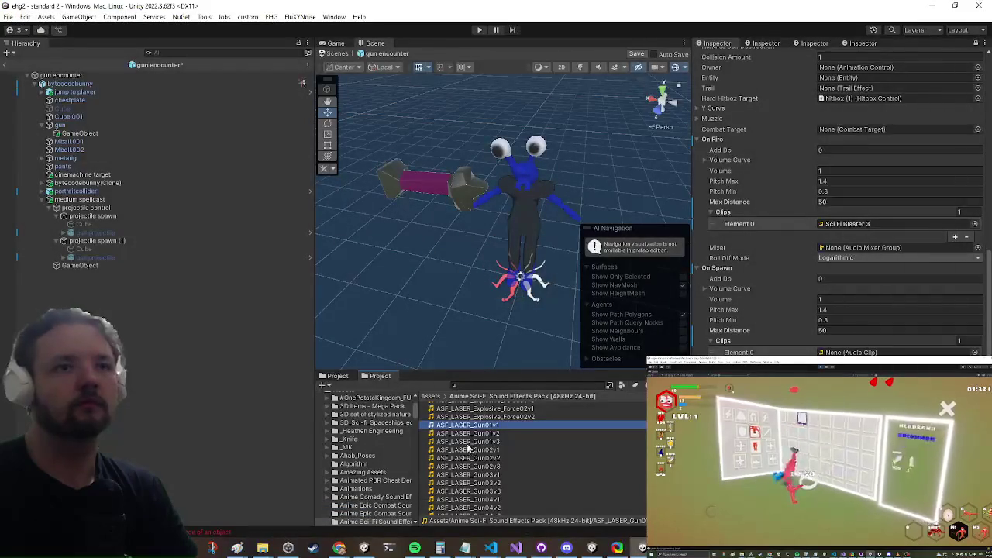
- Assign ASF_LASER_Gun01v1 to On Fire, then audition Gun_Blaster01v1 and Blaster03_P1_Riser for On Spawn
left_click_drag(872, 241, 856, 227)
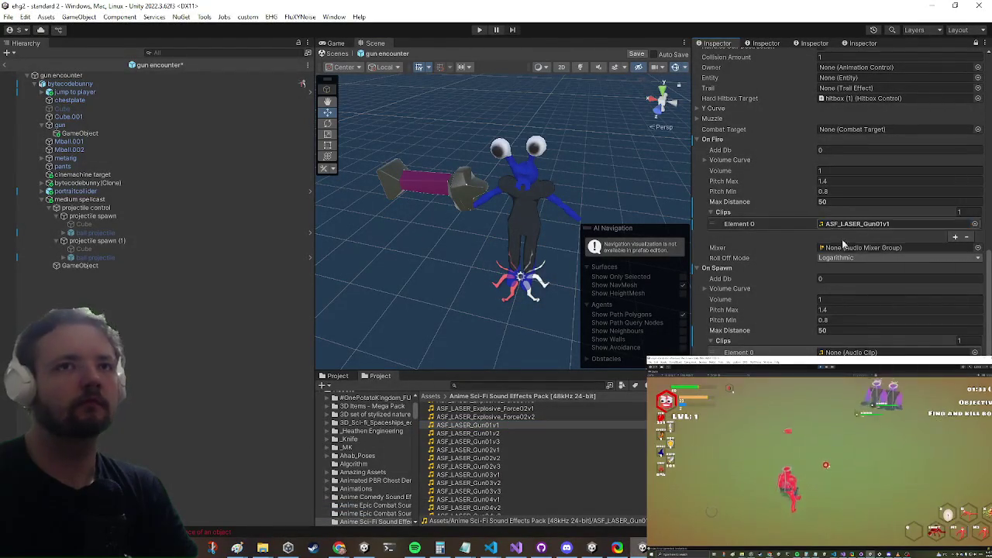
scroll(406, 512, "down", 2)
scroll(481, 469, "down", 4)
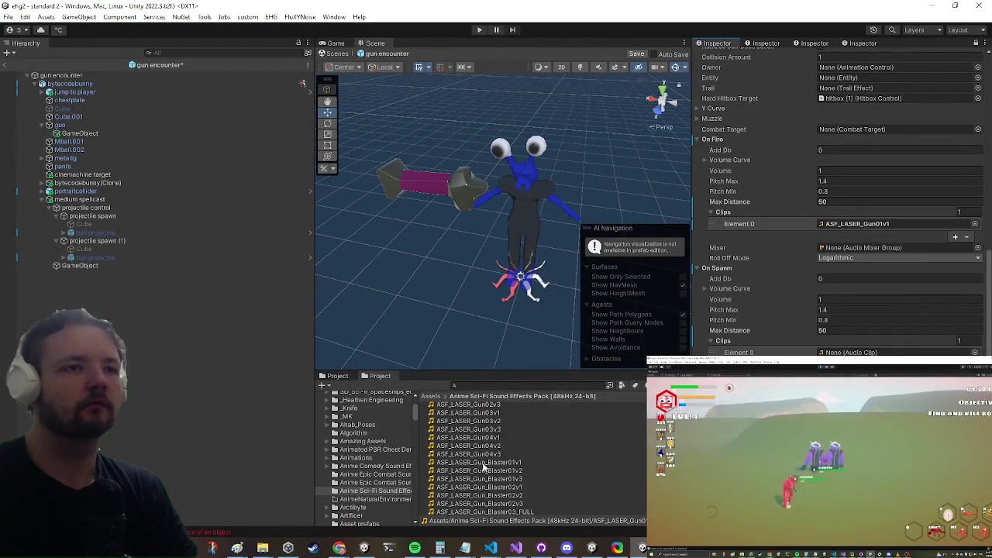
double_click(485, 462)
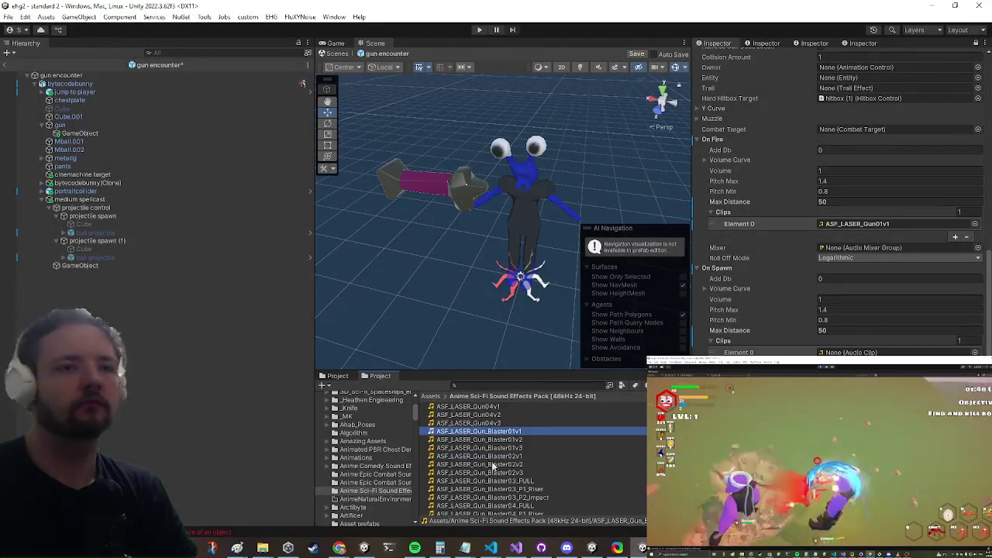
double_click(481, 489)
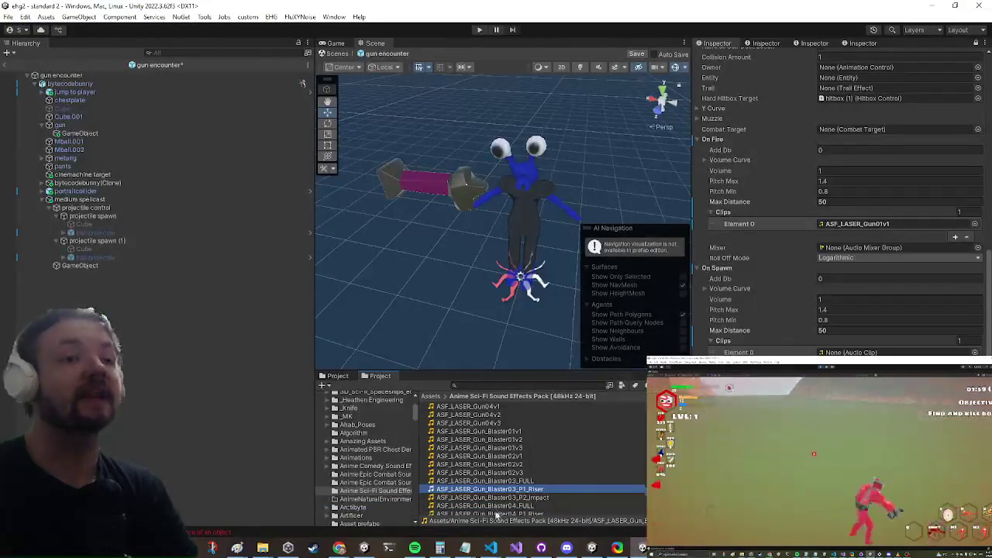
left_click(853, 353)
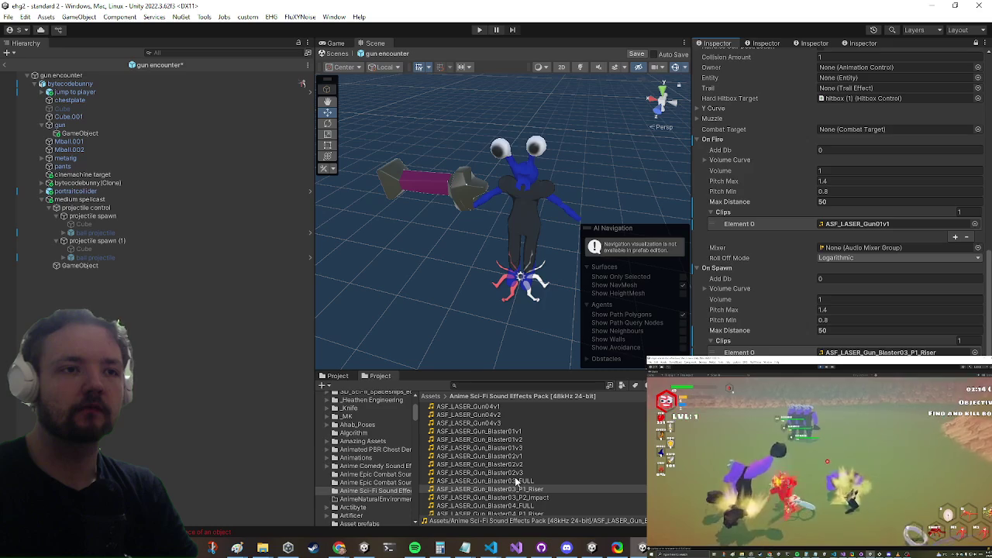
- Audition ASF_LASER_Gun_Blaster03_P2_Impact and close the audio player
scroll(519, 461, "down", 2)
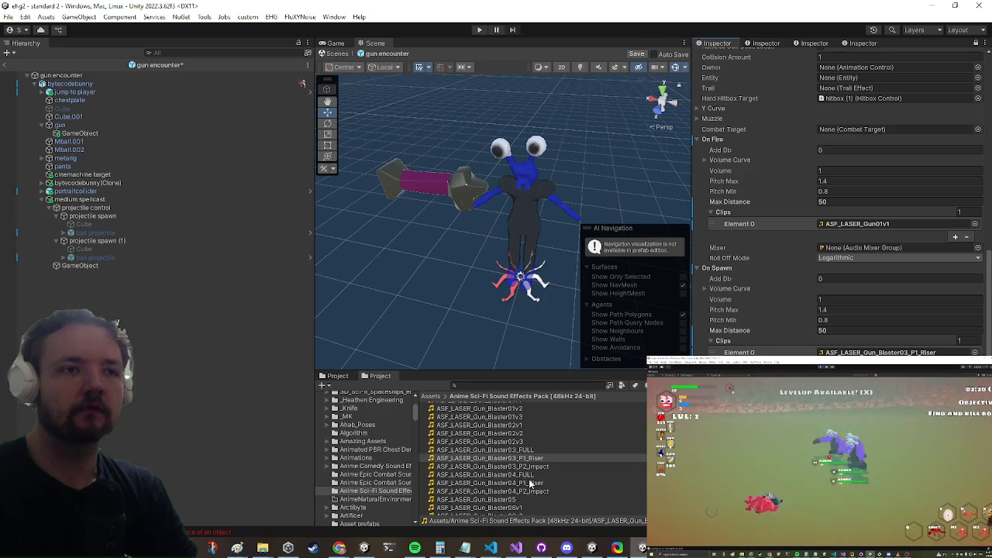
double_click(543, 468)
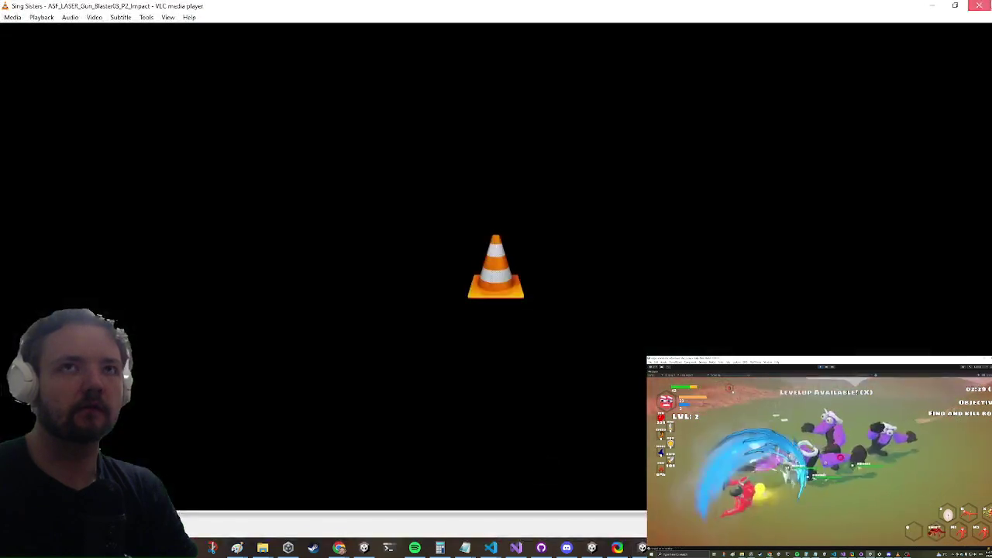
left_click(980, 5)
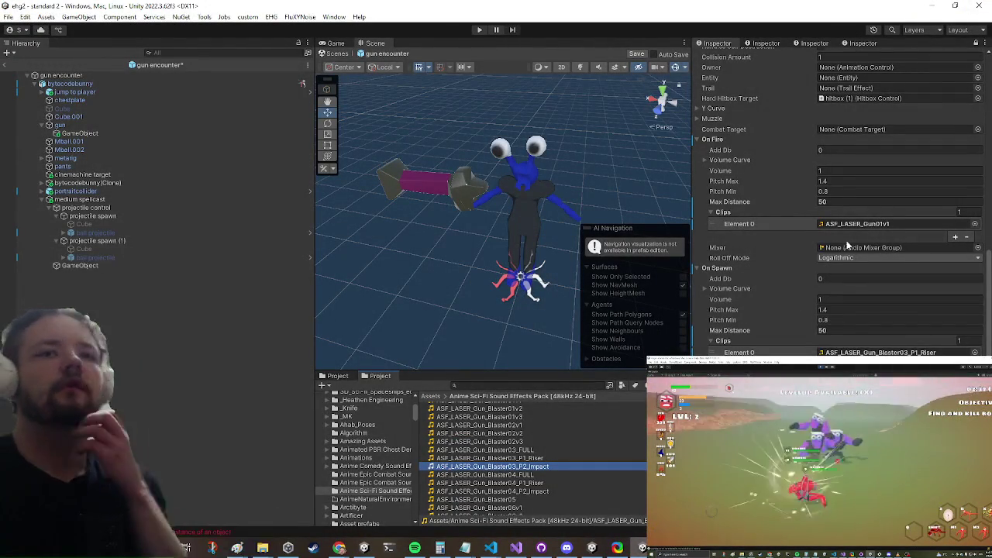
scroll(815, 258, "down", 2)
scroll(803, 255, "up", 3)
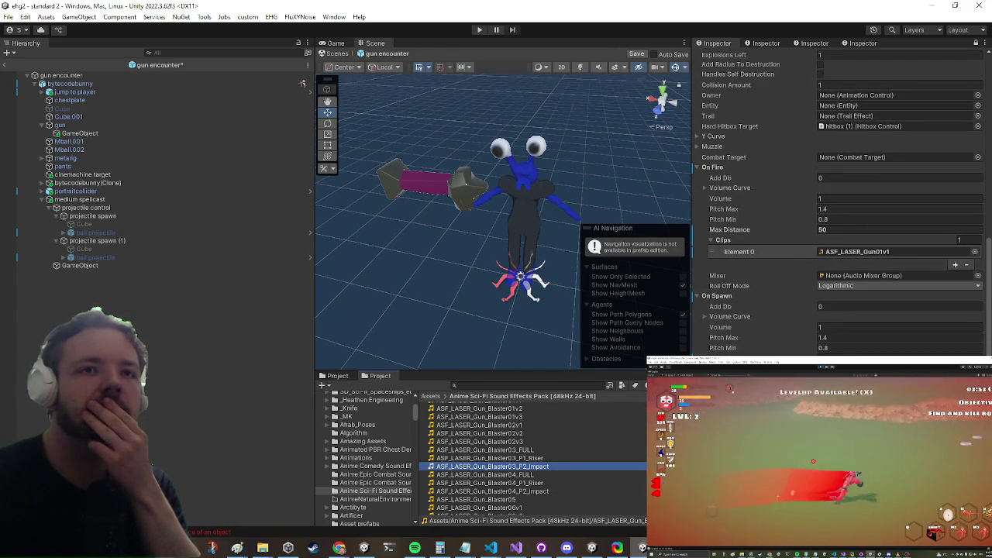
- Audition the current On Fire clip and Blaster03_FULL, then exit the gun encounter prefab
double_click(864, 250)
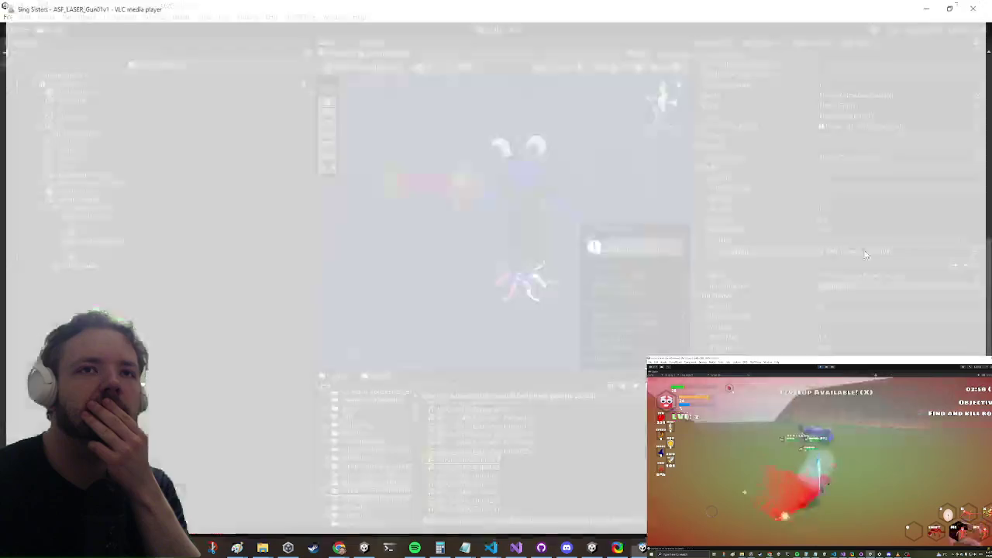
scroll(632, 464, "down", 5)
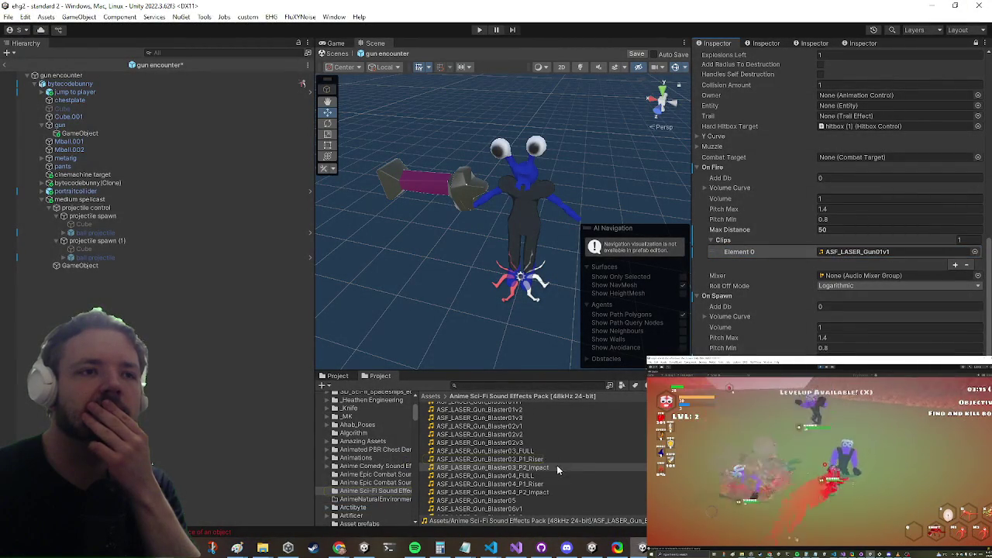
double_click(524, 452)
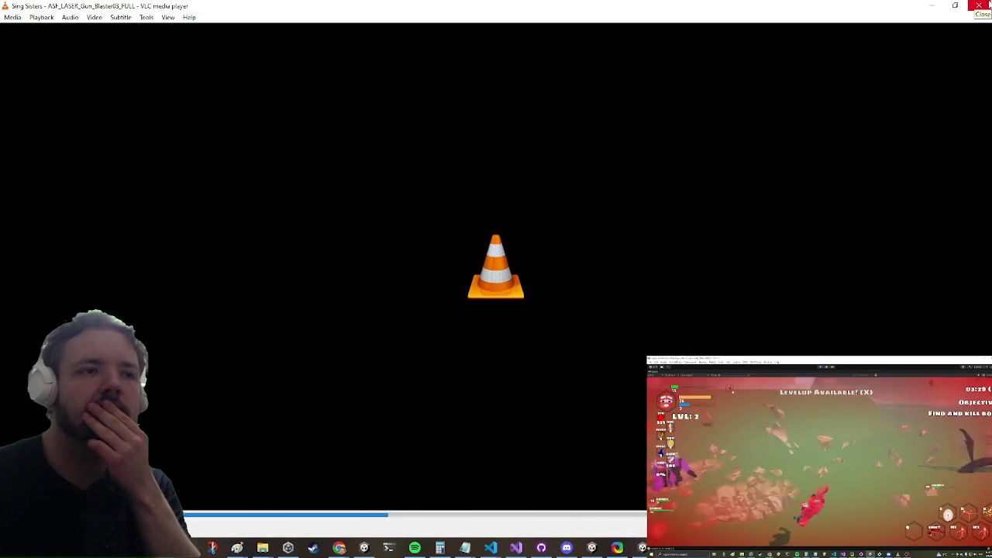
left_click(988, 5)
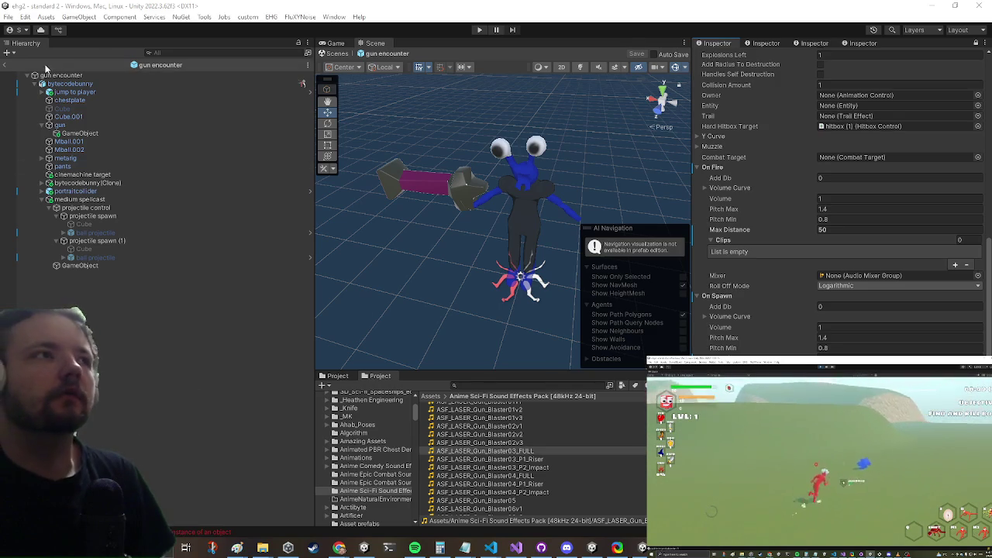
left_click(6, 68)
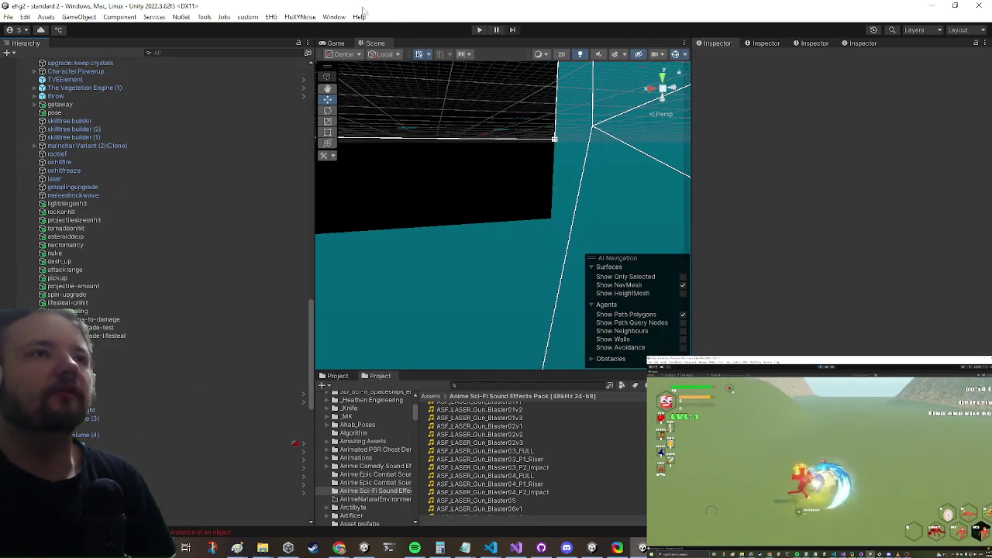
- Playtest the level in a maximized Game view, then switch to Visual Studio
left_click(478, 31)
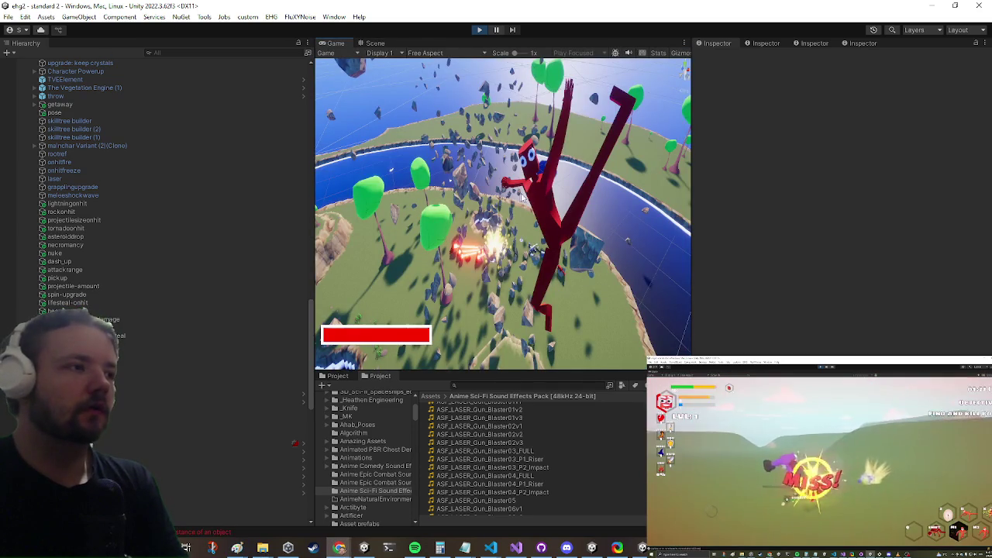
key("shift+space")
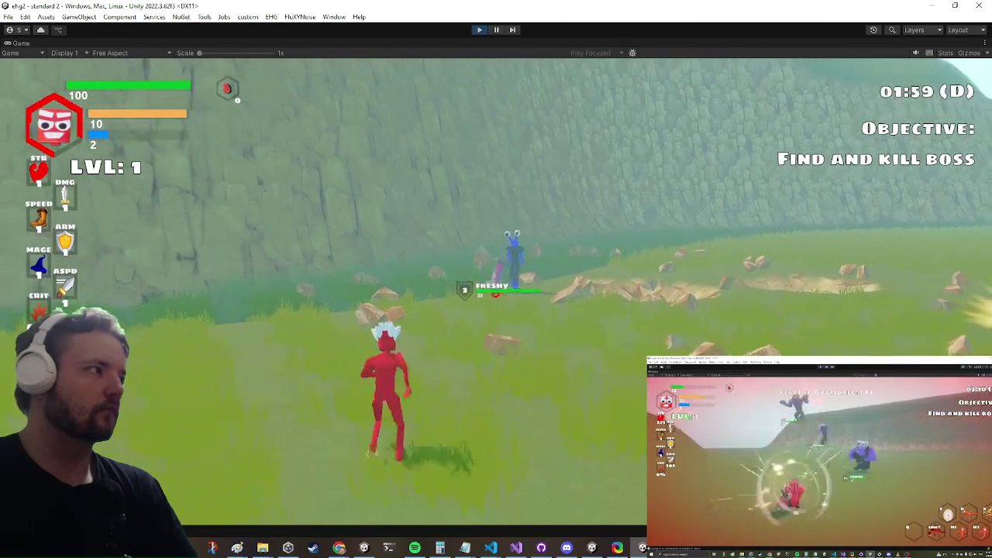
key("alt+Tab")
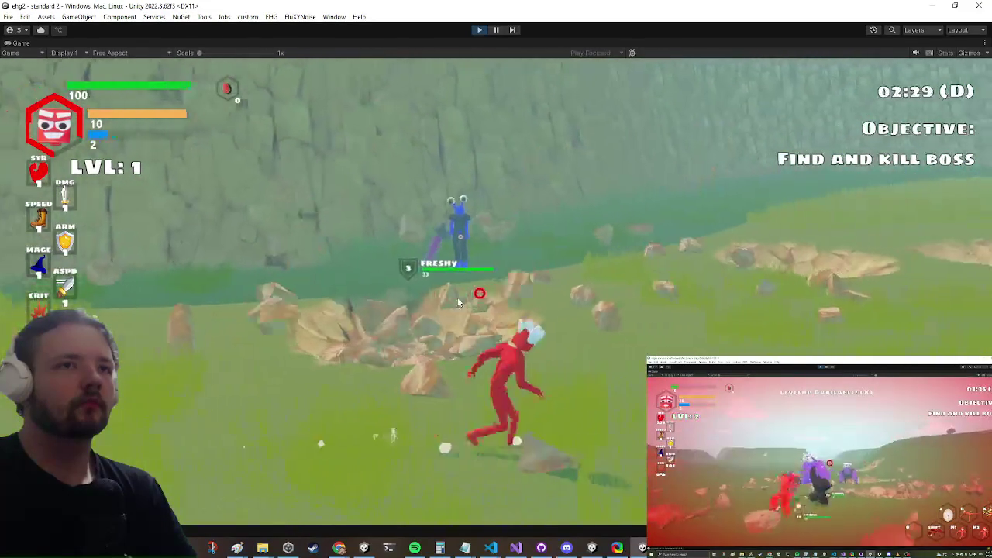
key("super")
key("super")
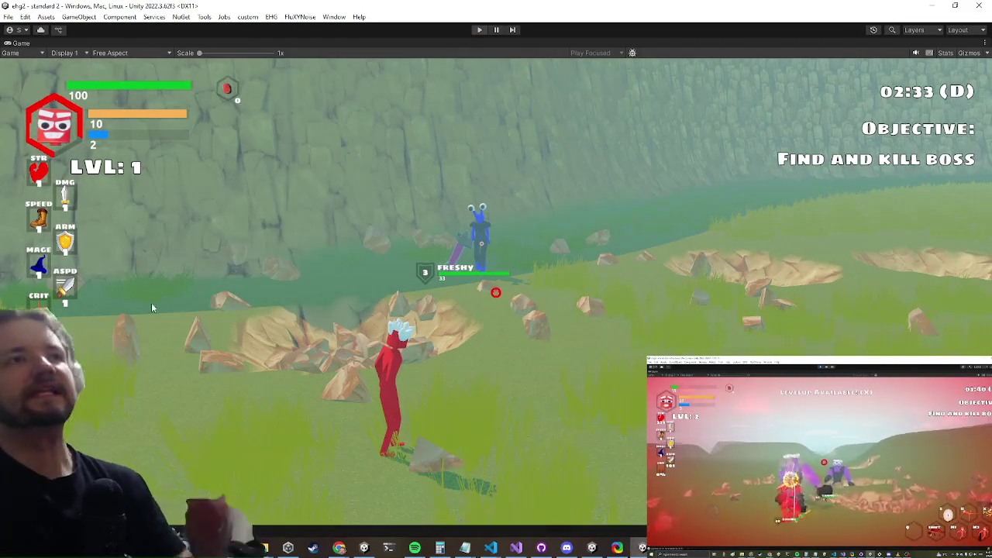
left_click(516, 548)
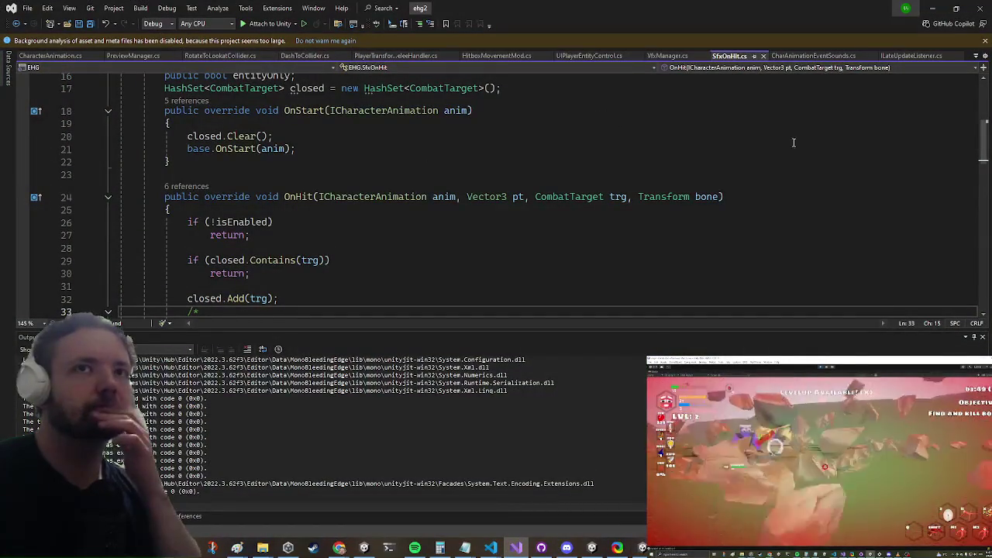
- Open the AIControl class through the 'aicontrol' code search
left_click(542, 197)
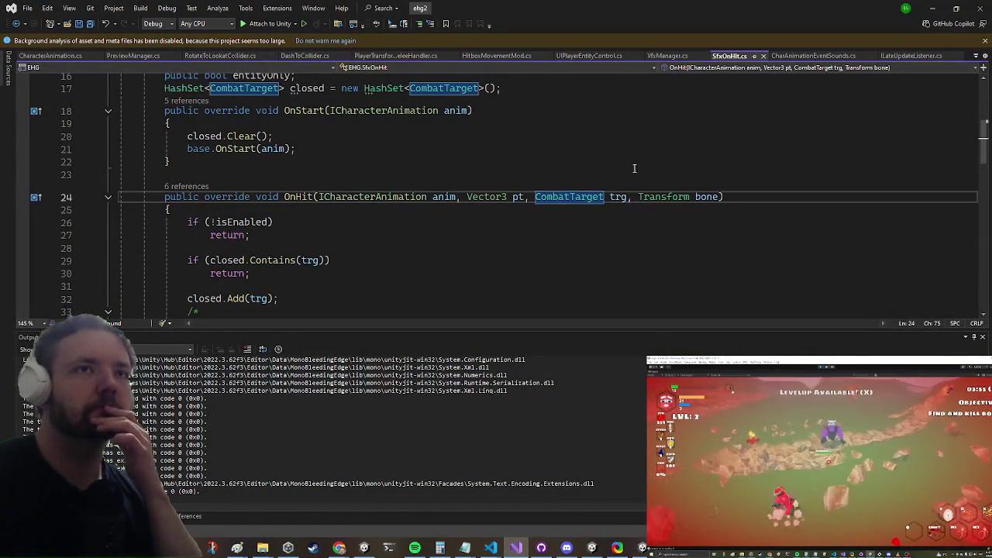
key("ctrl+t")
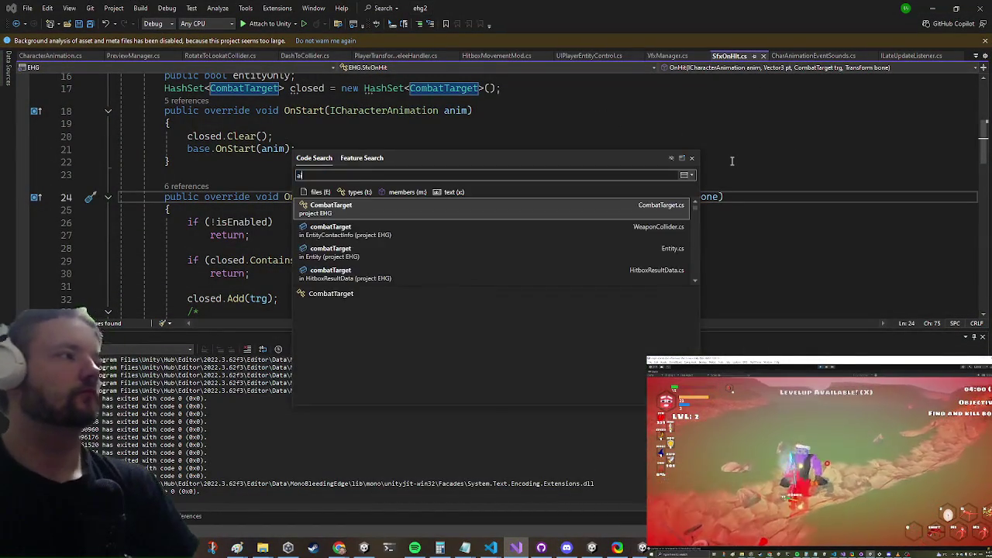
type("aicontrol")
key("Down")
key("Return")
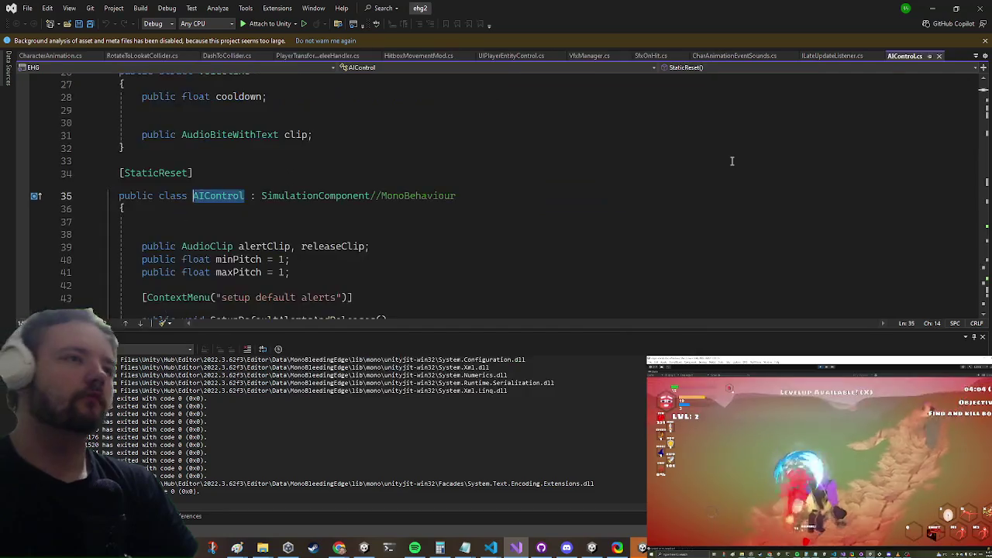
key("Down")
key("Down")
key("Down")
key("Down")
key("Down")
key("Down")
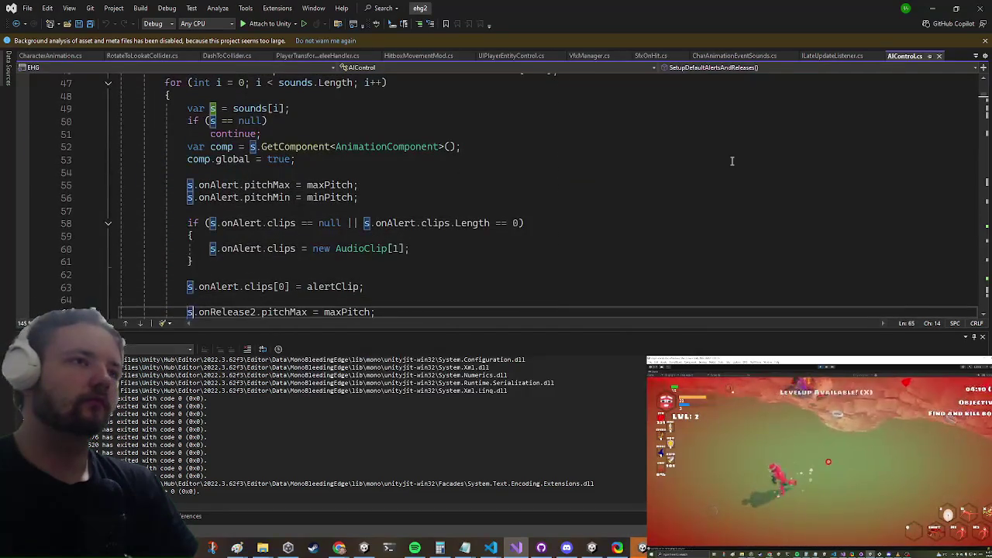
- Uncomment the voiceline assignment on line 104 and minimize Visual Studio
scroll(468, 139, "down", 4)
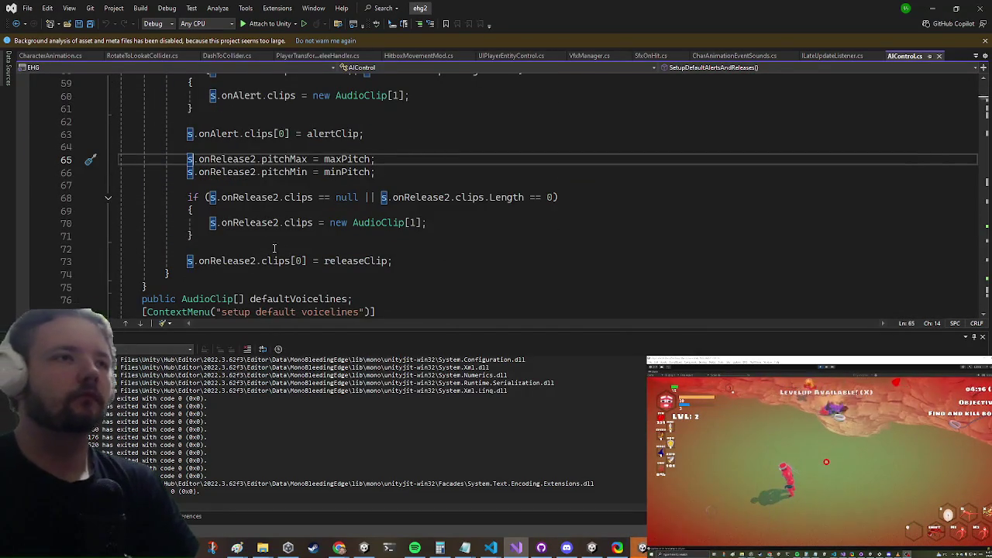
scroll(343, 206, "down", 10)
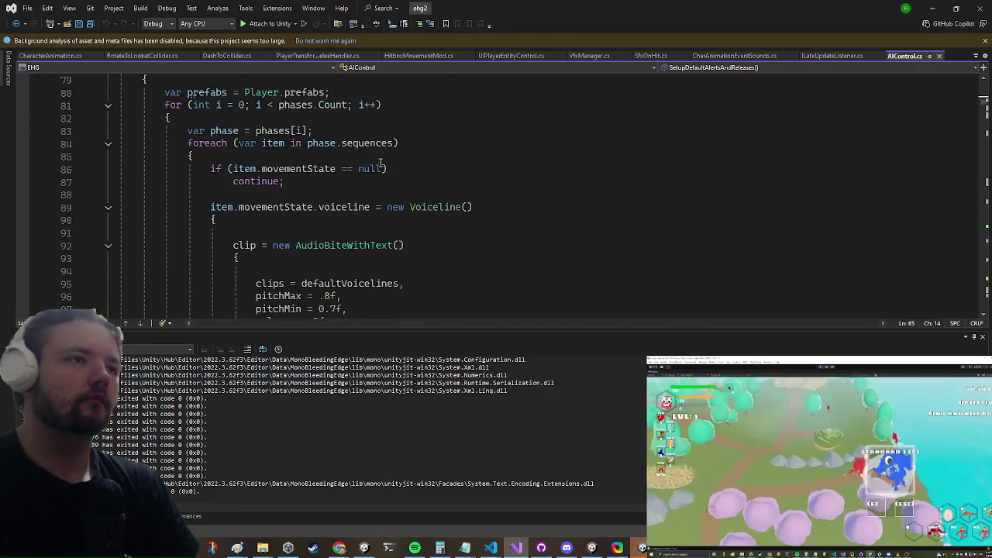
scroll(360, 174, "down", 3)
scroll(266, 181, "up", 1)
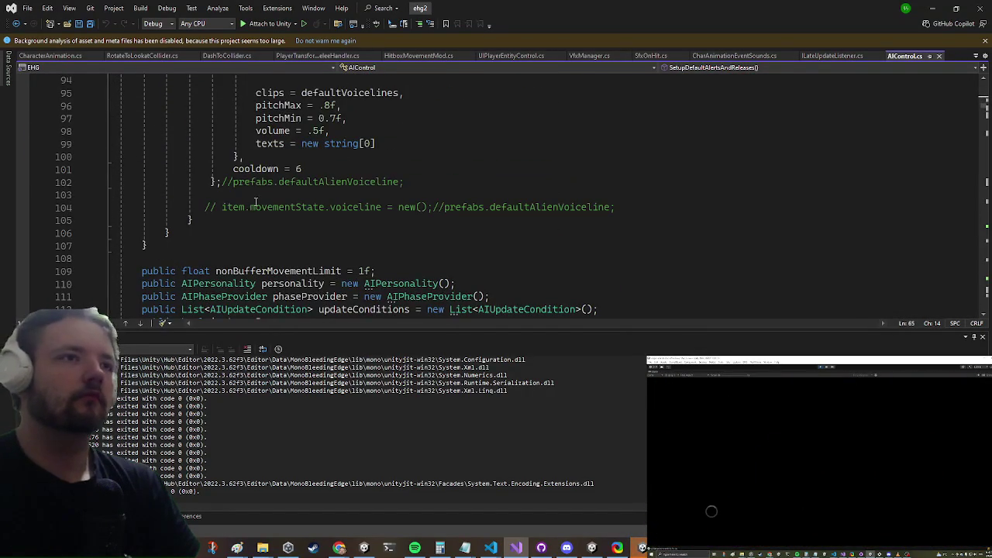
left_click_drag(220, 207, 205, 207)
key("Delete")
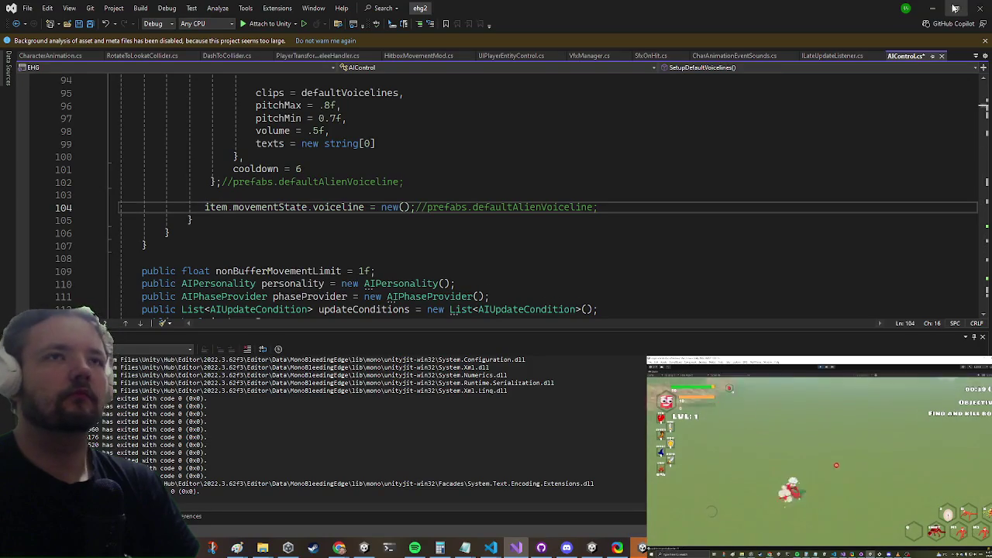
left_click(934, 7)
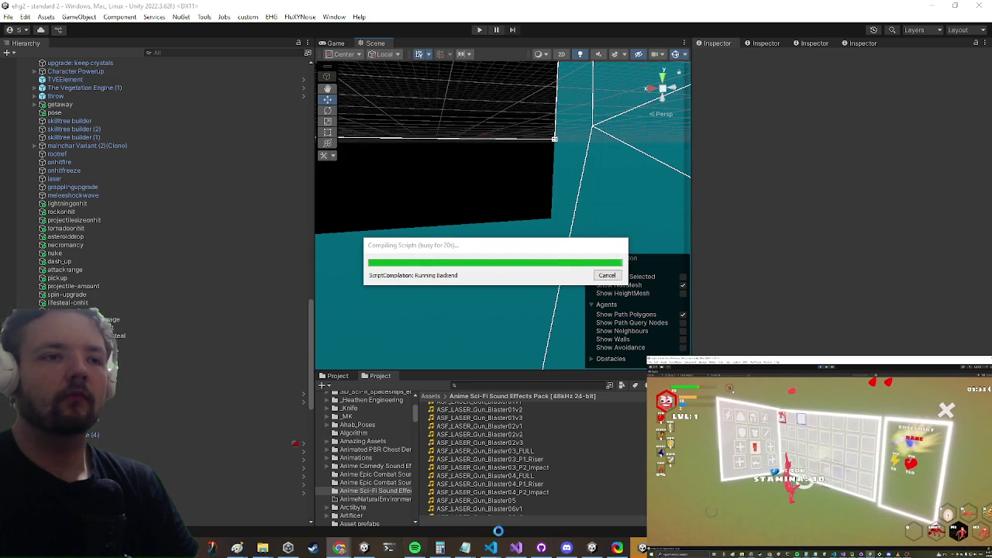
- Back in Unity, search 'gun enc' and open the gun encounter prefab
left_click(516, 548)
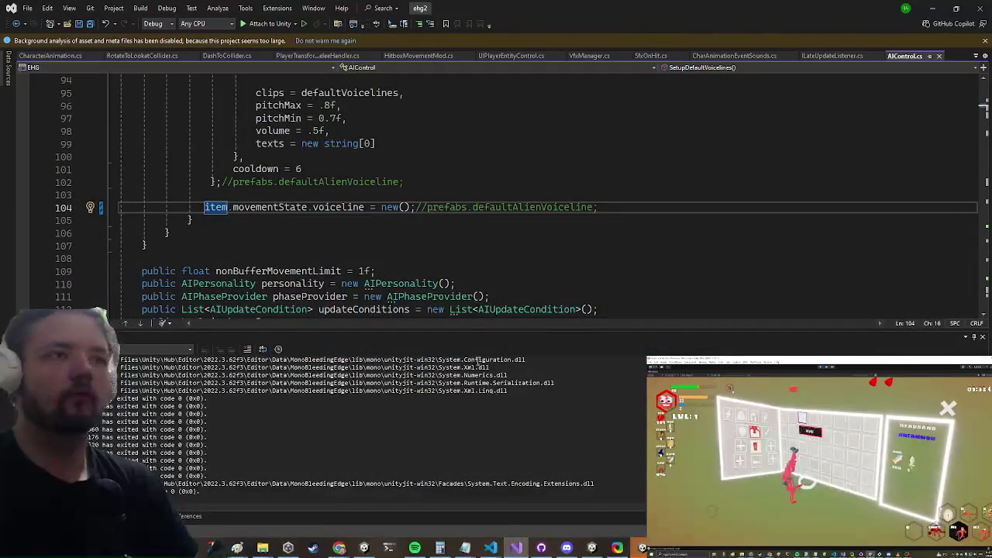
key("alt+Tab")
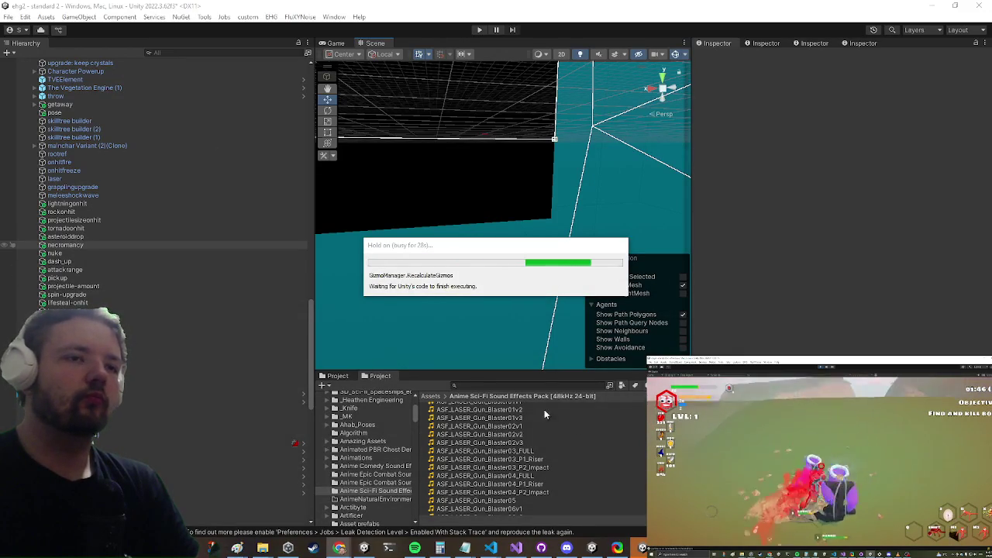
scroll(135, 361, "down", 5)
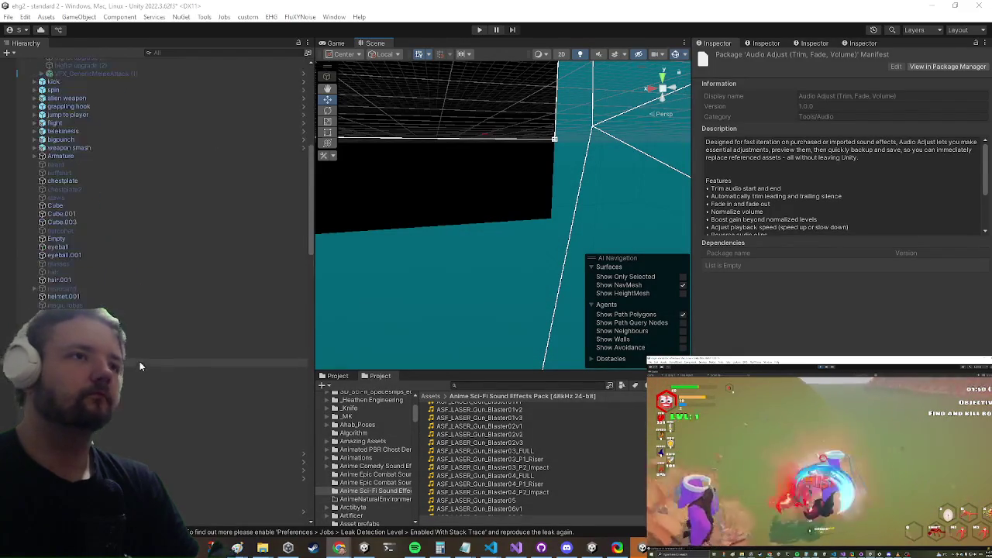
scroll(139, 362, "up", 10)
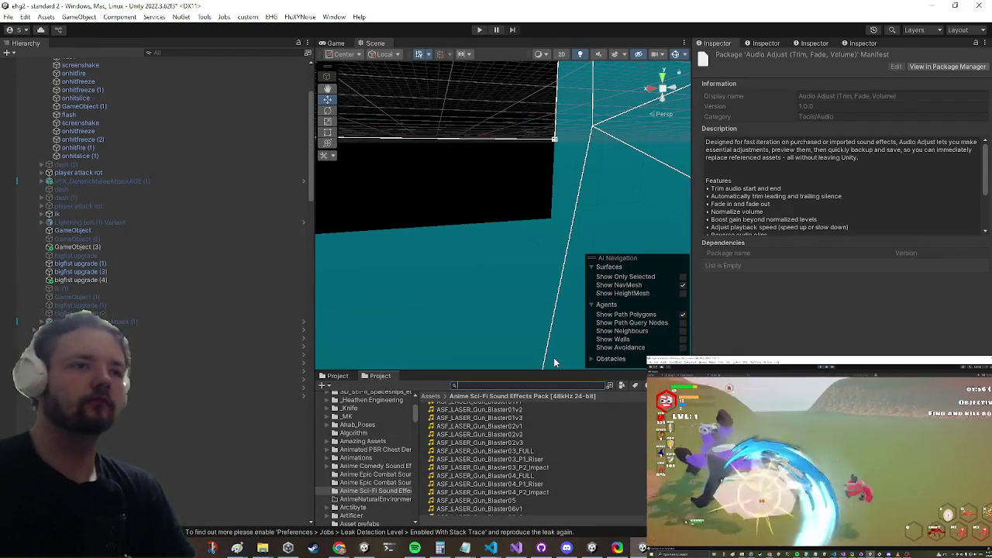
type("gun e")
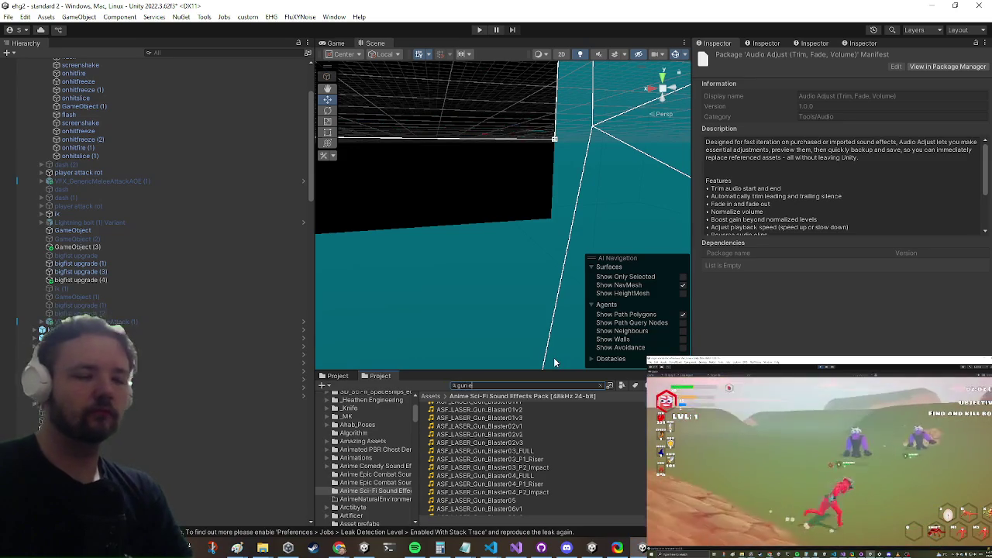
type("nc")
left_click(447, 407)
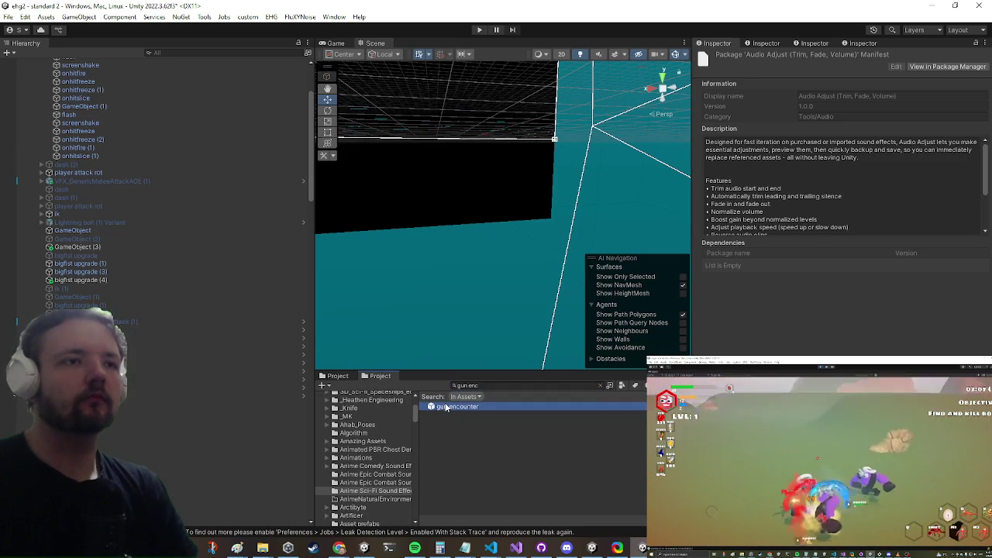
double_click(446, 407)
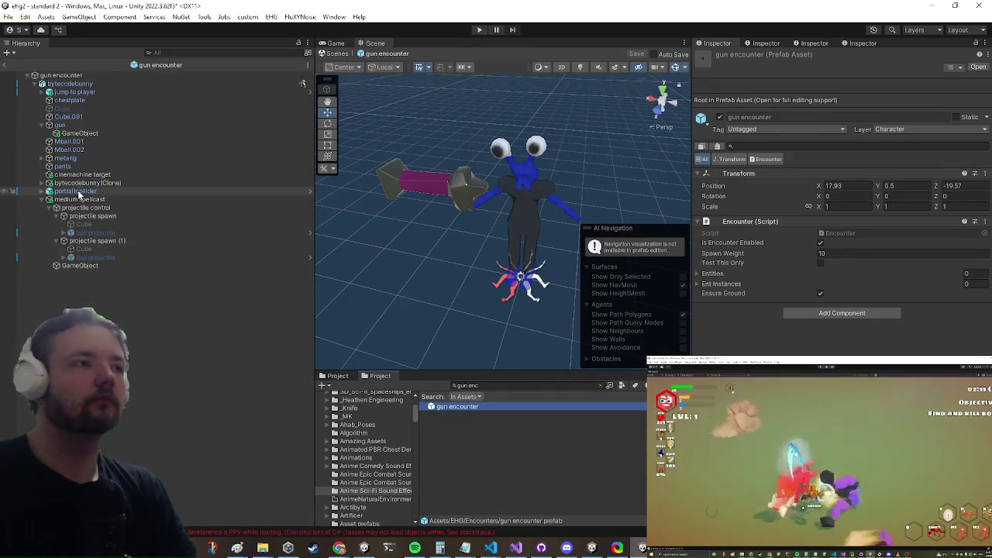
- Inspect the medium spellcast and projectile spawn objects, then the encounter GameObject's components
left_click(78, 199)
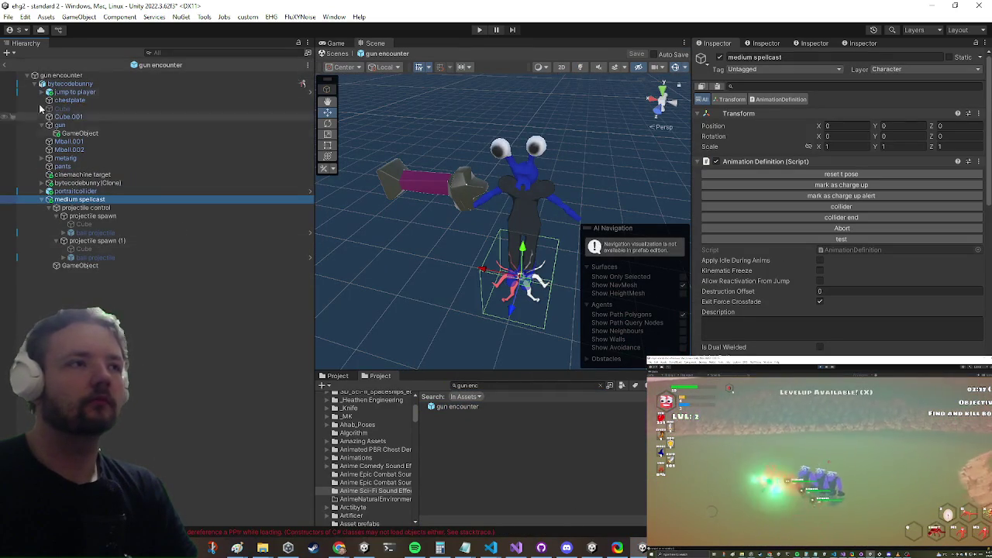
left_click(97, 217)
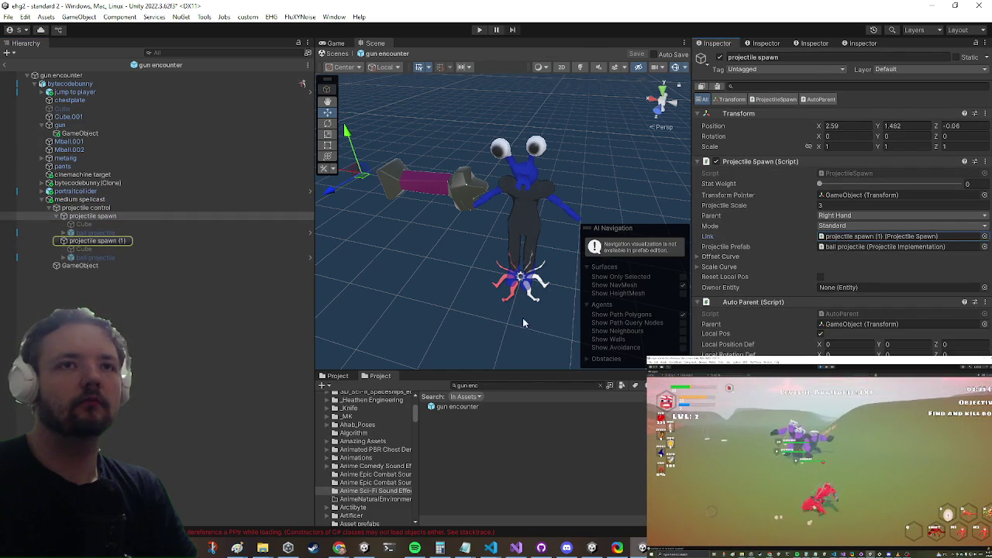
double_click(879, 236)
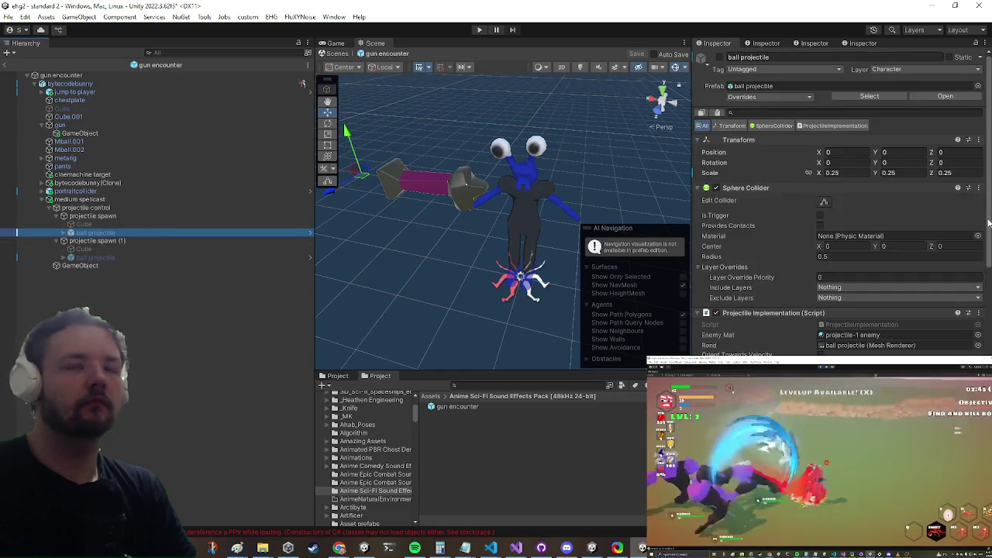
scroll(929, 276, "down", 10)
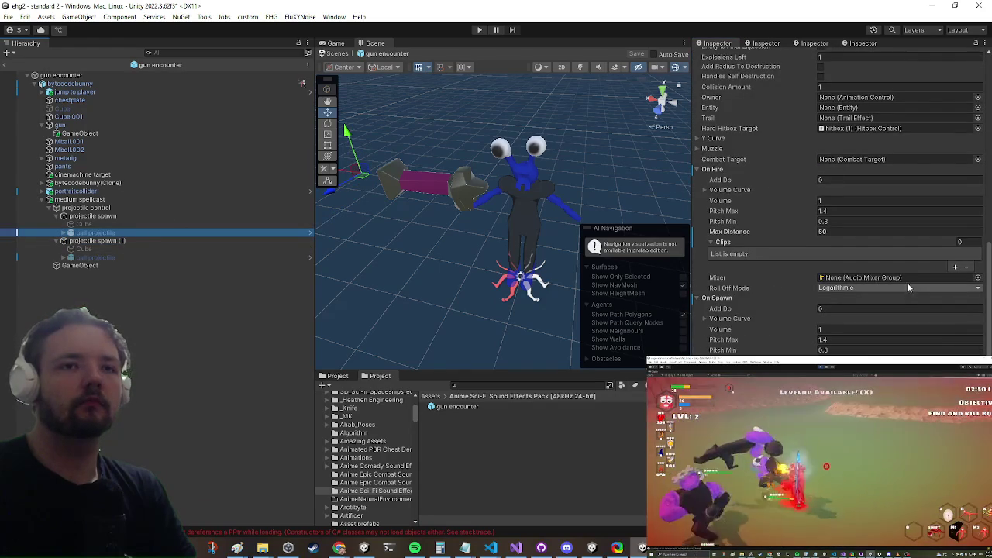
scroll(831, 329, "down", 2)
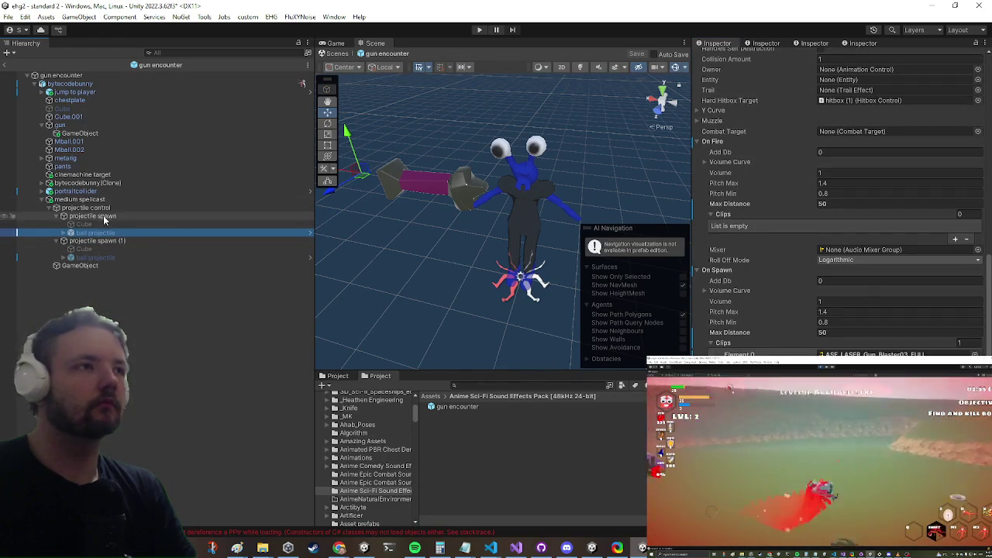
left_click(80, 265)
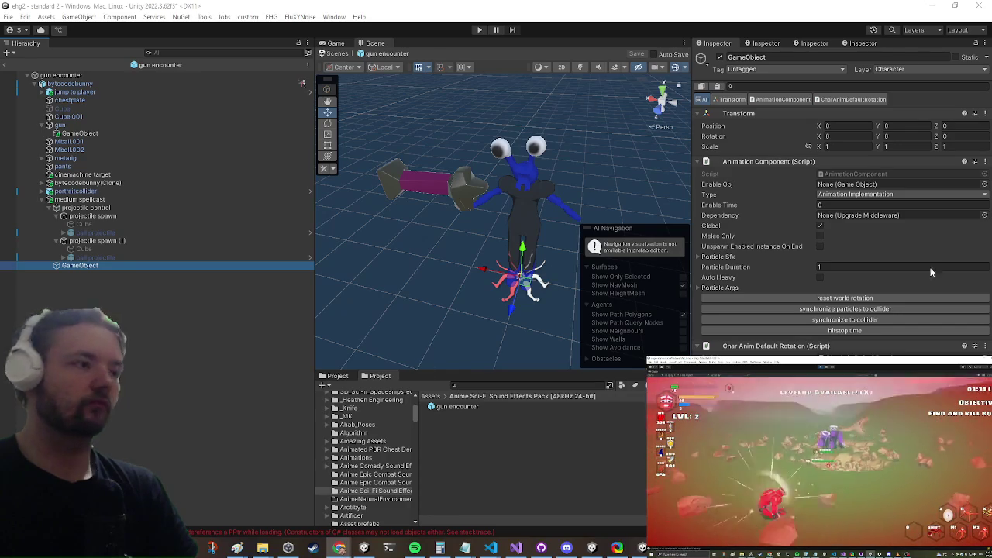
- Select the ball projectile and add ASF_LASER_Gun_Blaster03_FULL to its On Fire clips
left_click(87, 215)
left_click(95, 233)
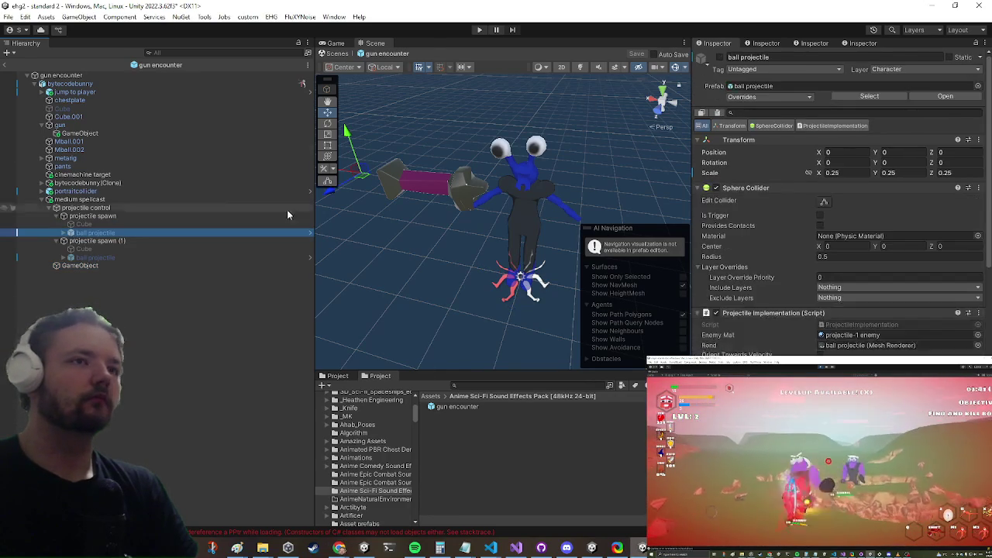
scroll(909, 296, "down", 10)
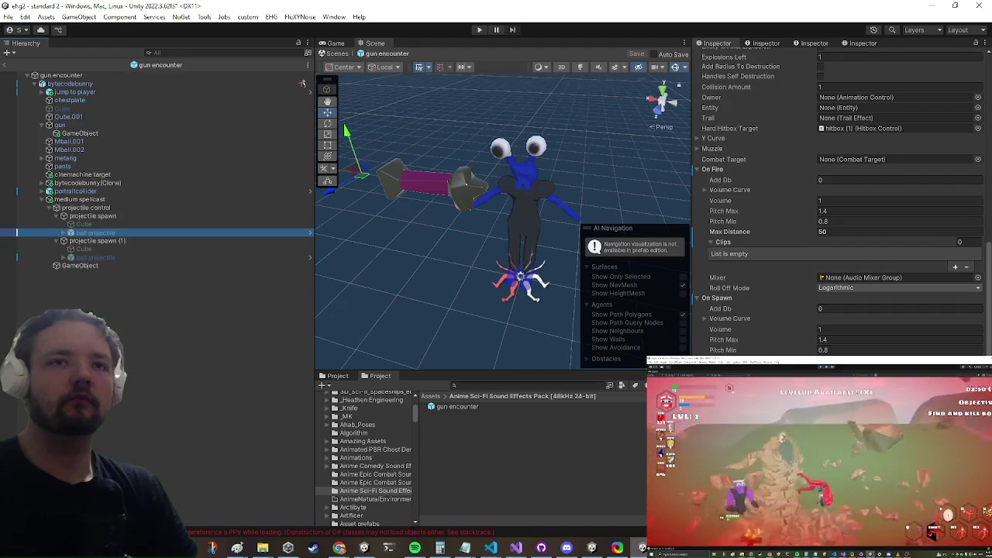
left_click_drag(991, 303, 771, 303)
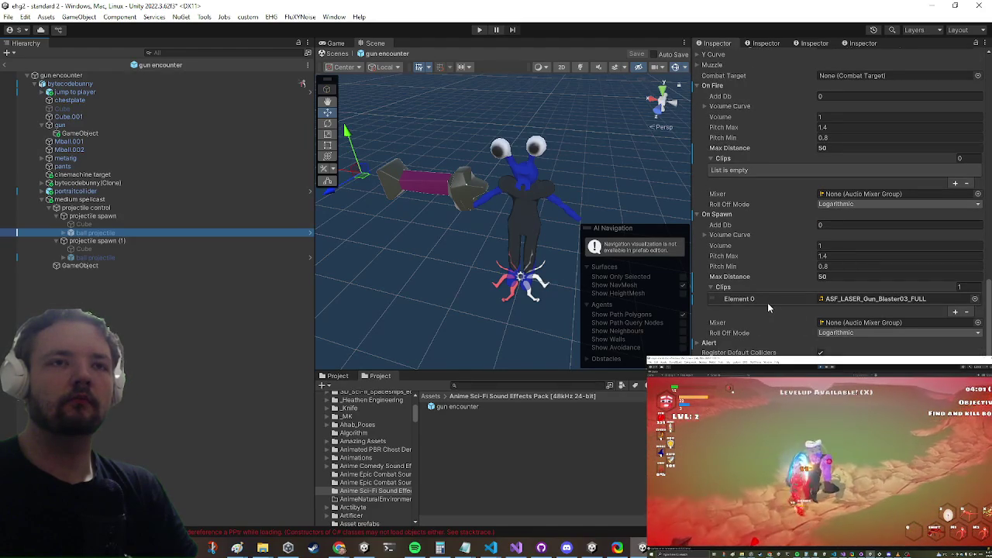
scroll(775, 299, "up", 3)
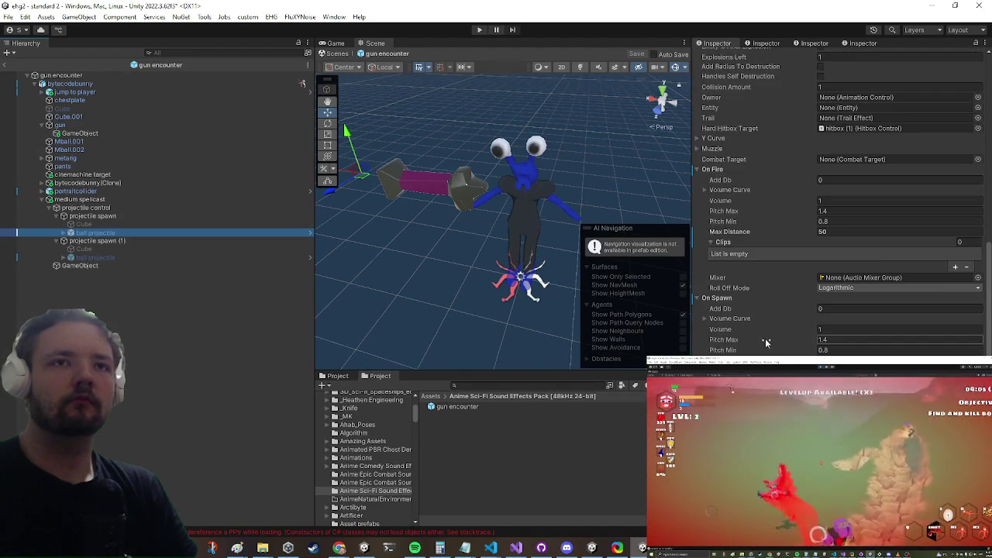
scroll(775, 289, "up", 5)
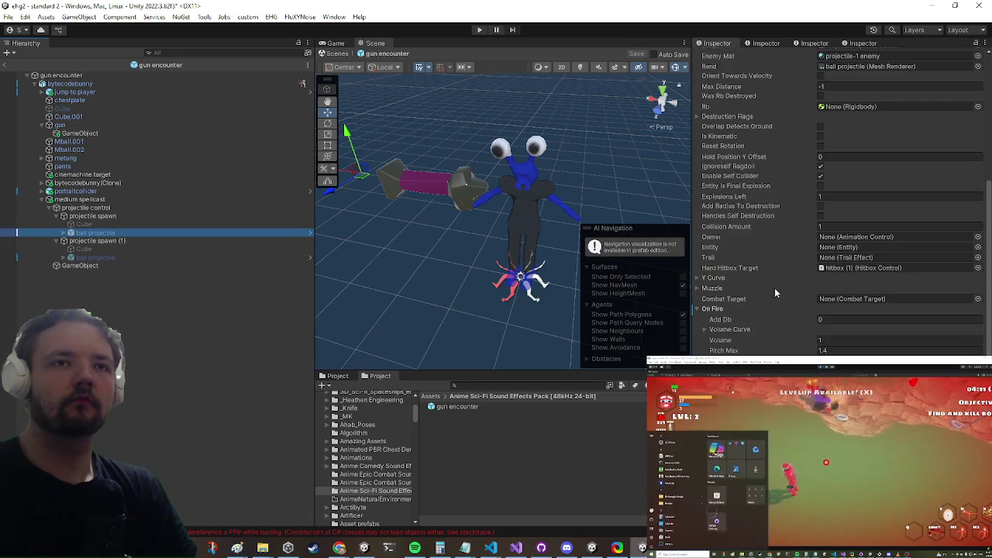
scroll(772, 269, "down", 3)
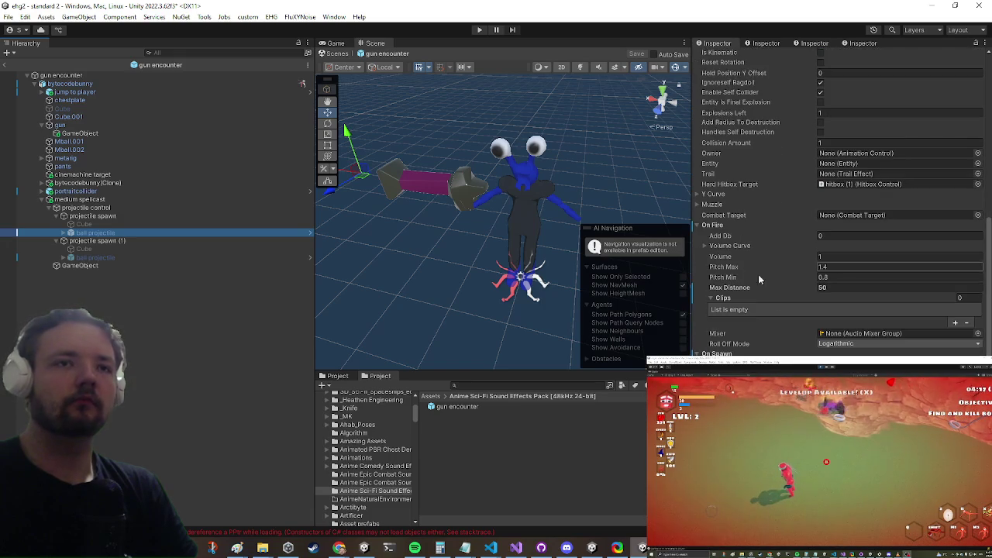
left_click(855, 269)
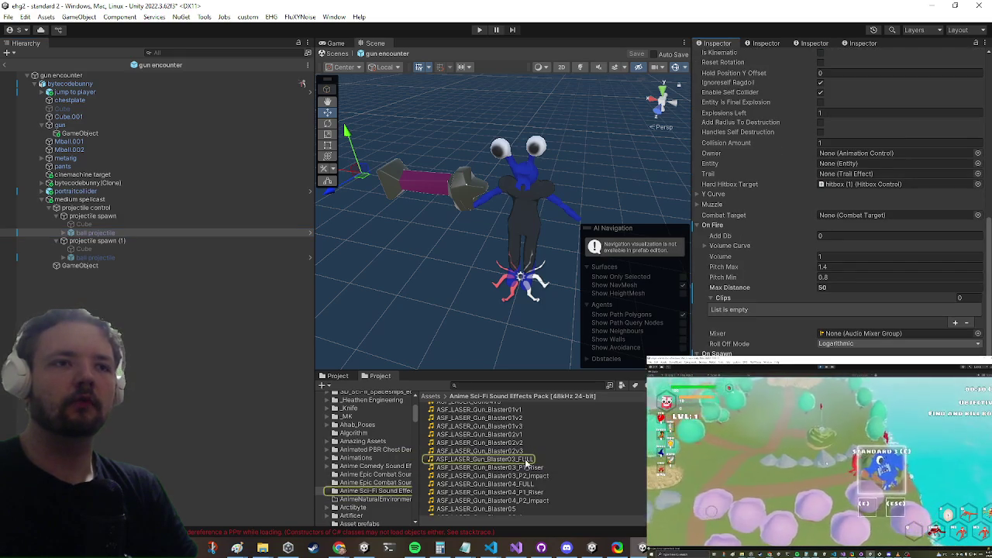
mouse_move(855, 269)
left_mouse_down()
mouse_move(815, 307)
mouse_move(800, 294)
left_mouse_up()
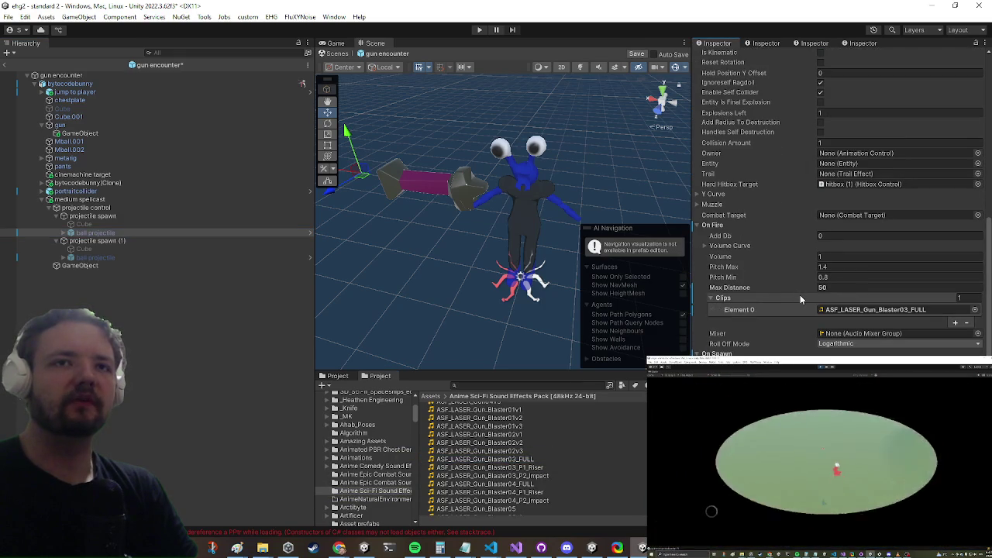
- Set the On Fire Pitch Min and Max both to 1
scroll(935, 335, "down", 5)
left_click_drag(541, 211, 518, 233)
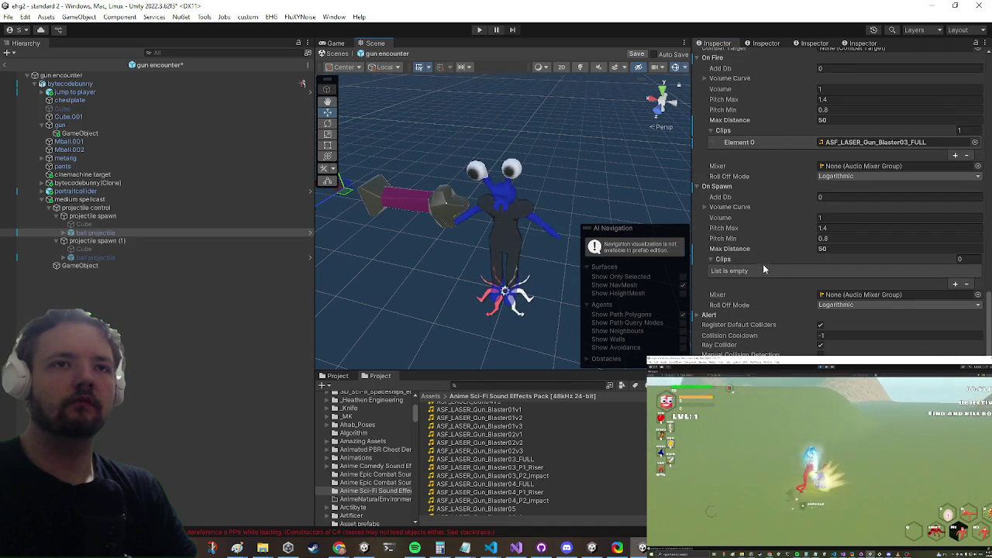
scroll(770, 247, "up", 3)
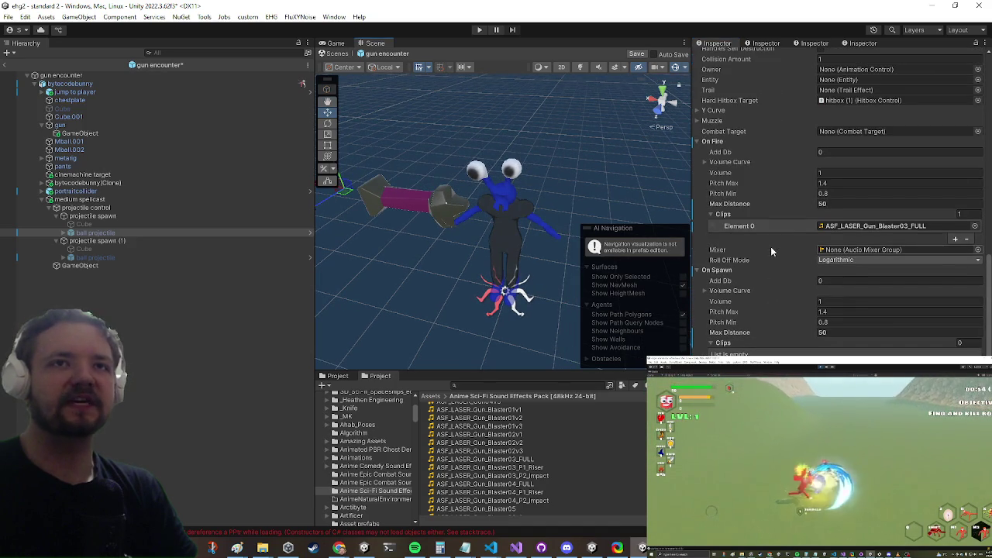
type("1")
left_click(841, 183)
type("1")
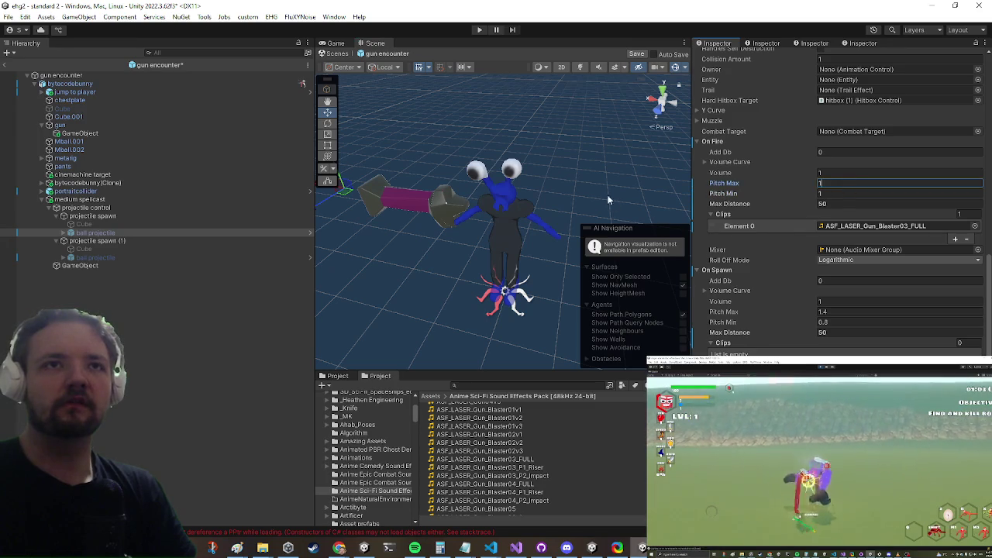
scroll(788, 192, "up", 4)
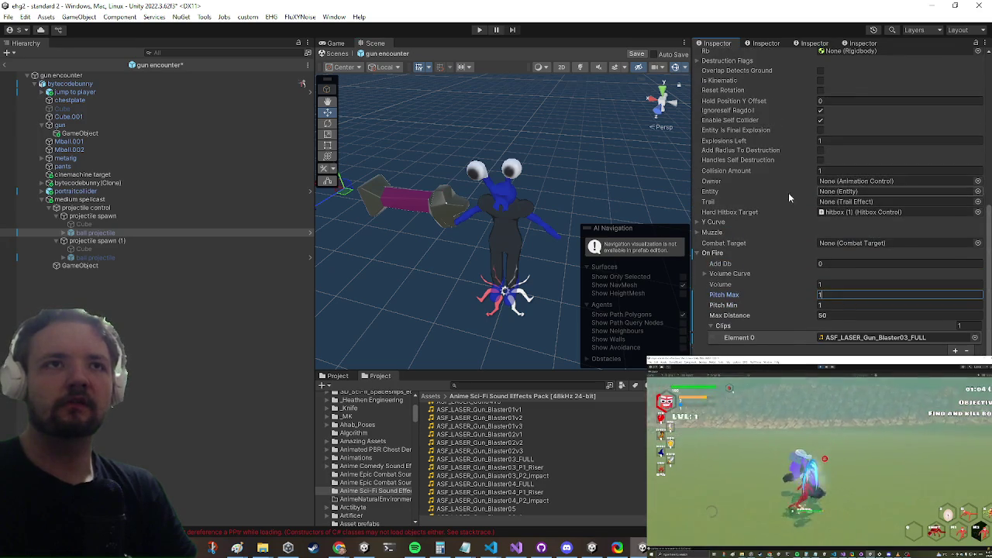
- Select the bytecodebunny enemy and expand its AI Control Phases list
left_click(97, 83)
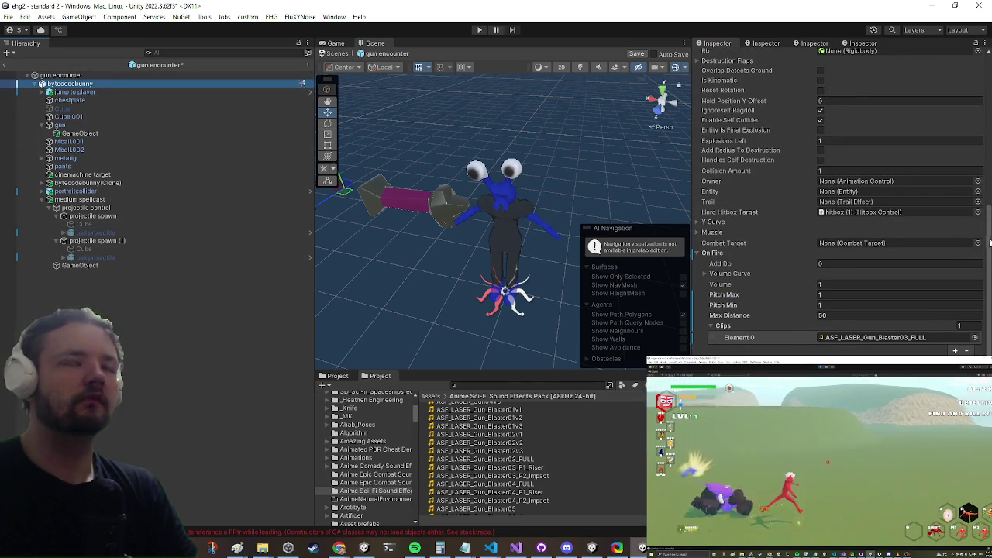
scroll(843, 231, "down", 10)
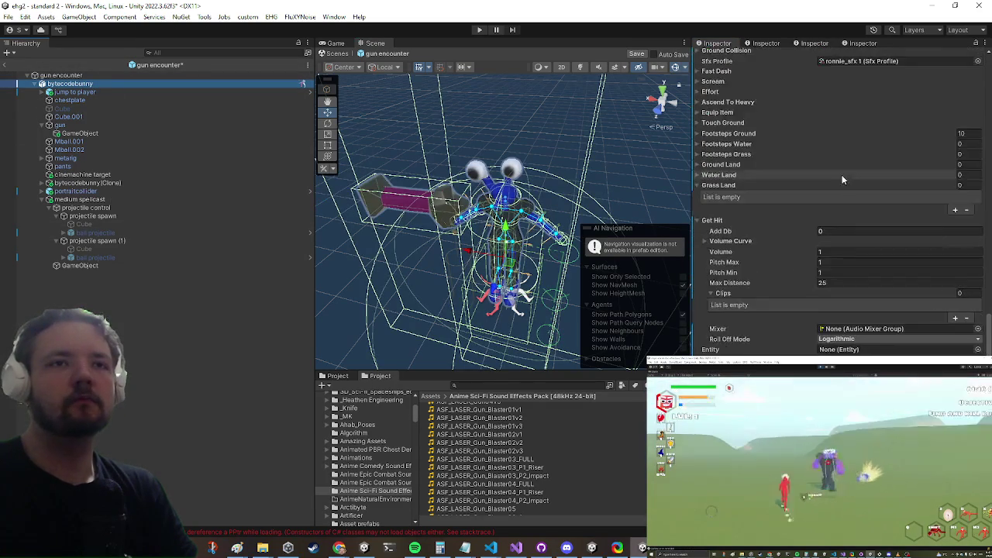
scroll(837, 178, "down", 3)
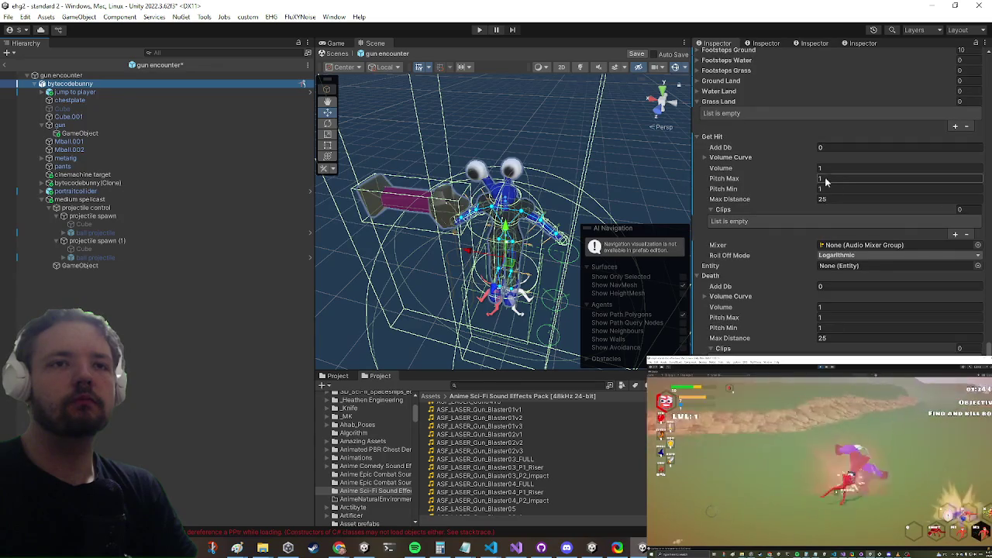
scroll(827, 180, "down", 10)
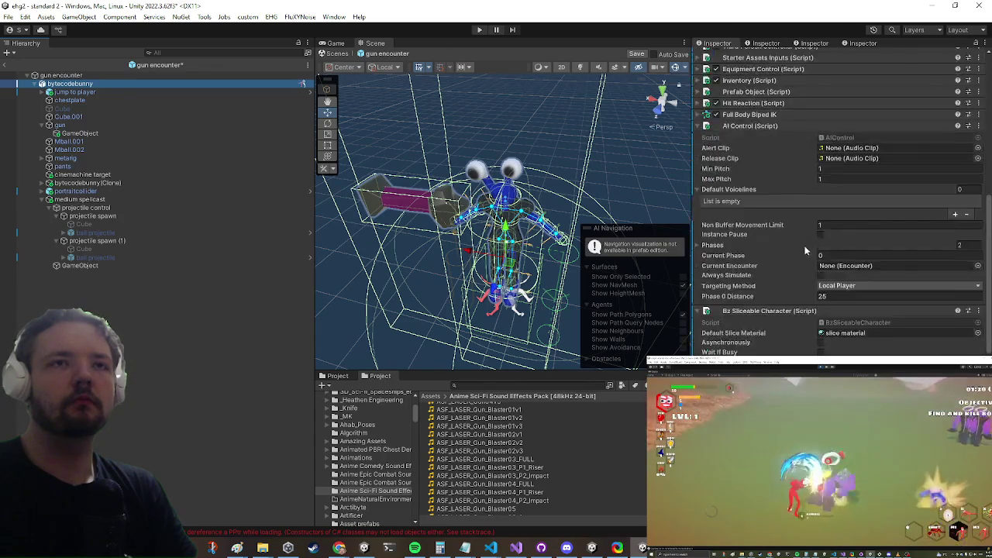
scroll(807, 240, "up", 5)
scroll(788, 285, "down", 4)
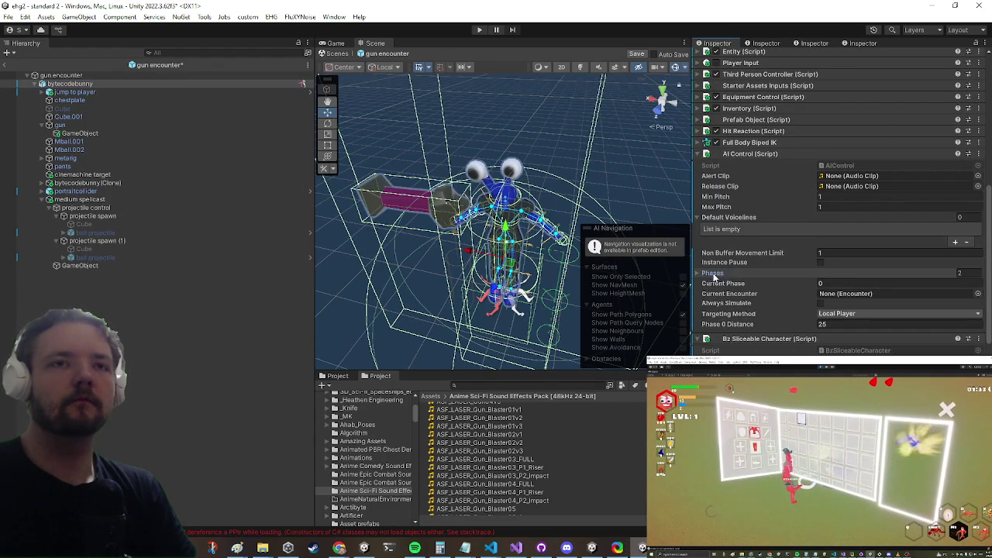
left_click(714, 275)
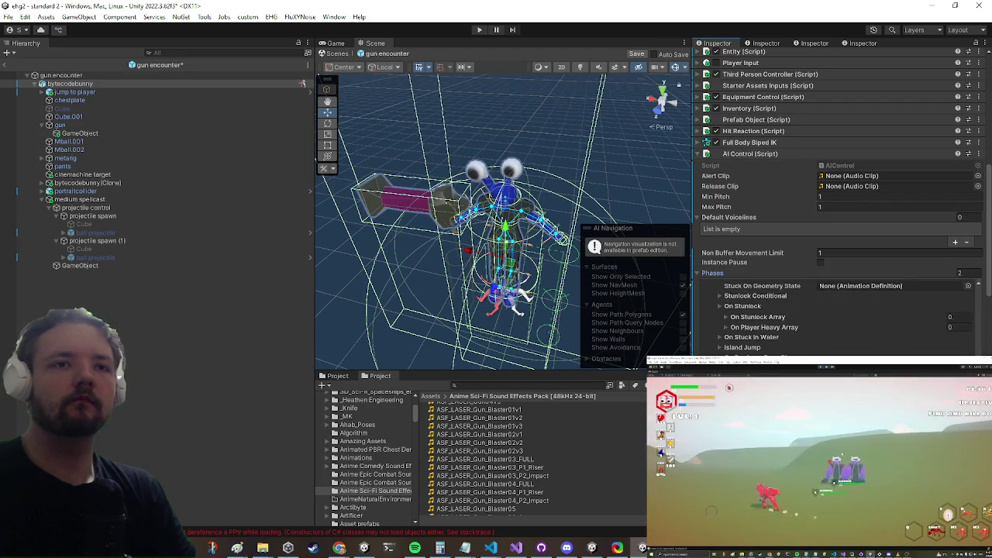
- Run 'setup default voicelines' from the AI Control context menu, then enter Play mode
right_click(770, 162)
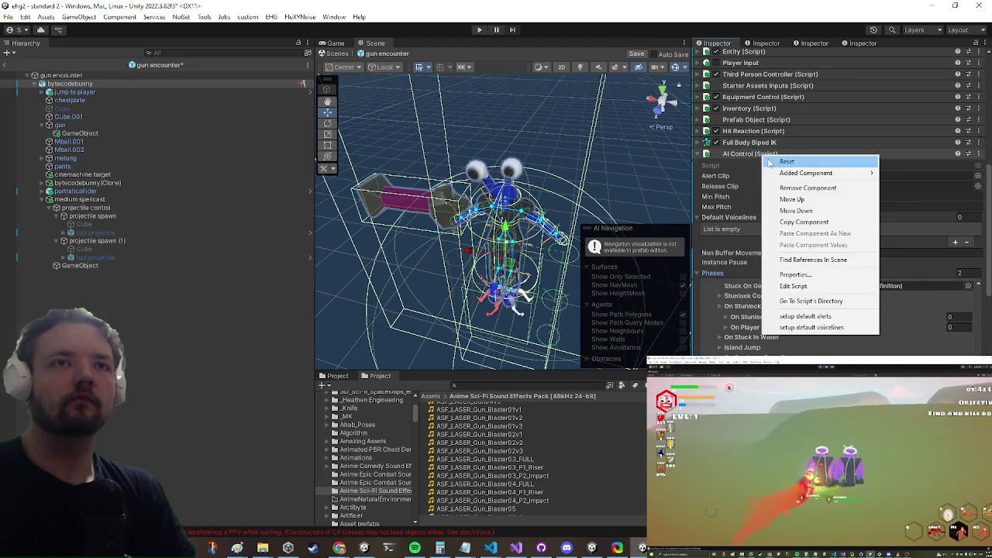
left_click(798, 327)
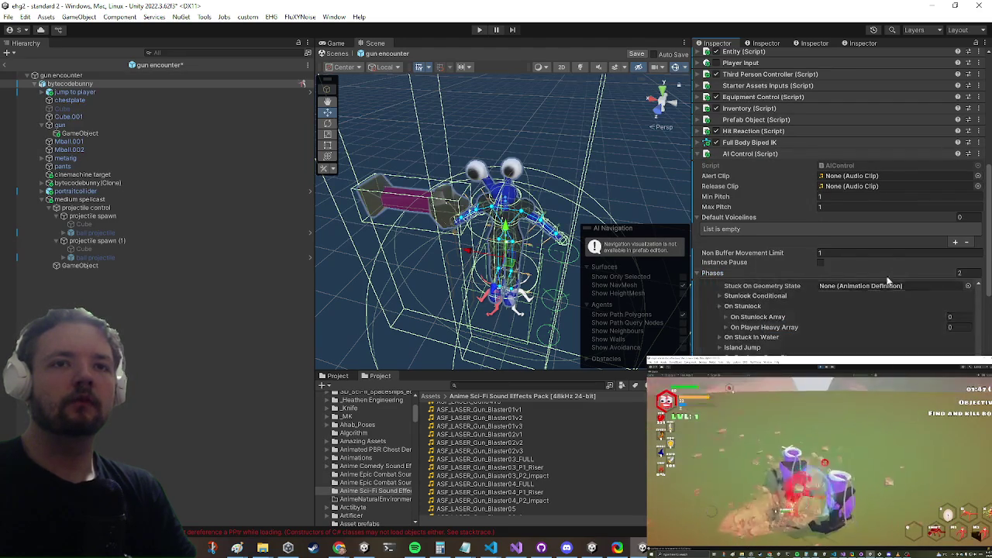
scroll(837, 310, "down", 3)
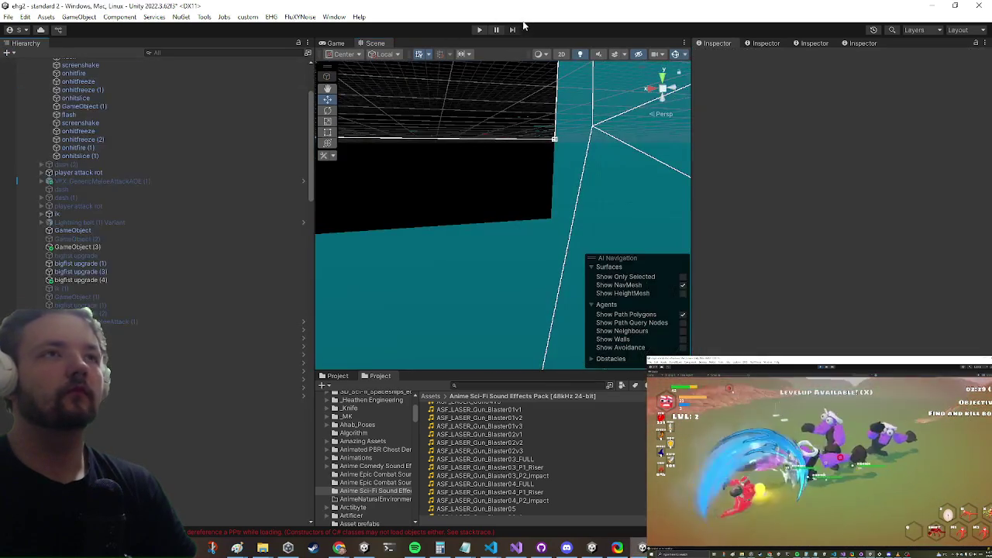
left_click(478, 30)
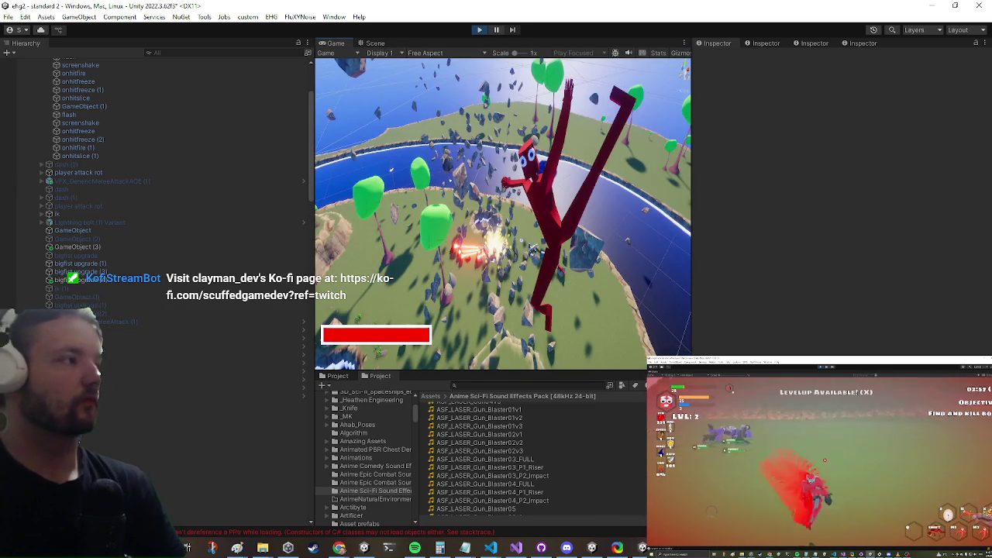
- Maximize the Game view and press F to enter the Standard 1 stage
key("shift+space")
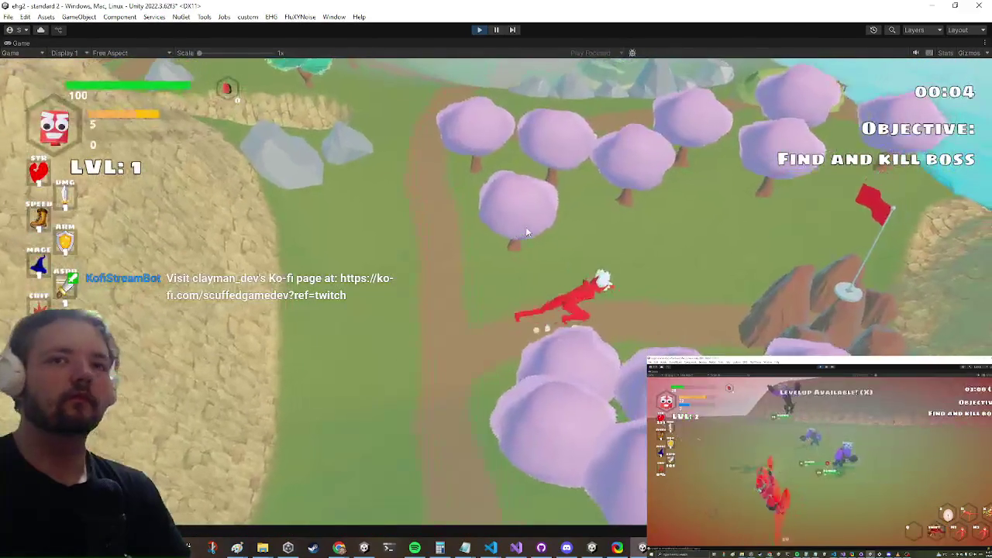
key("f")
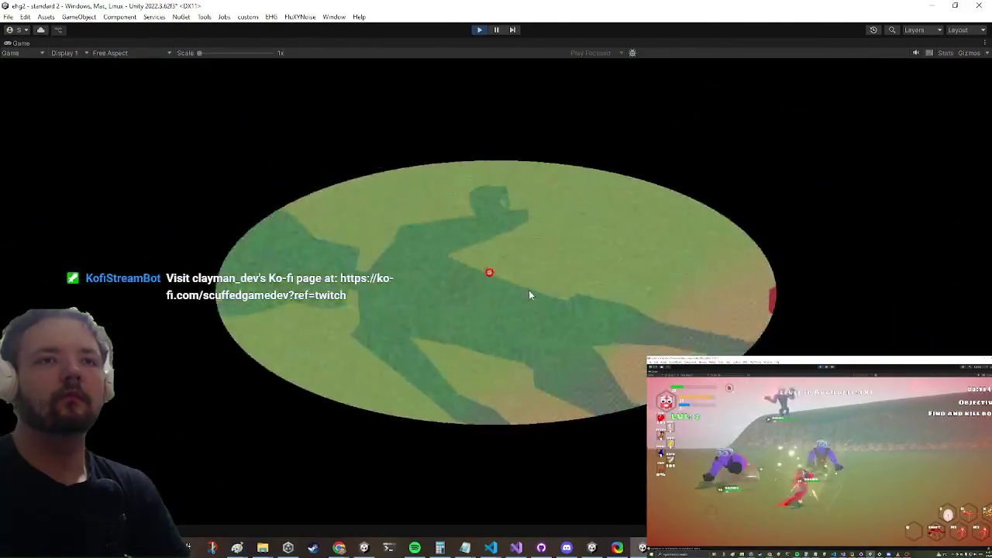
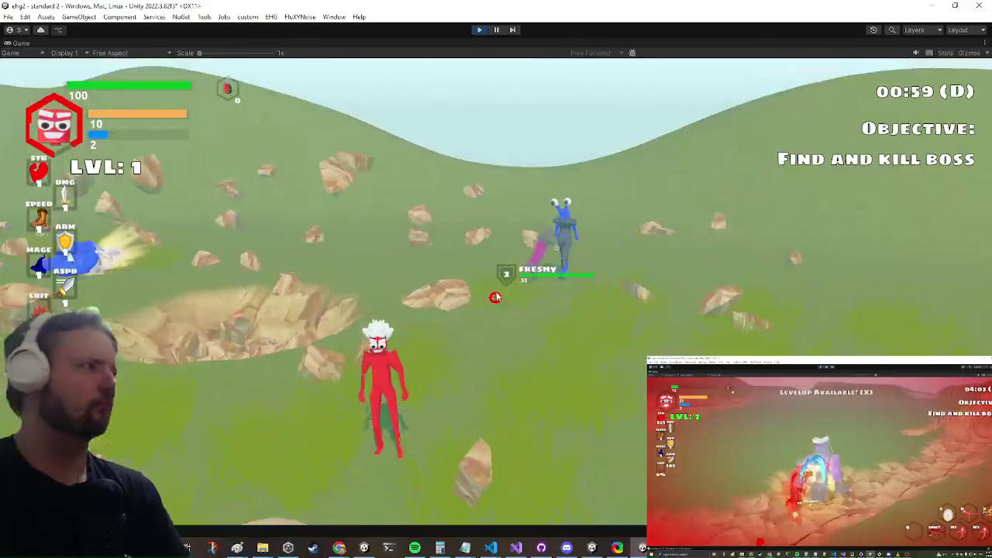
- Pause the playtest from the in-game menu so the Scene view and Footsteps clips reappear
key("Escape")
left_click(496, 29)
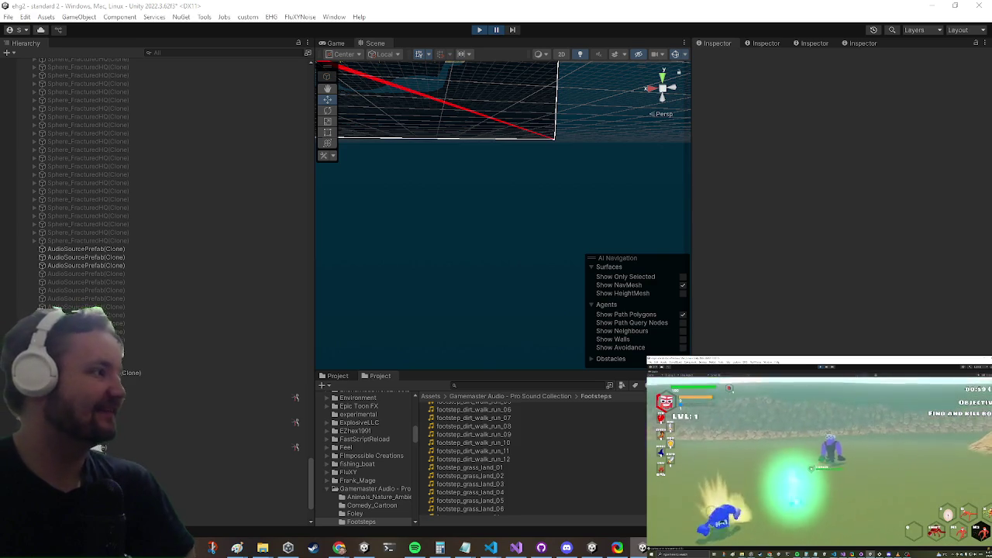
- Browse the Sci-Fi folder to the ASF_LASER clip in the Anime Sci-Fi pack, then switch to Visual Studio
key("Down")
key("Down")
key("Down")
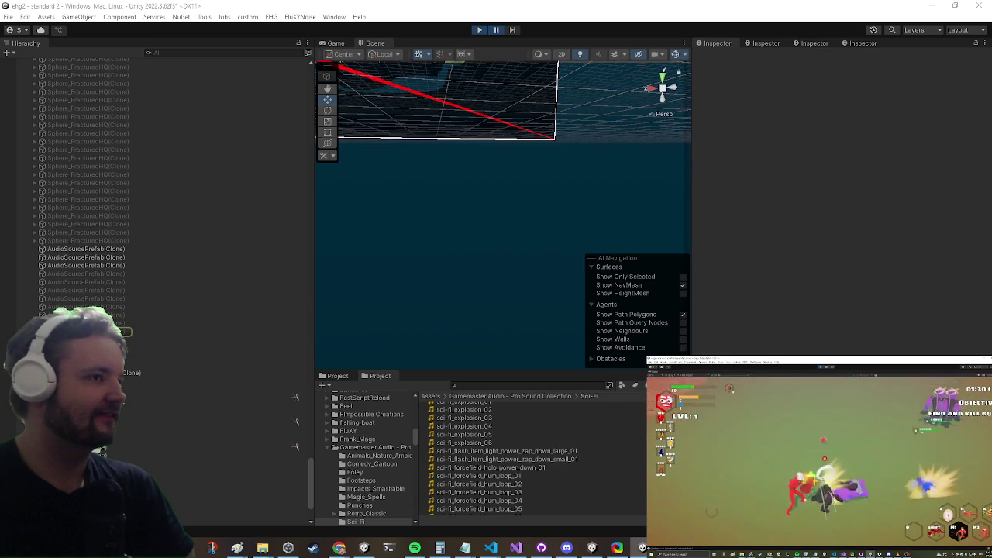
key("i")
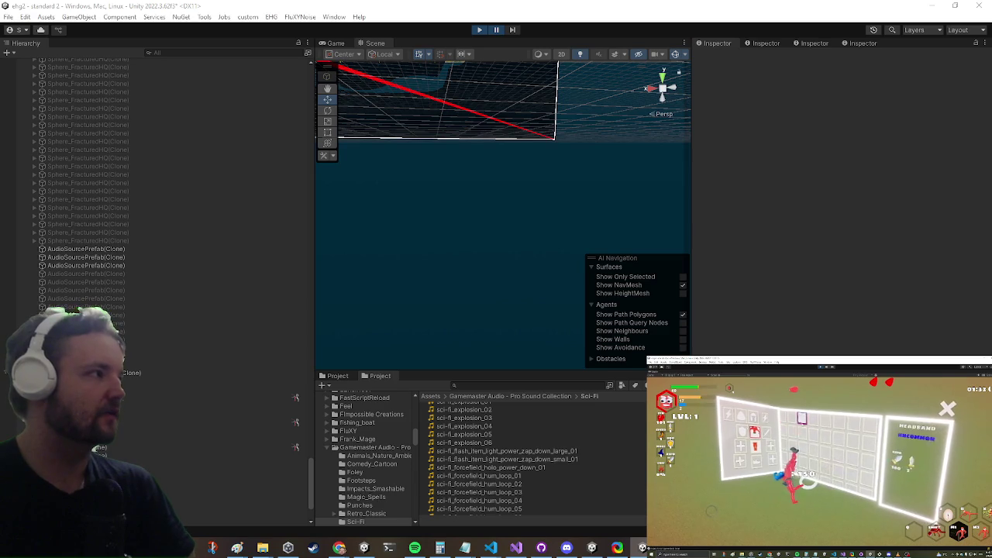
key("i")
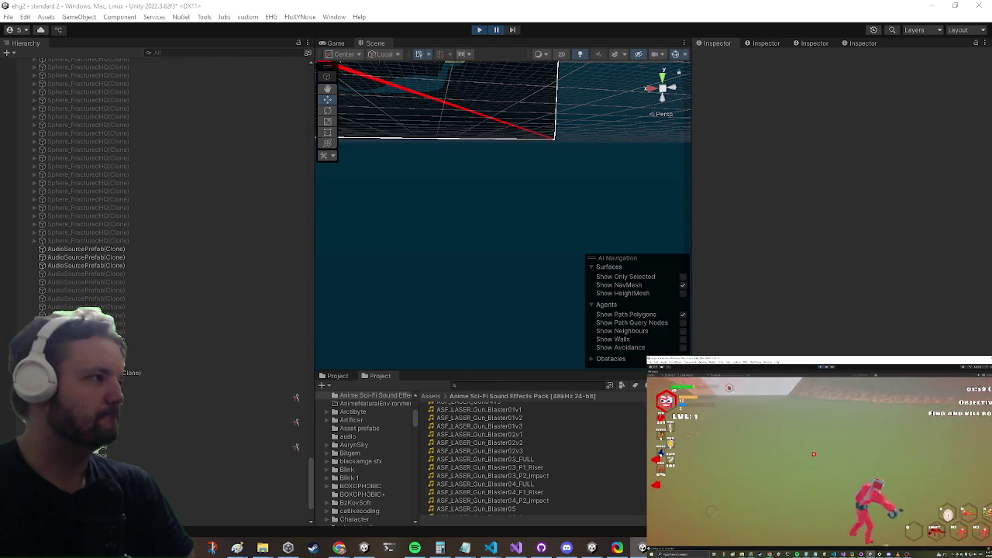
key("alt+Tab")
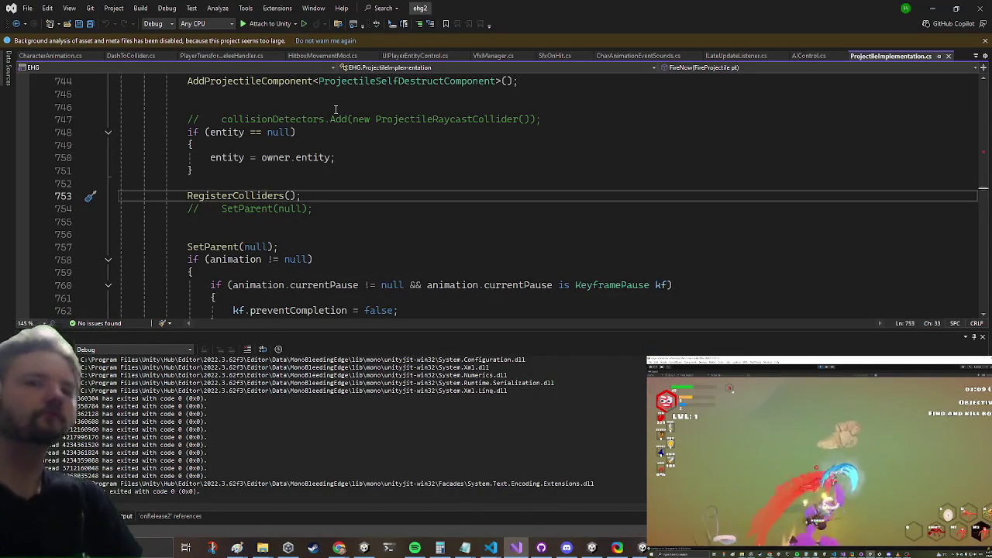
- Glance at the clip waveform in Audacity, then jump to the RegisterColliders definition with F12
key("alt+Tab")
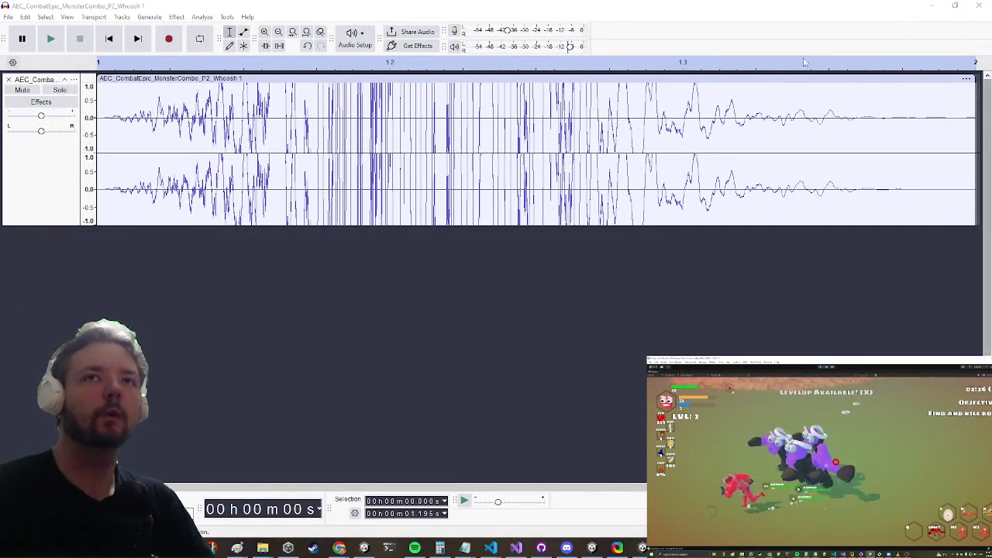
key("alt+Tab")
left_click(203, 195)
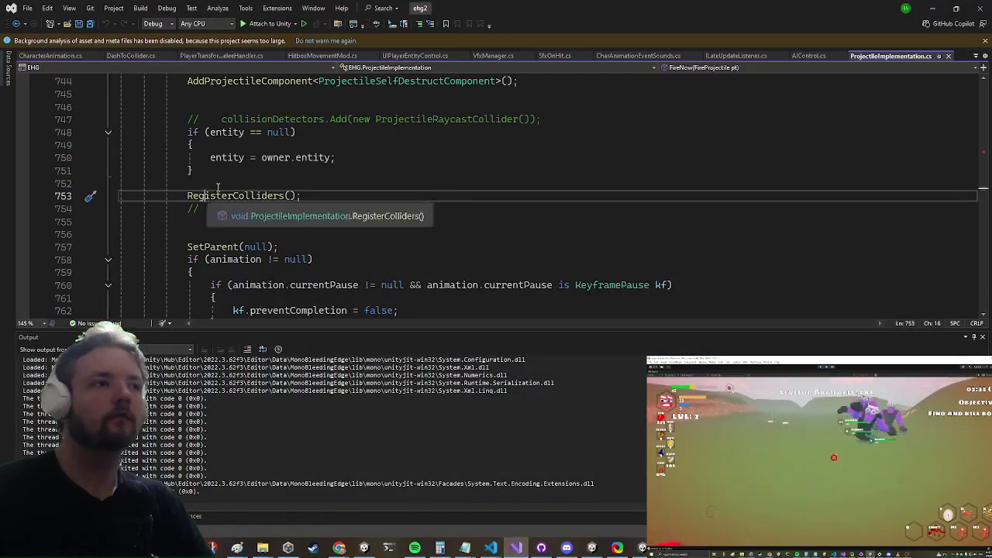
key("F12")
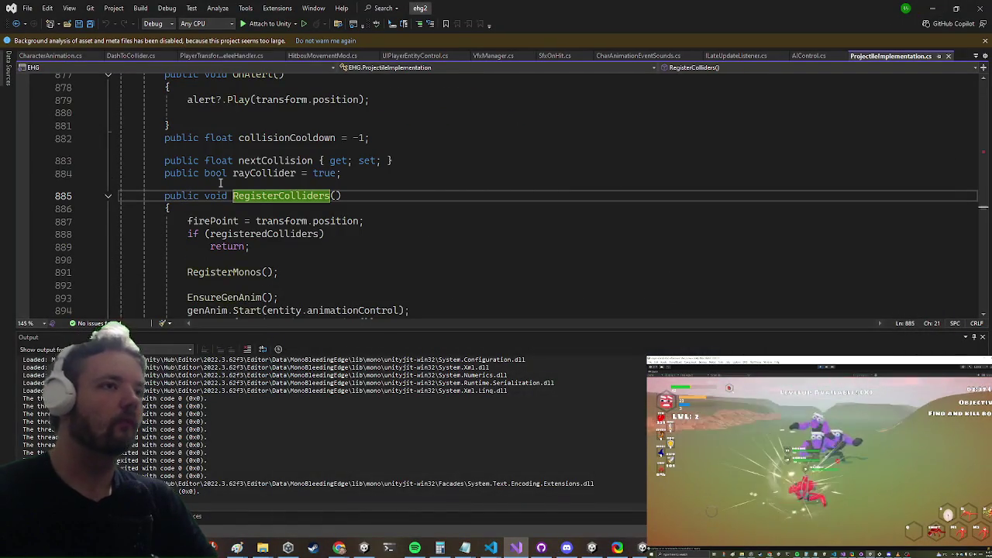
- Read through RegisterColliders, checking the genAnim call on line 894 and the onFire play call
scroll(219, 194, "down", 2)
left_click(208, 234)
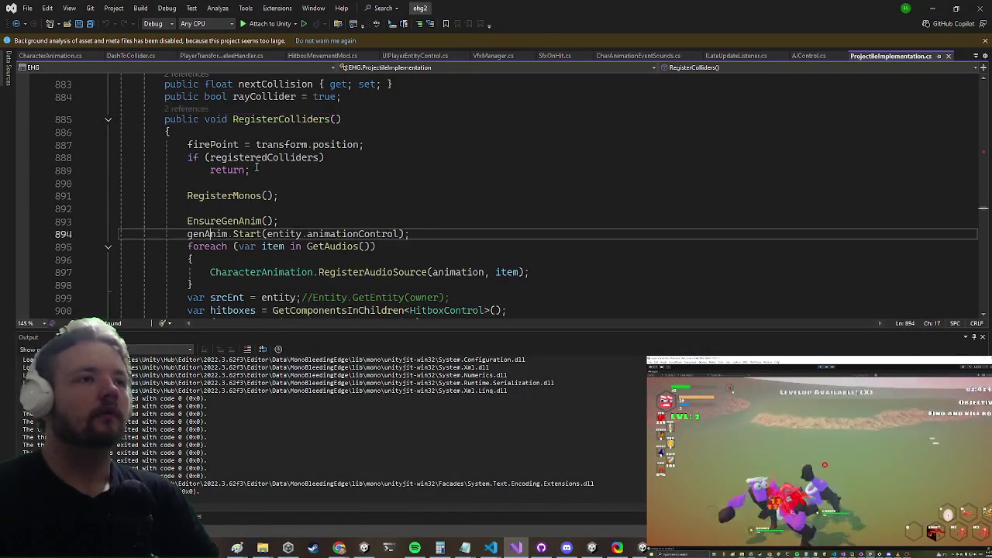
scroll(189, 186, "down", 3)
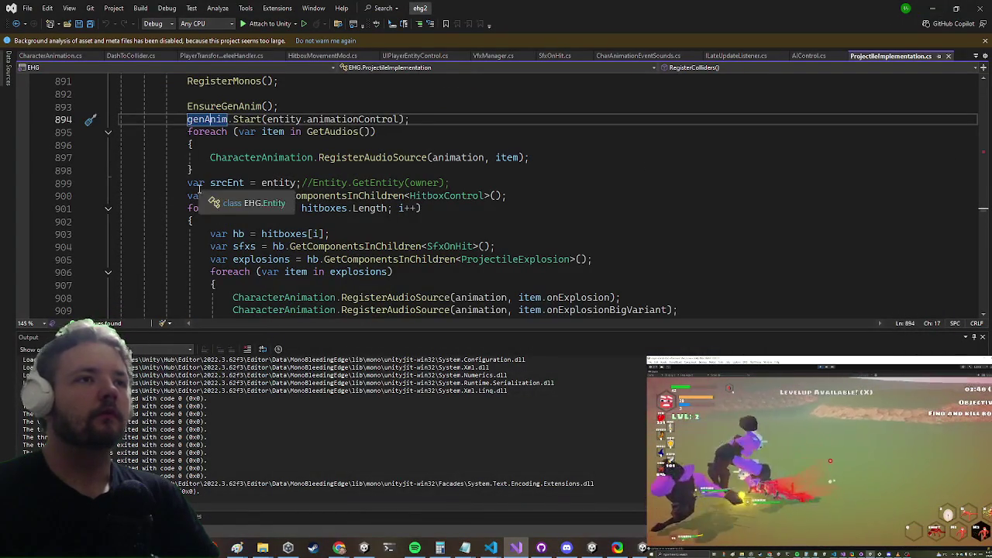
scroll(175, 215, "down", 1)
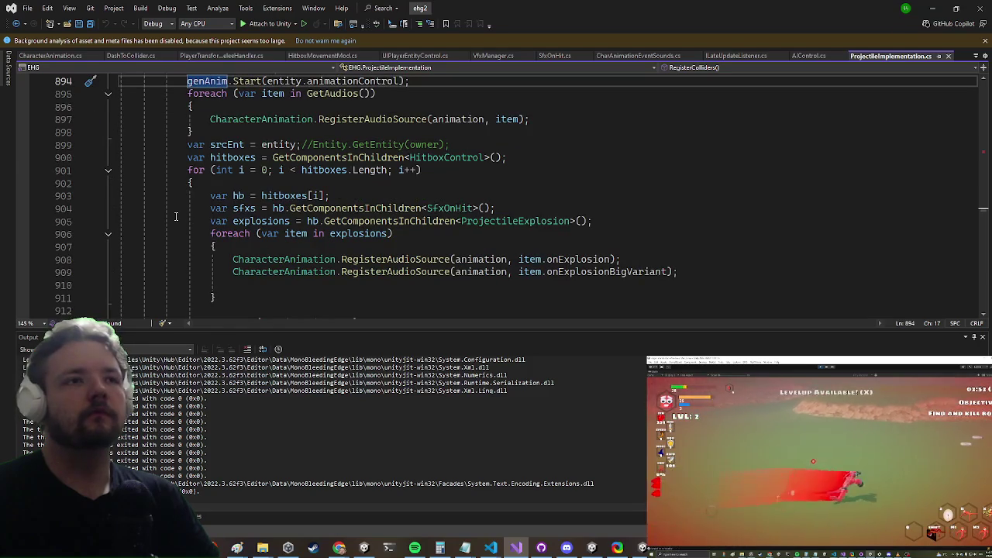
scroll(174, 217, "down", 5)
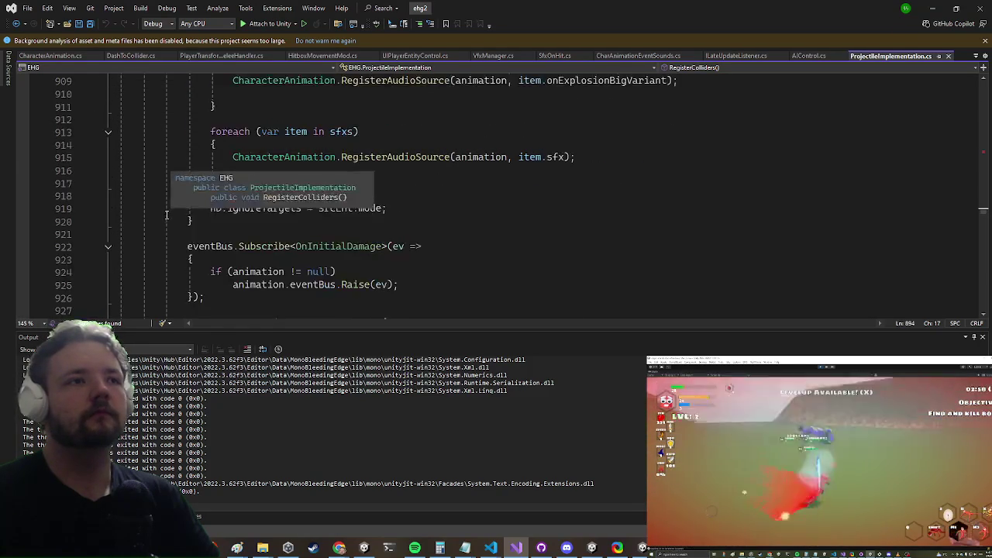
scroll(151, 200, "down", 3)
scroll(151, 200, "down", 4)
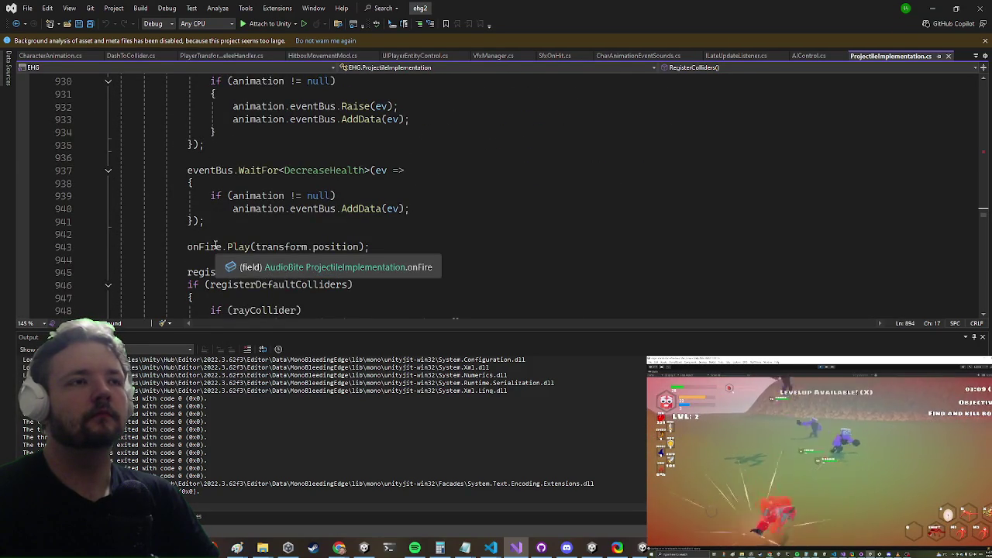
left_click(220, 246)
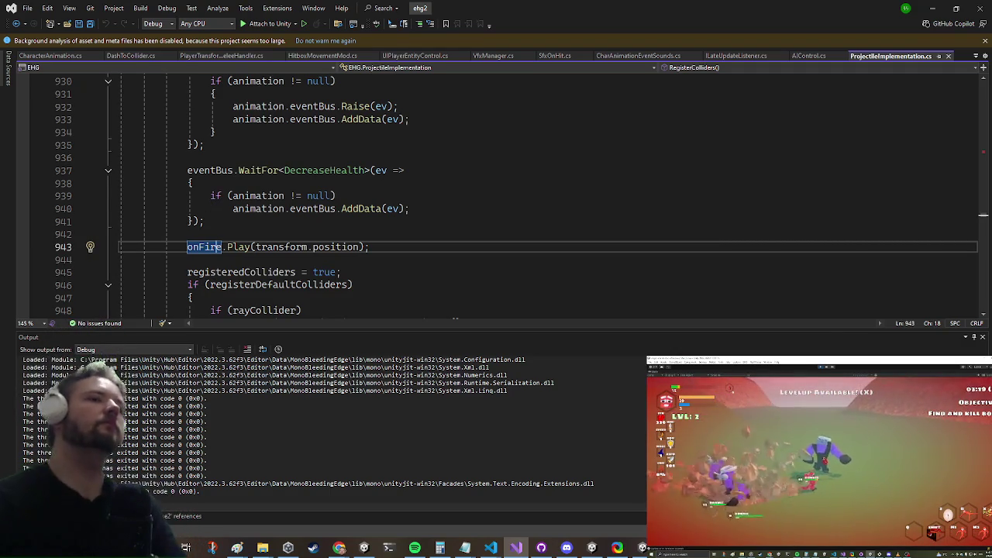
scroll(242, 306, "down", 4)
scroll(226, 187, "up", 3)
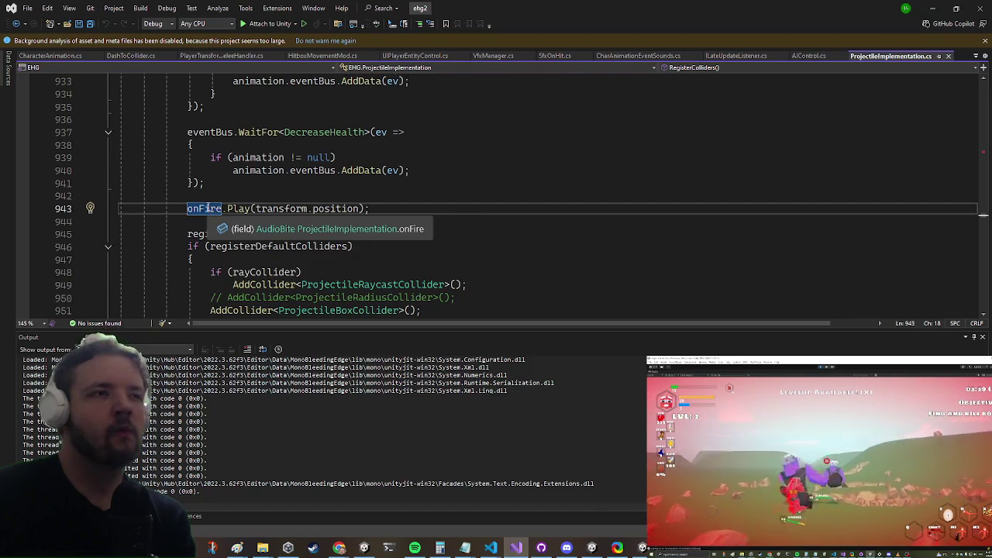
scroll(208, 208, "down", 4)
scroll(217, 164, "up", 10)
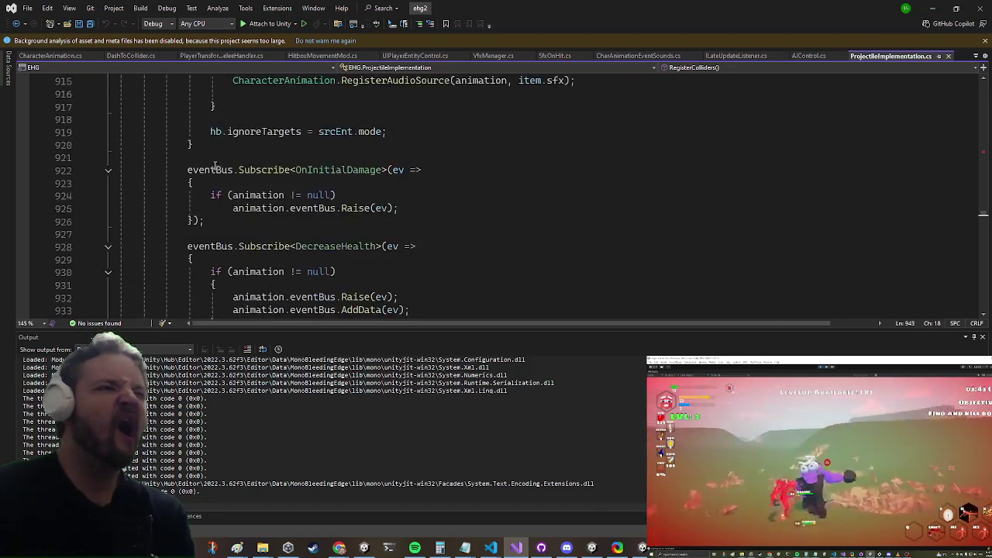
scroll(213, 165, "down", 6)
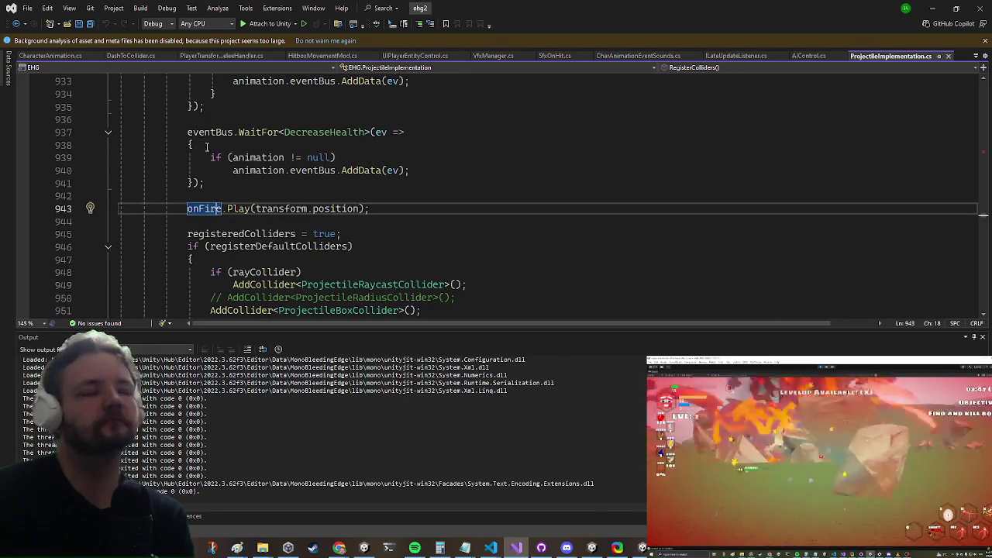
scroll(206, 149, "down", 4)
scroll(202, 159, "up", 3)
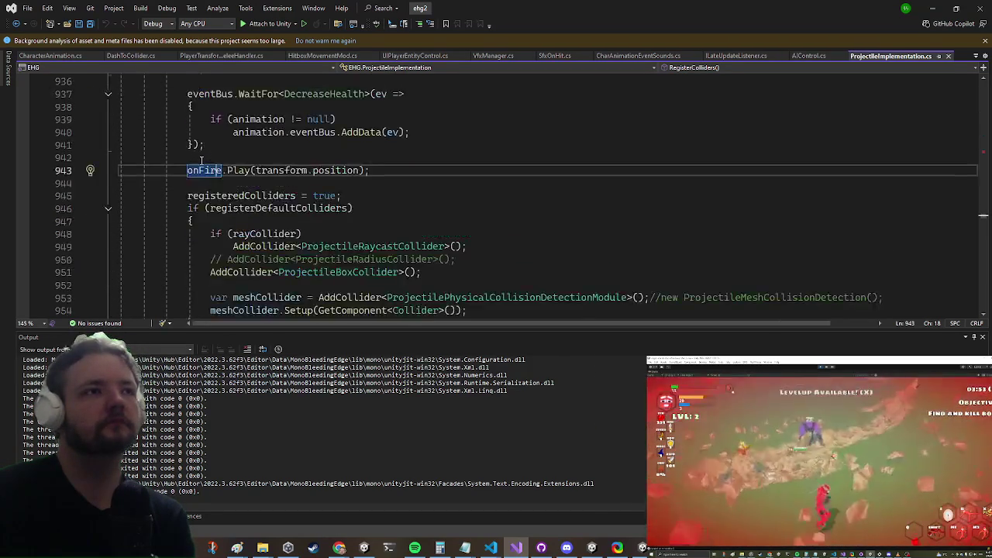
scroll(197, 159, "up", 20)
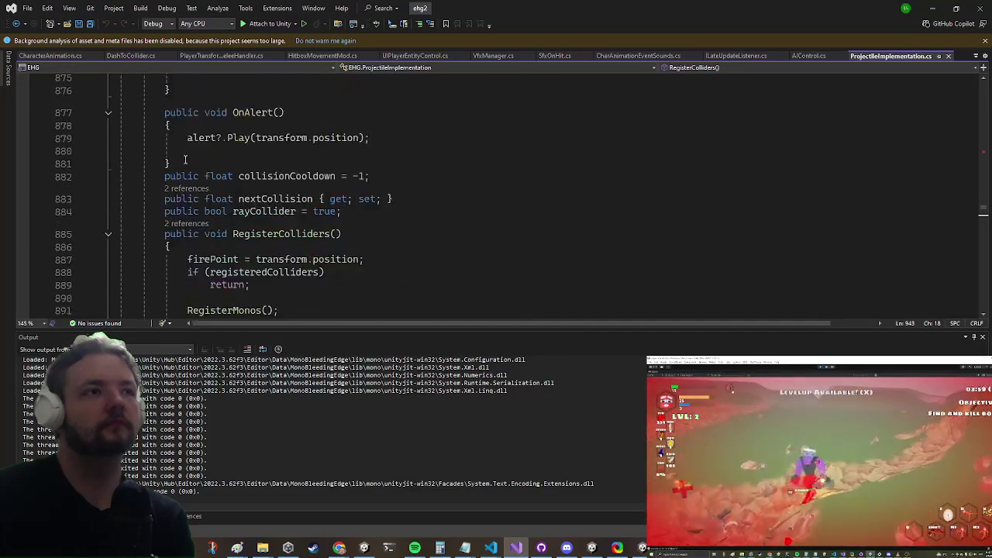
scroll(183, 164, "down", 14)
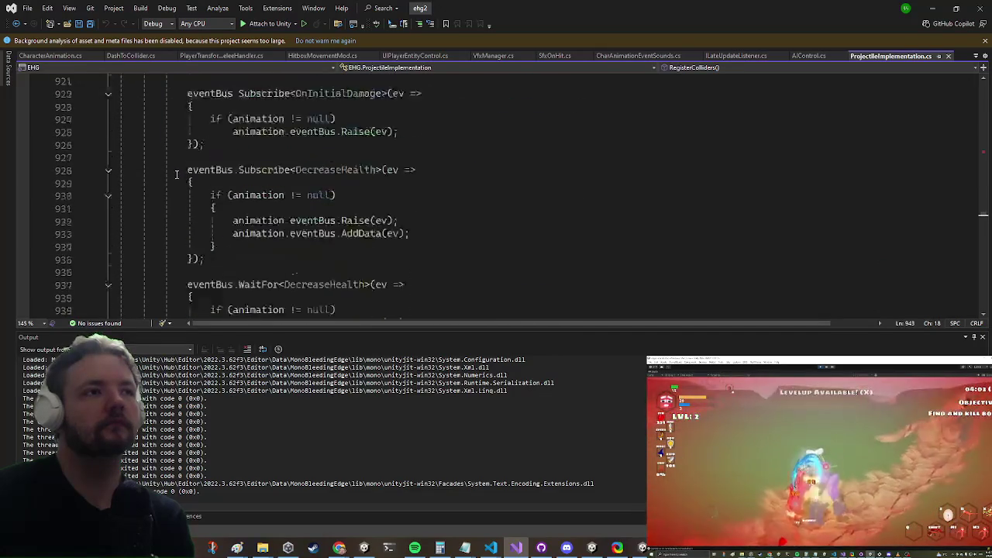
scroll(177, 169, "up", 5)
scroll(177, 169, "up", 2)
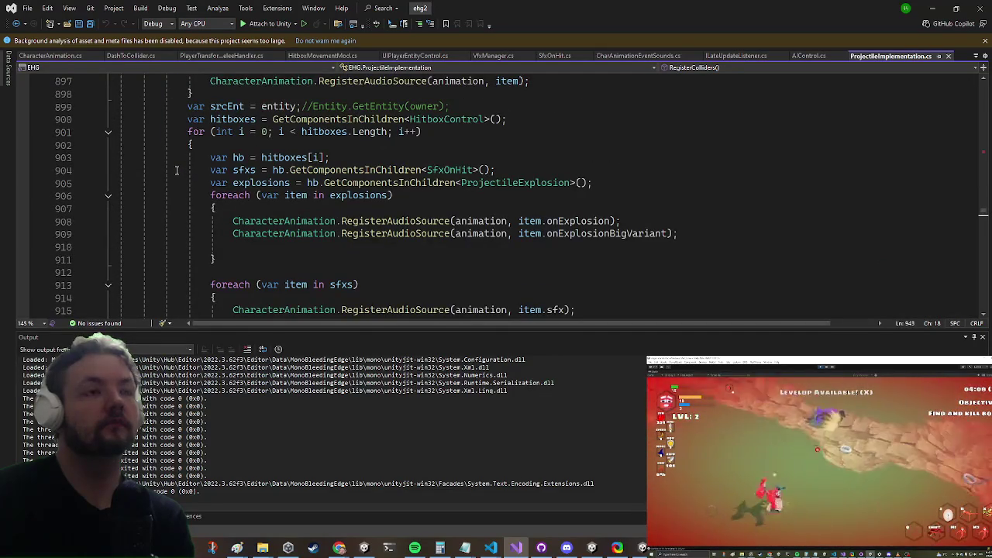
- Copy line 908's onExplosion RegisterAudioSource call and place the caret at the end of line 900
key("super")
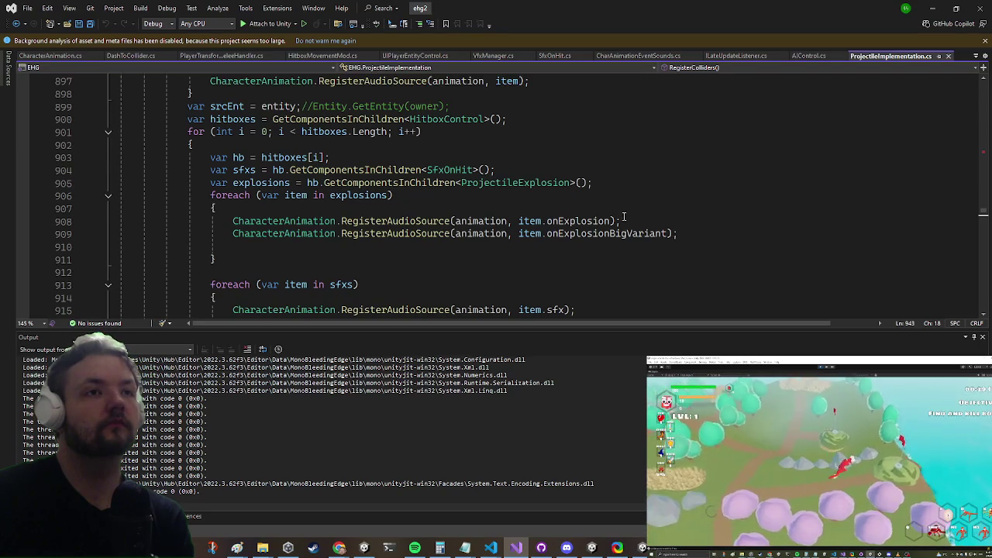
mouse_move(621, 220)
left_mouse_down()
mouse_move(254, 234)
mouse_move(222, 221)
left_mouse_up()
key("ctrl+c")
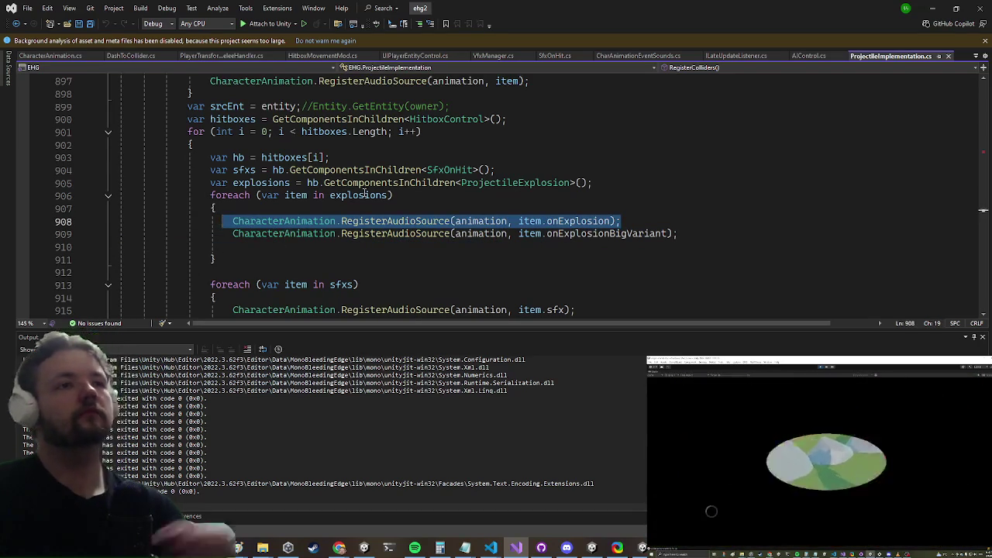
left_click(531, 120)
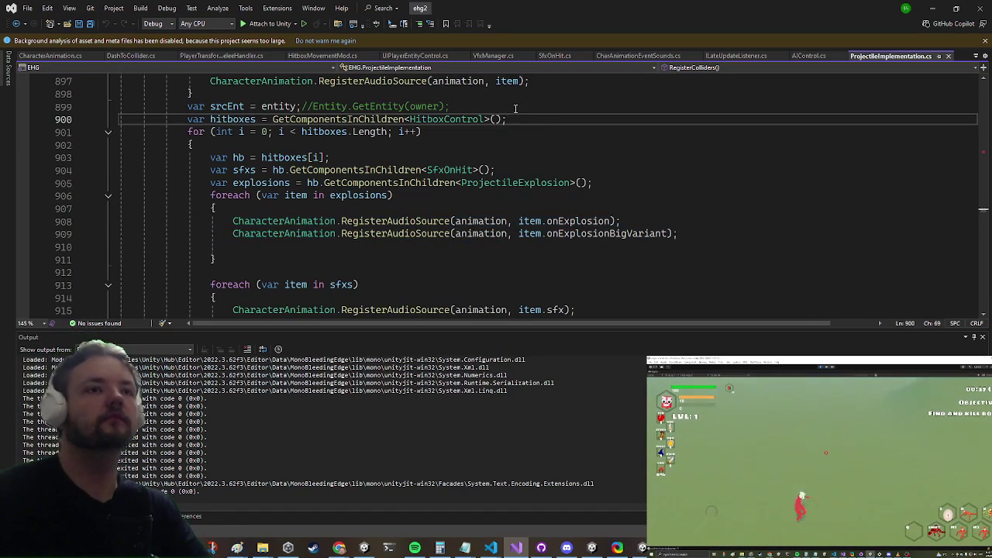
- Paste the registration as line 901 and change its argument to onFire
key("Return")
key("ctrl+v")
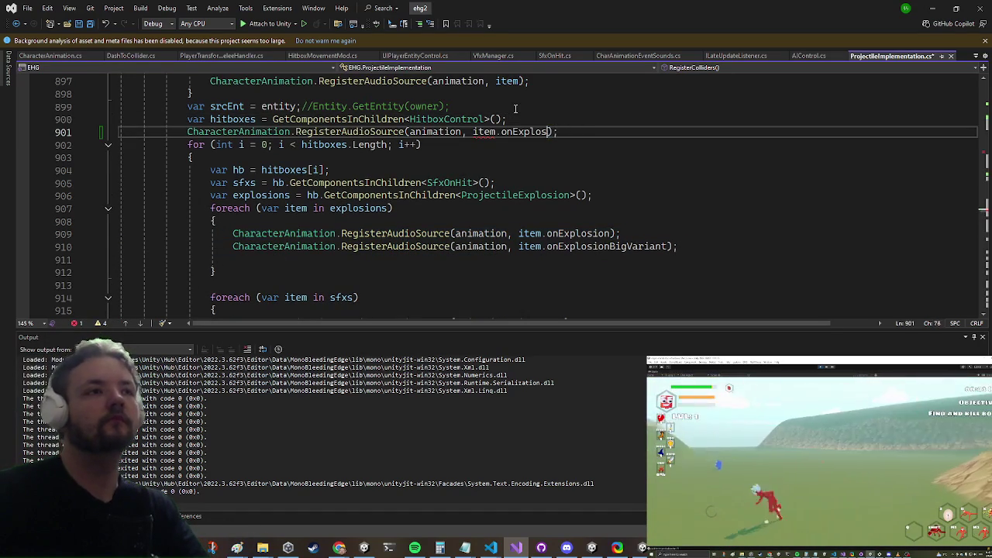
key("BackSpace")
key("BackSpace")
key("BackSpace")
type("Fire)")
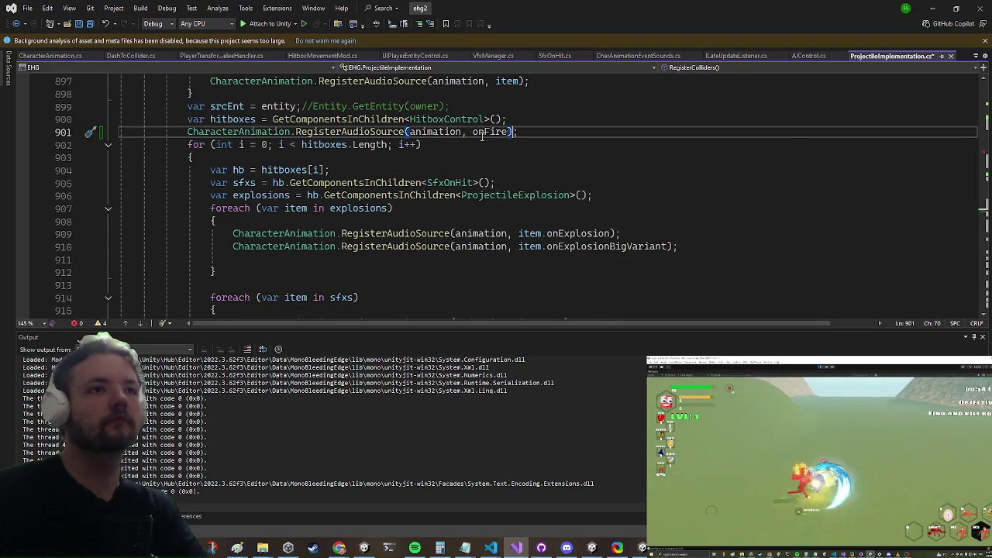
- List all references to onFire, then switch to the Unity editor
right_click(491, 132)
left_click(571, 235)
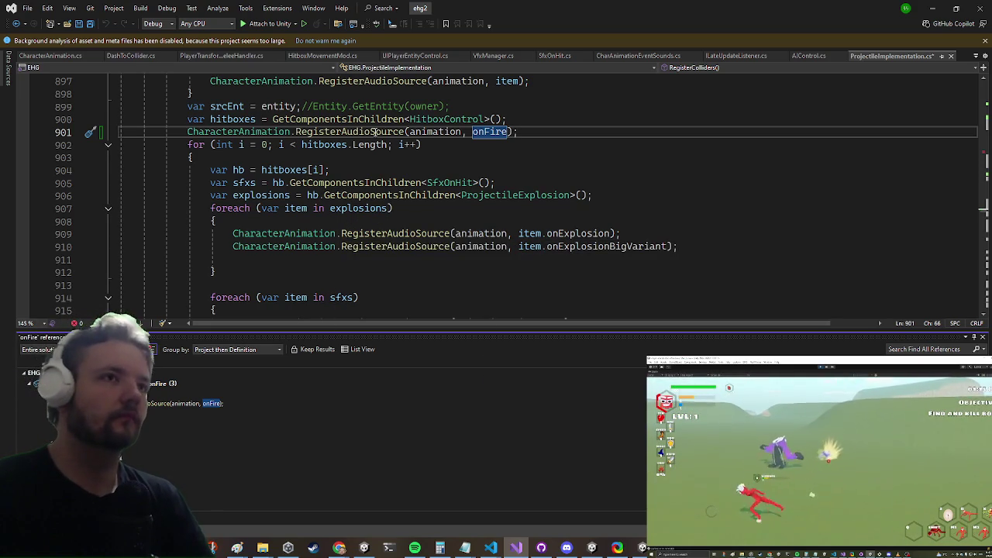
left_click(465, 170)
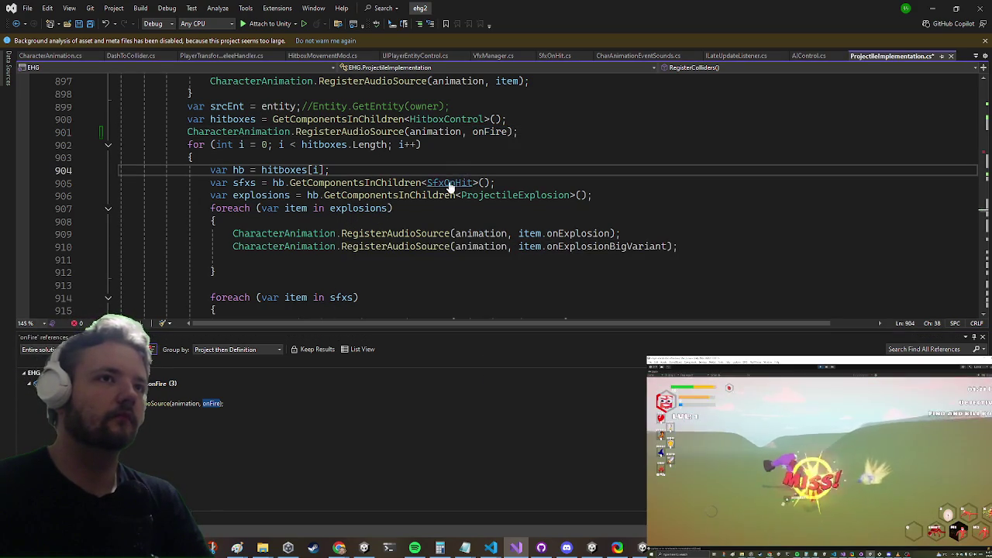
left_click(932, 8)
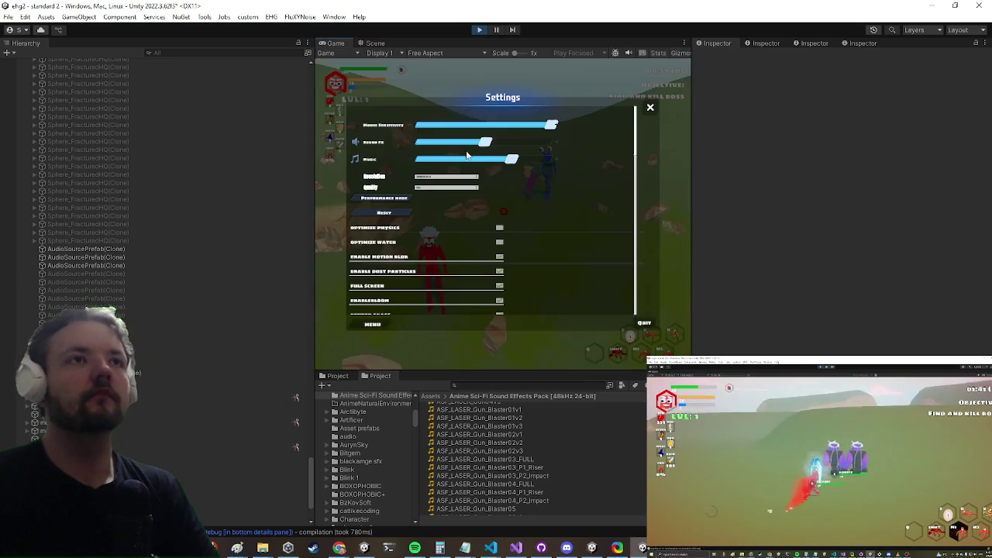
- Run around and fight the blue enemy to hear hit and projectile sounds, then pause the game
key("a")
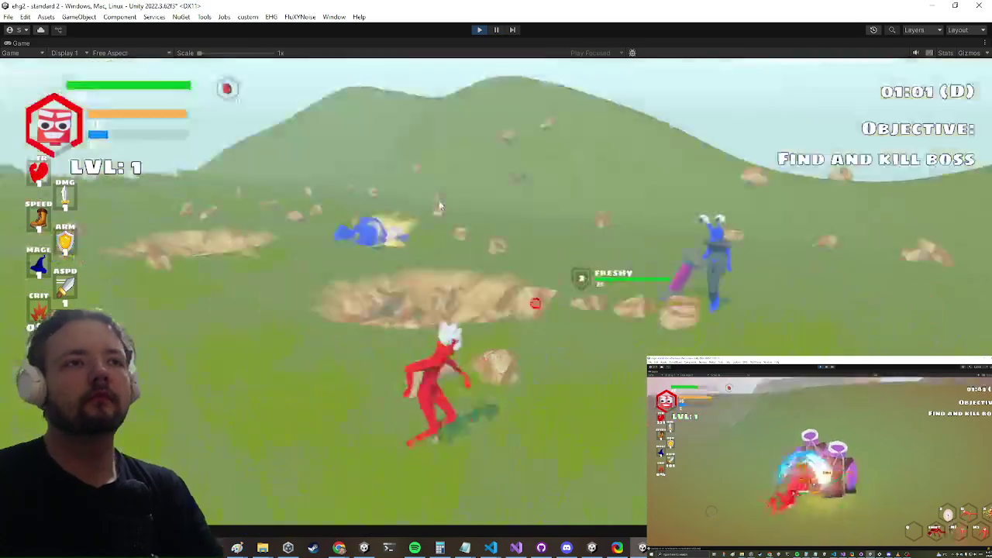
key("w")
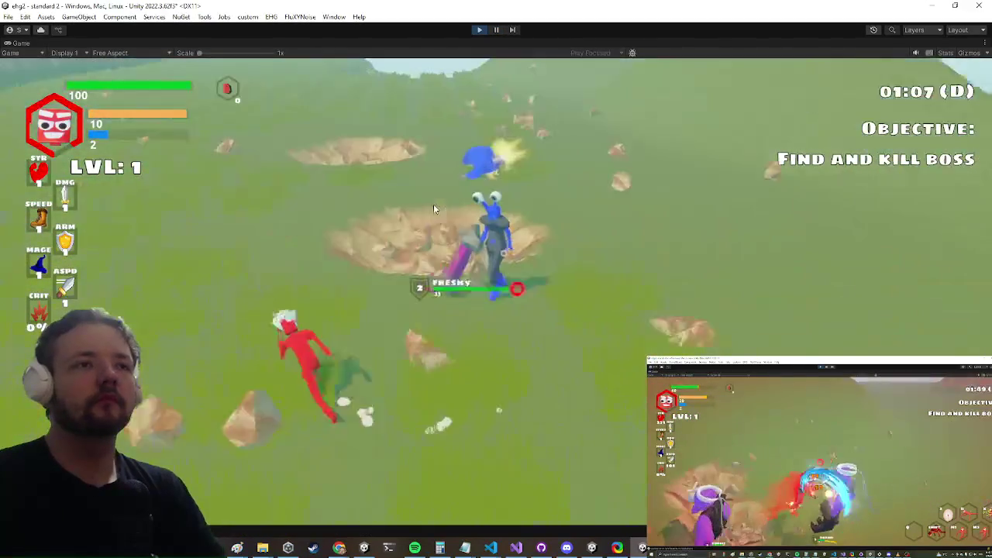
key("w")
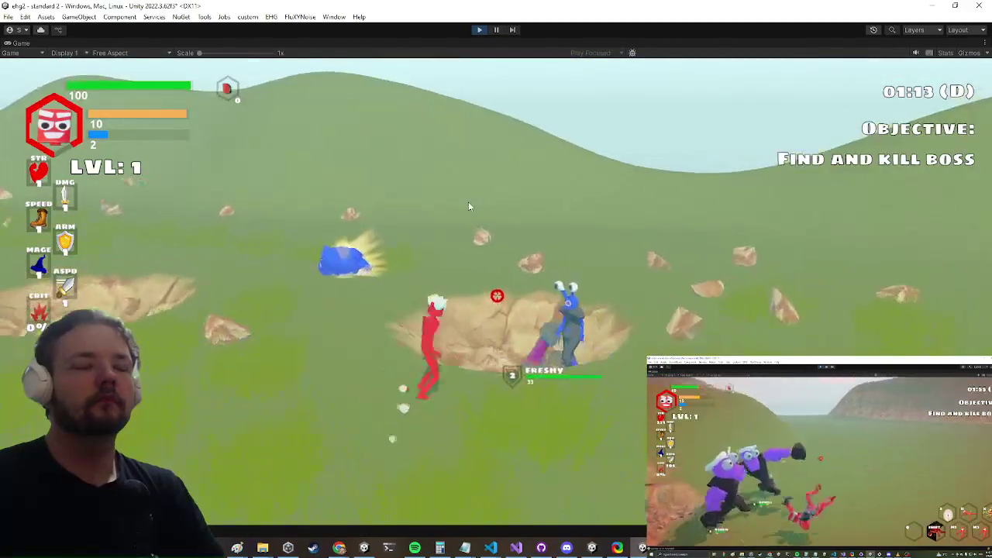
key("w")
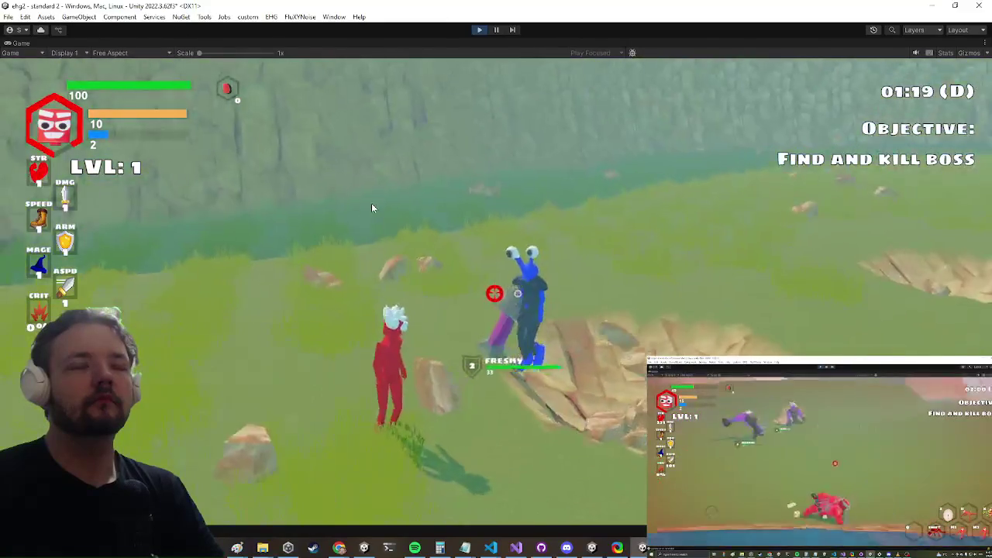
key("w")
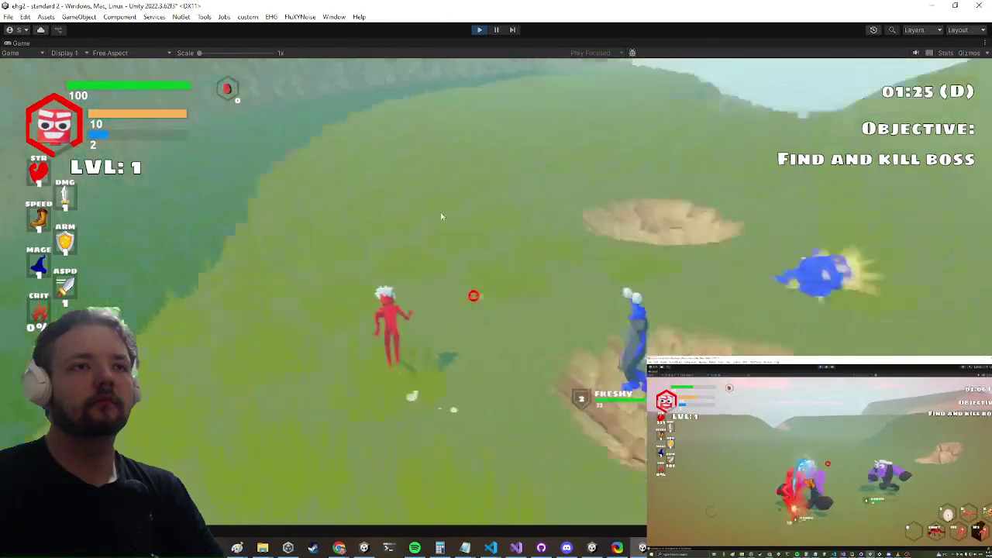
key("w")
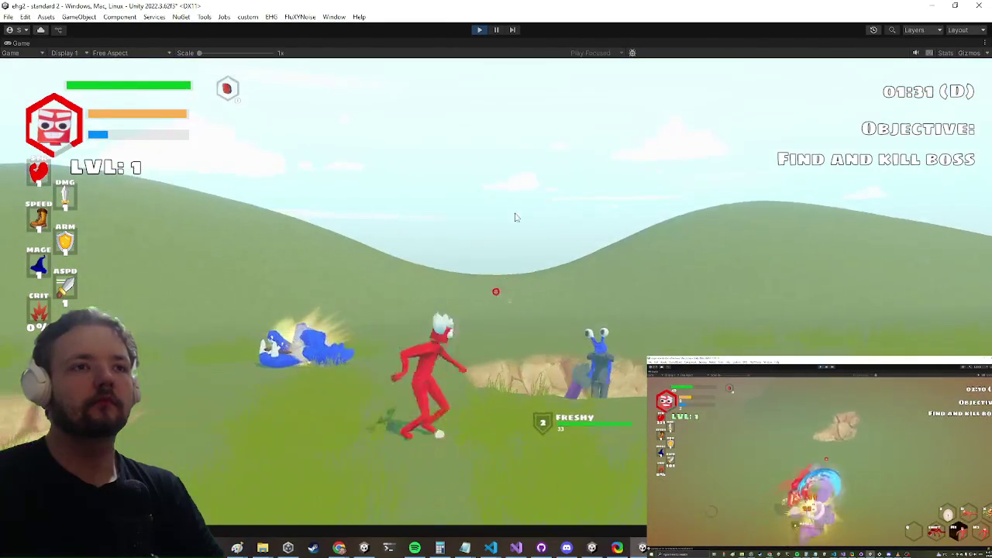
key("w")
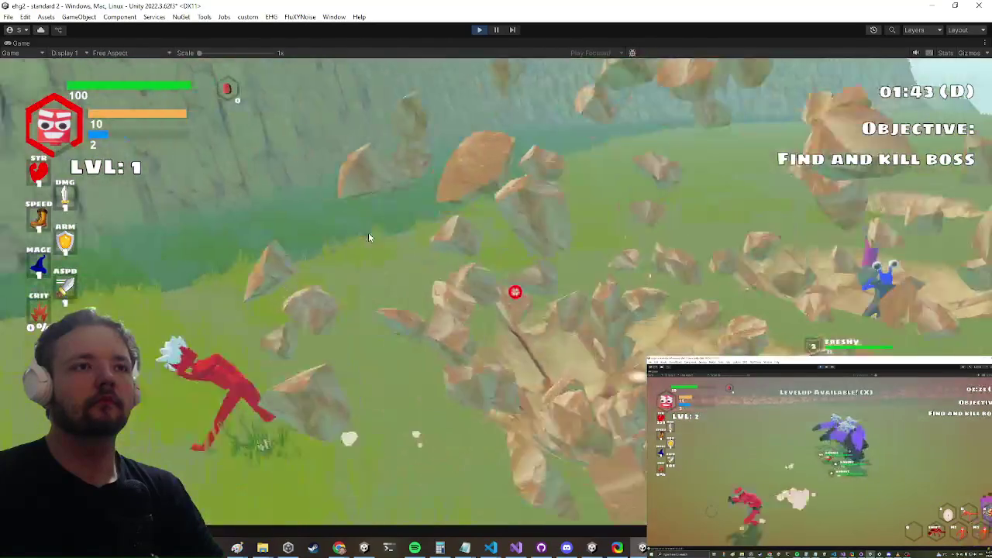
key("Escape")
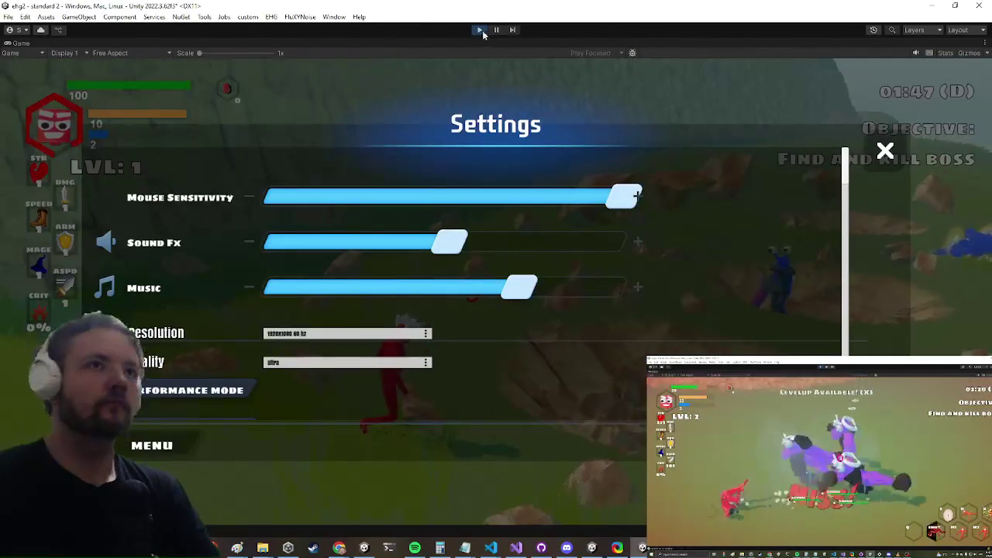
left_click(496, 30)
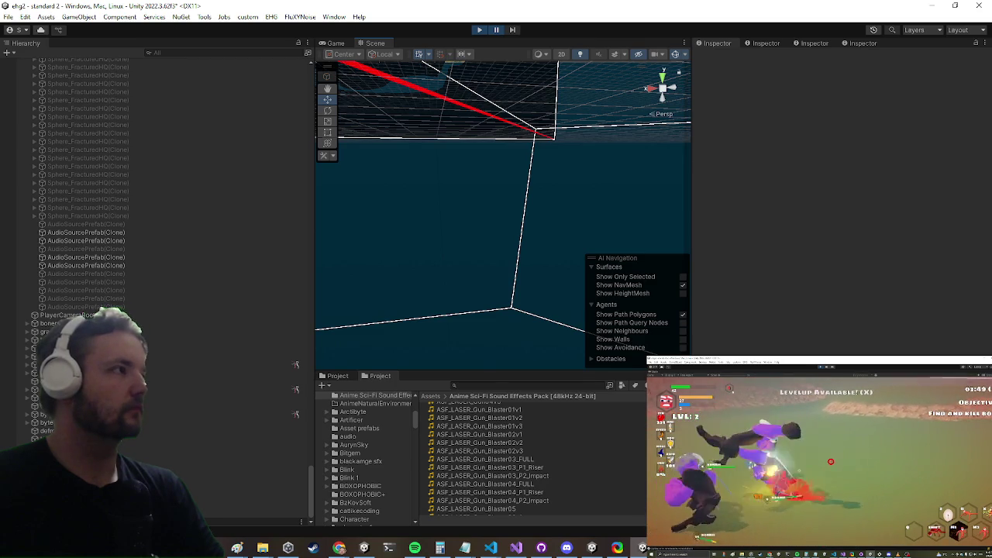
- Open the Console and read the stack traces of the sfx trigger and sfx instance logs
key("ctrl+shift+c")
left_click_drag(417, 135, 382, 171)
scroll(337, 260, "up", 4)
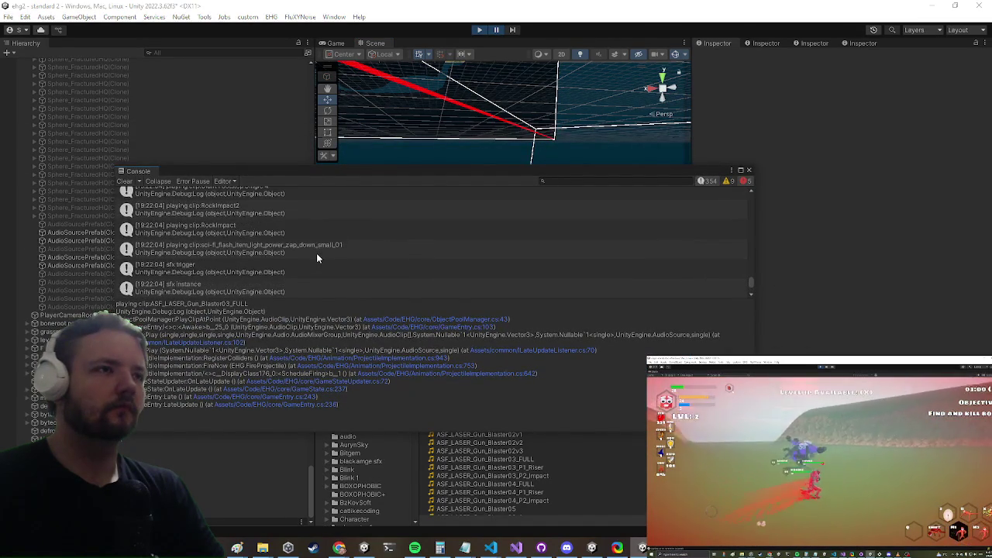
left_click(217, 271)
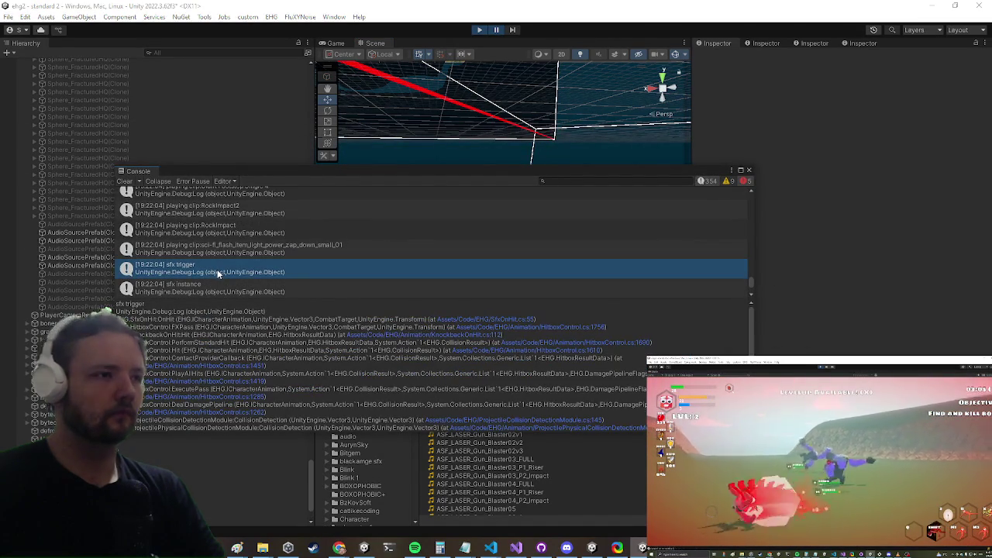
left_click(213, 291)
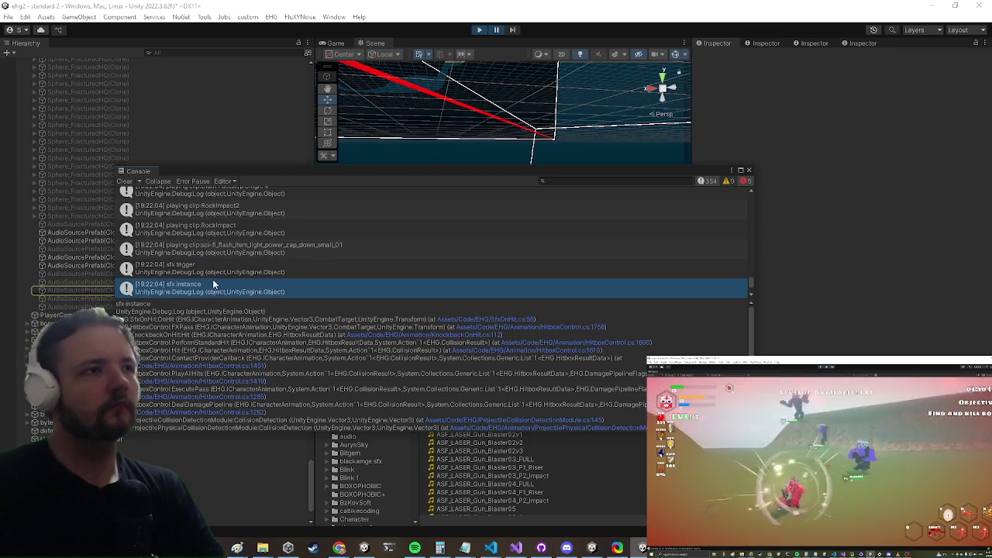
left_click(211, 265)
- Trace the sci-fi_flash_item log to its zap-down clip and open that clip to listen
scroll(208, 259, "up", 1)
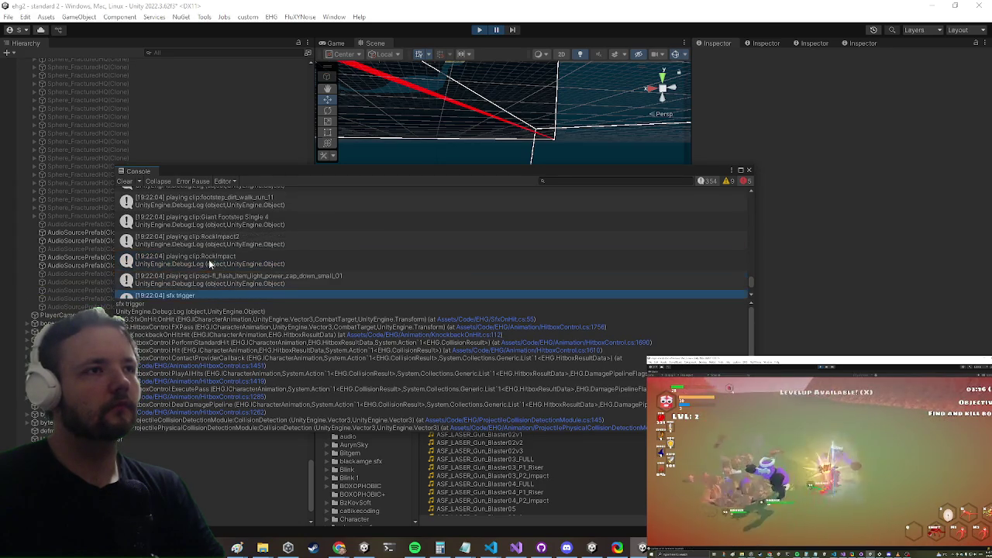
scroll(228, 268, "up", 3)
scroll(229, 269, "down", 2)
left_click(234, 279)
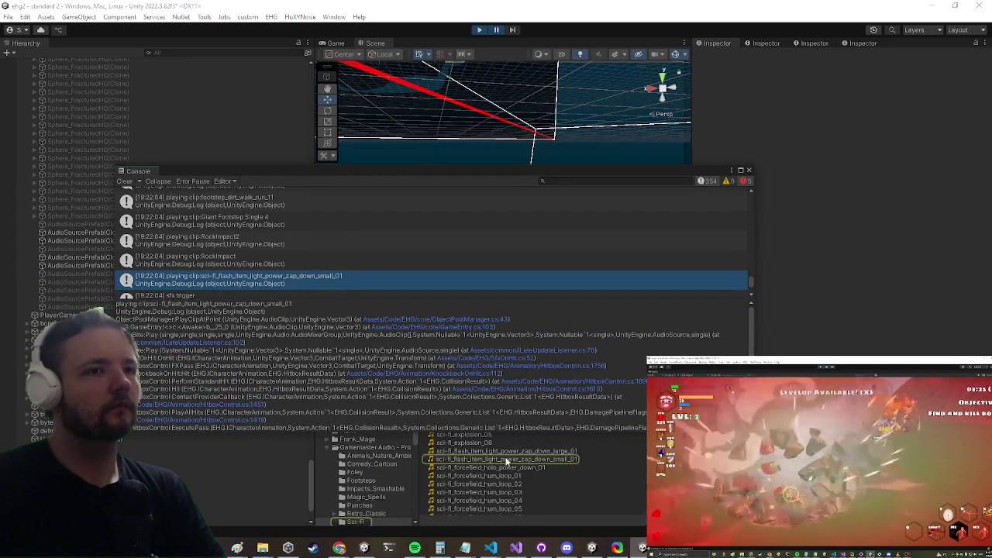
left_click(506, 459)
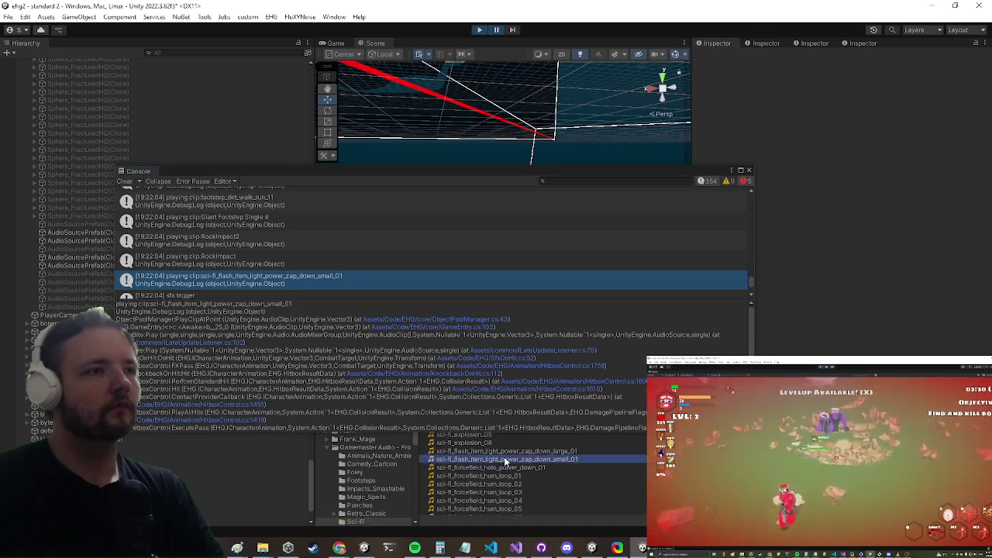
double_click(506, 459)
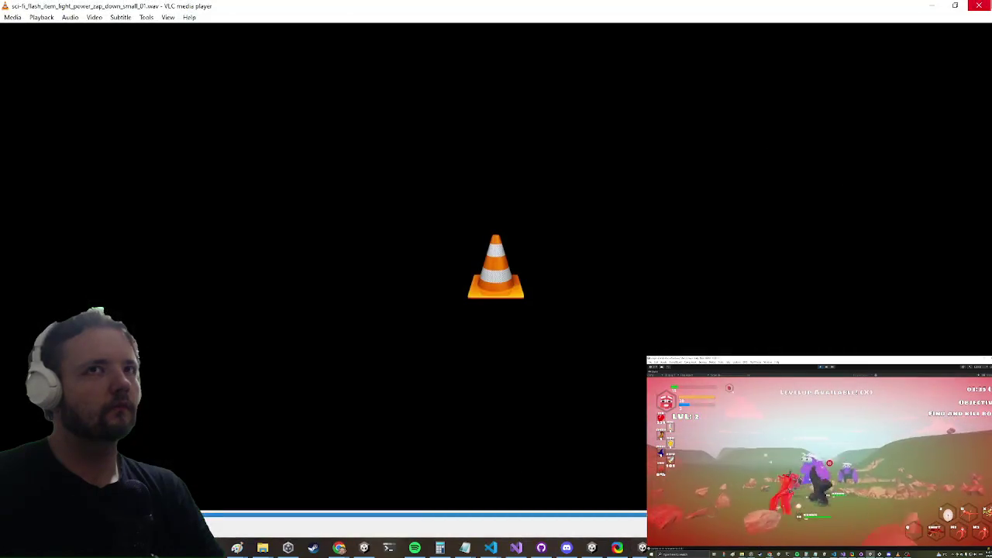
- Close VLC after listening to the zap-down sound clip
left_click(978, 6)
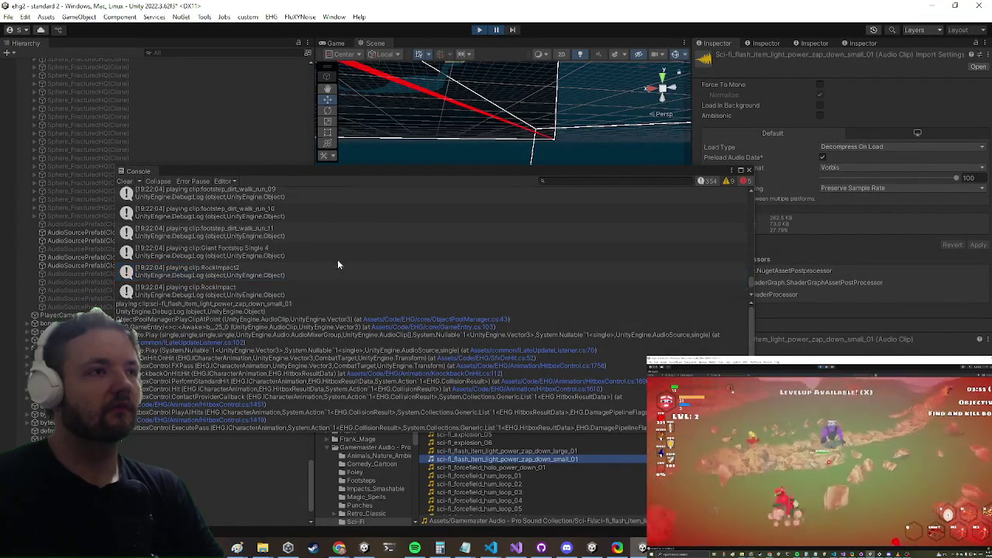
- Check the ASF_LASER_Gun_Blaster03_FULL log's call trace, then return to the projectile code in Visual Studio
scroll(322, 250, "up", 1)
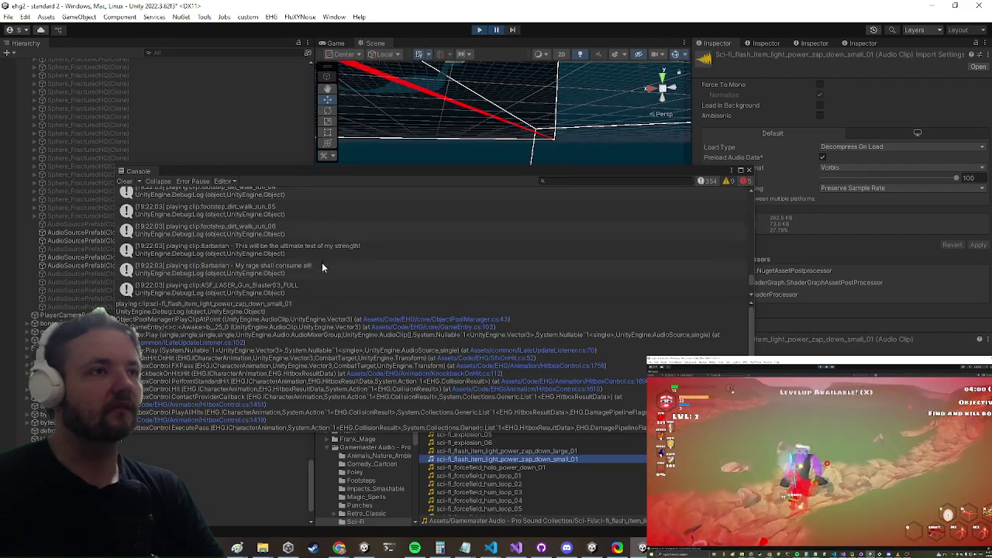
left_click(296, 288)
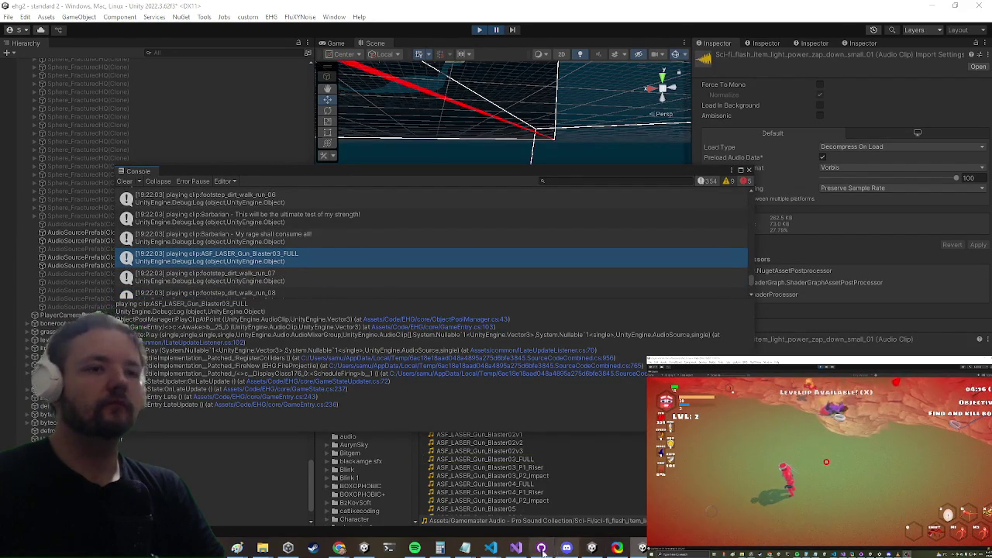
left_click(515, 548)
scroll(272, 221, "up", 3)
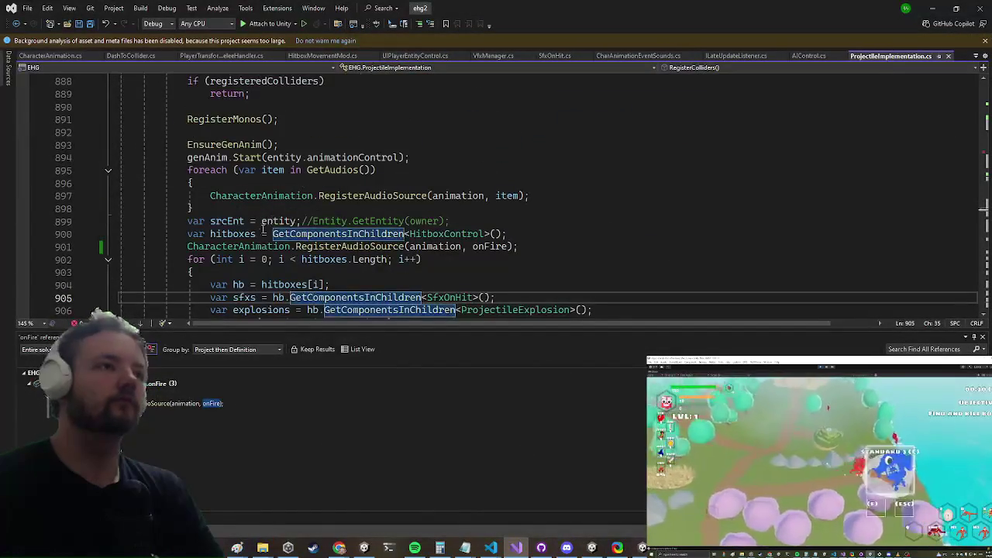
- Store the onFire.Play result on line 944 in a new variable fireInst
left_click(543, 245)
scroll(546, 191, "down", 11)
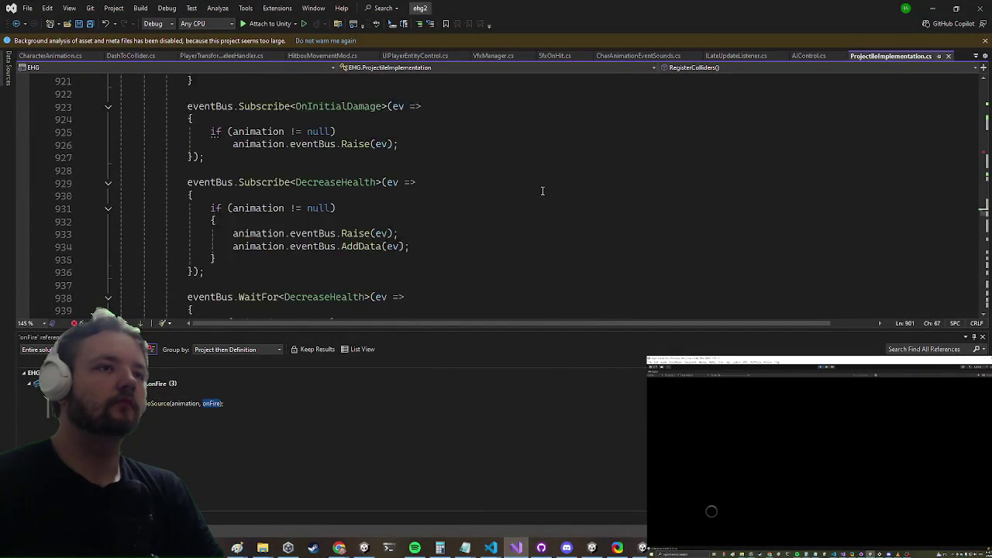
scroll(546, 190, "down", 4)
left_click(158, 221)
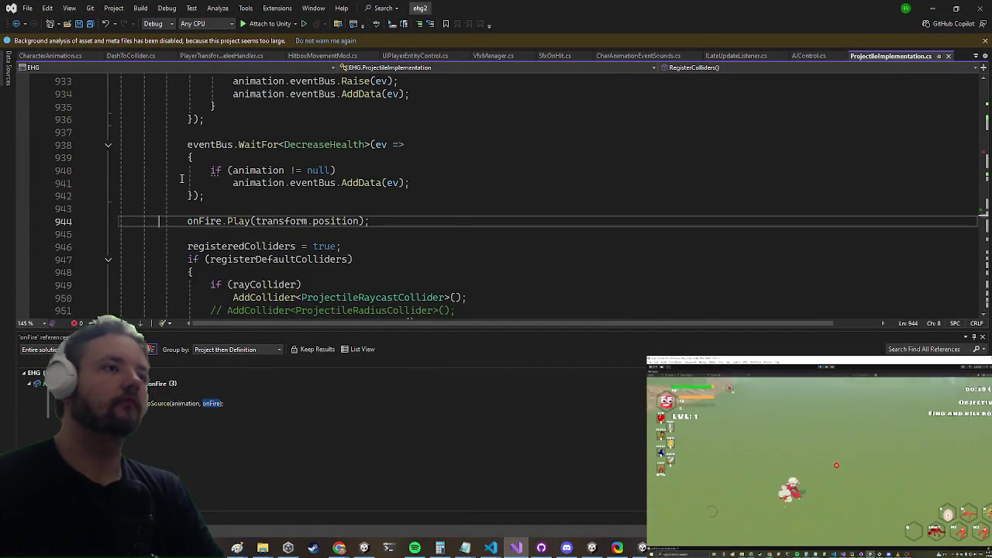
type("var fireInst =")
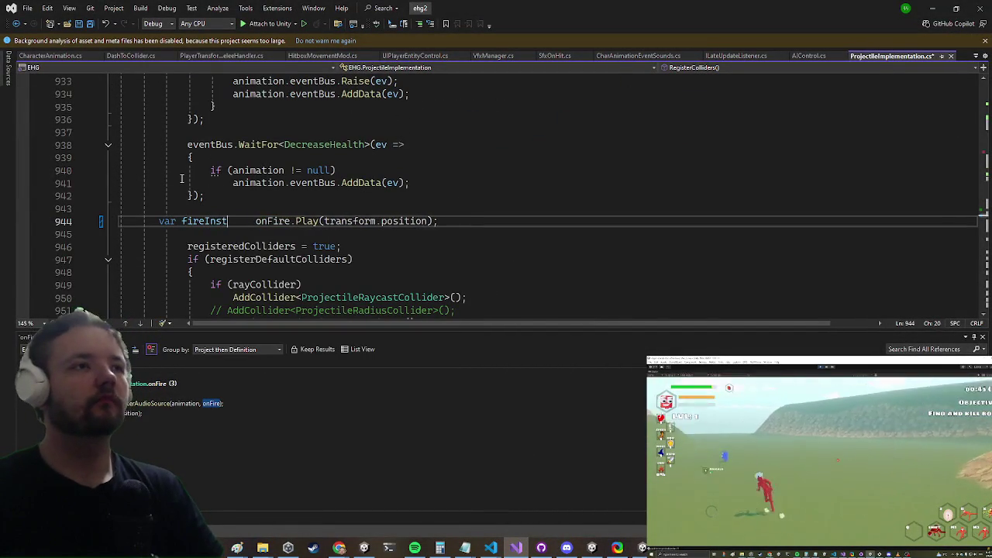
key("End")
key("Return")
- Add an if block checking fireInst != null and GameEntry.playerGameSettings.debugSfx
type("reInst!=null")
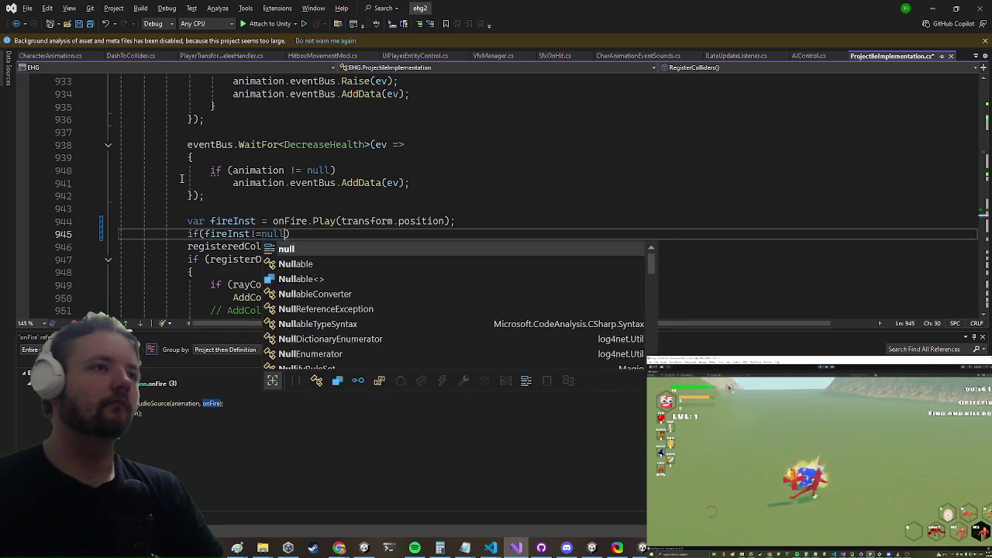
type(")")
key("Return")
type("{")
key("Return")
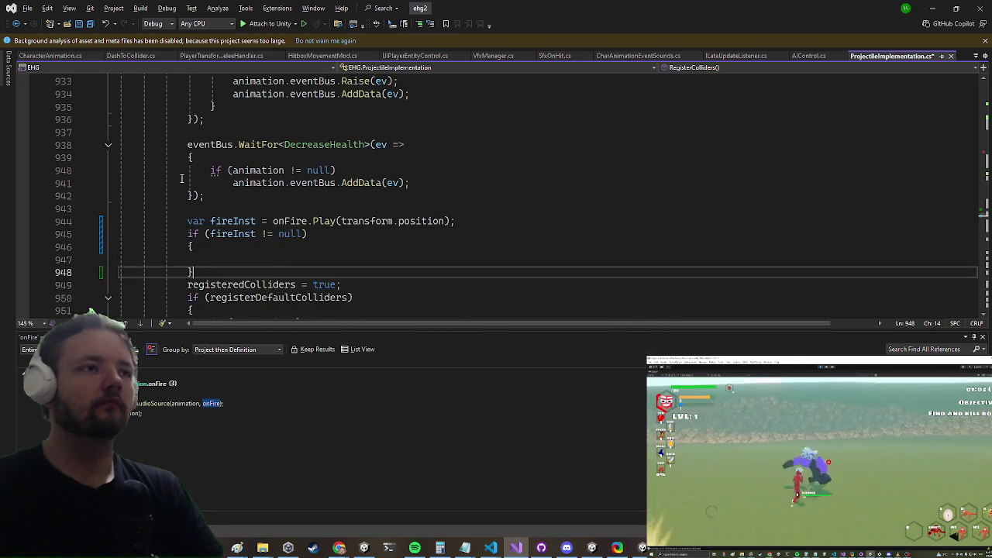
type("unityext")
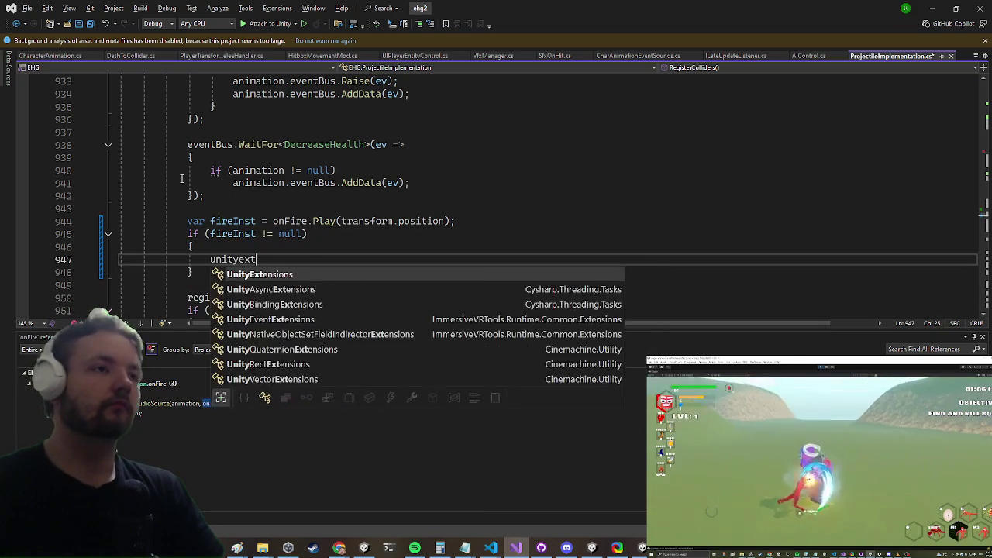
key("Tab")
key("ctrl+BackSpace")
key("ctrl+BackSpace")
key("Up")
key("Home")
key("Right")
key("Right")
key("Right")
type("&&")
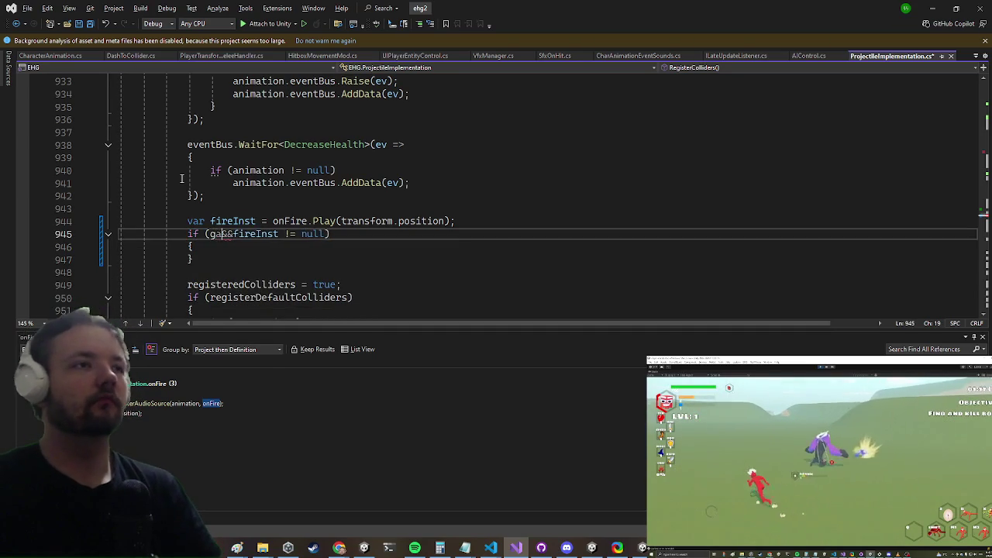
type("ame.play")
key("Tab")
type(".")
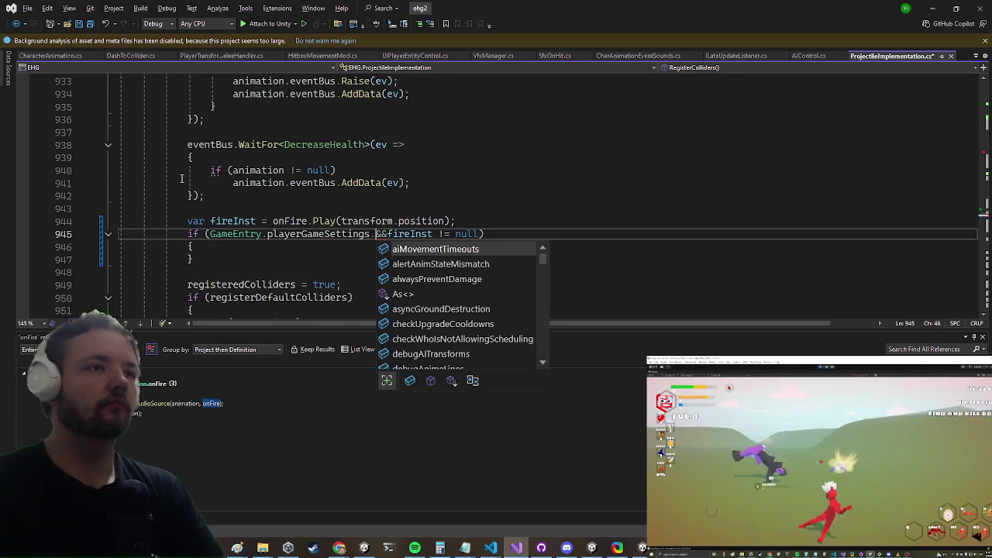
type("sf")
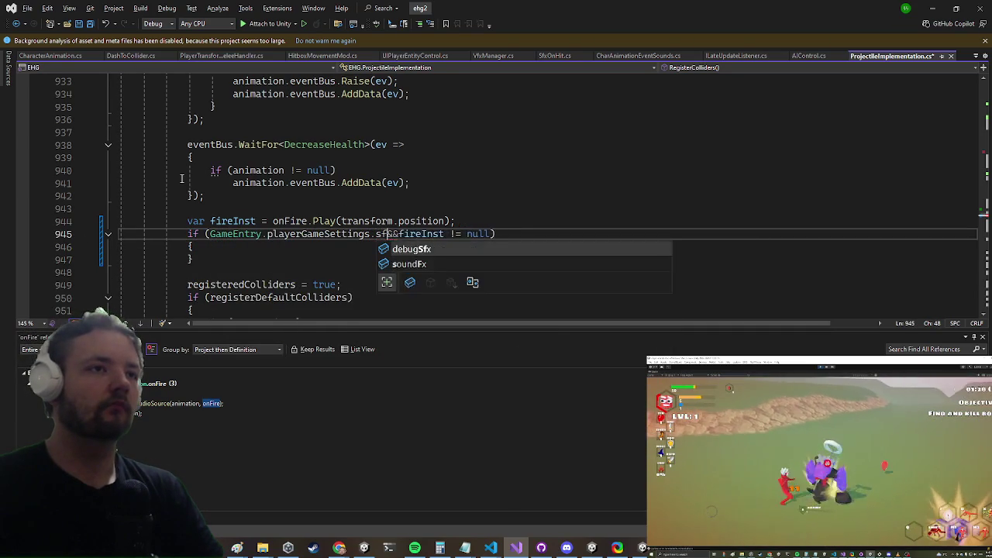
key("Tab")
- Inside the block, log "fire audiosource:" with fireInst.gameObject as context
key("Down")
key("Down")
type("d")
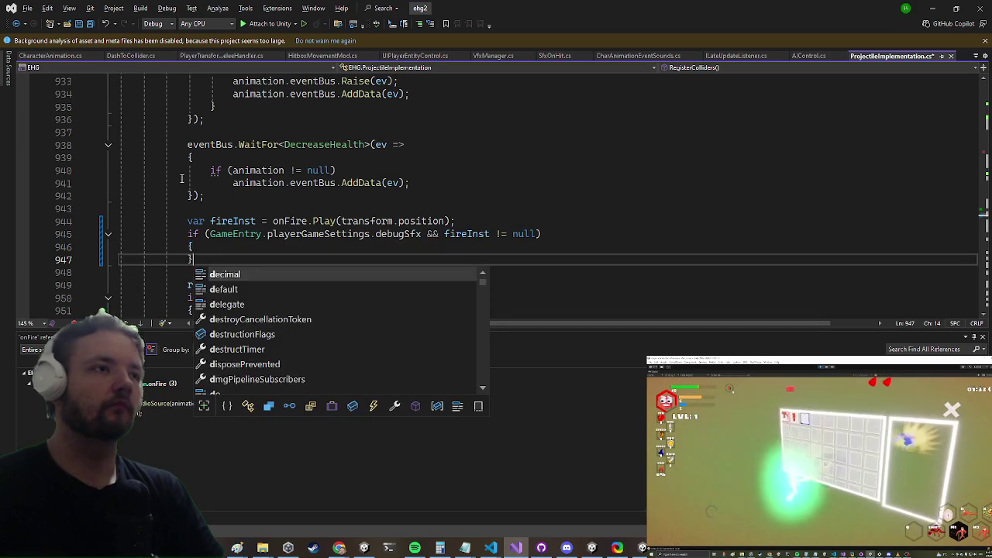
key("BackSpace")
key("Left")
key("Return")
type("Debug.Log")
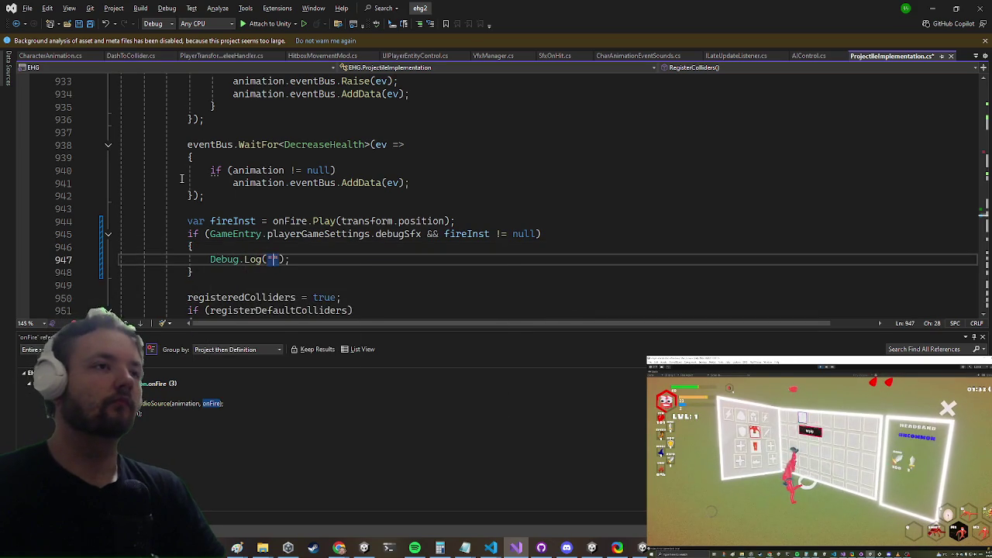
type("e audiosource")
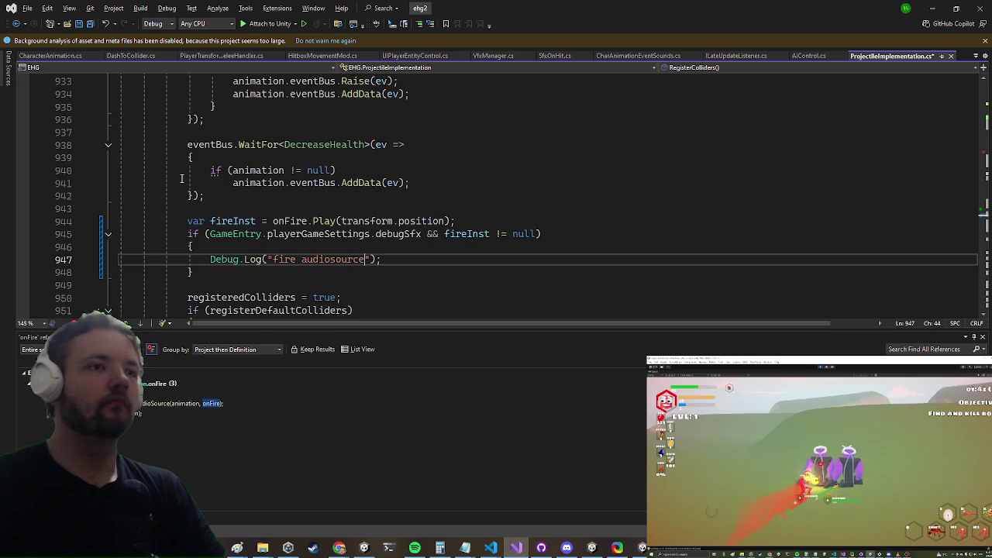
type(" fire")
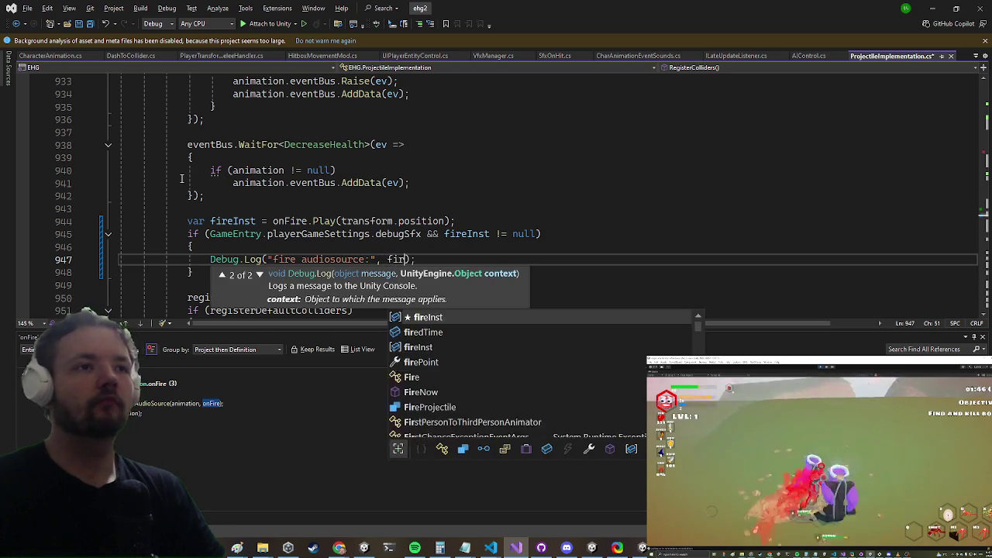
key("Tab")
type(".ge")
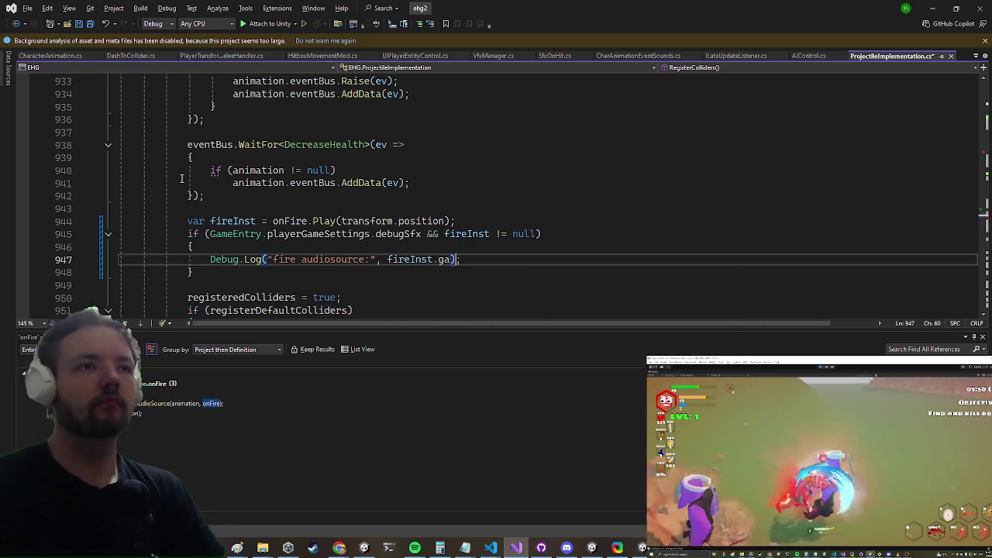
key("BackSpace")
key("BackSpace")
type("ga")
key("Tab")
type(")")
key("alt+Tab")
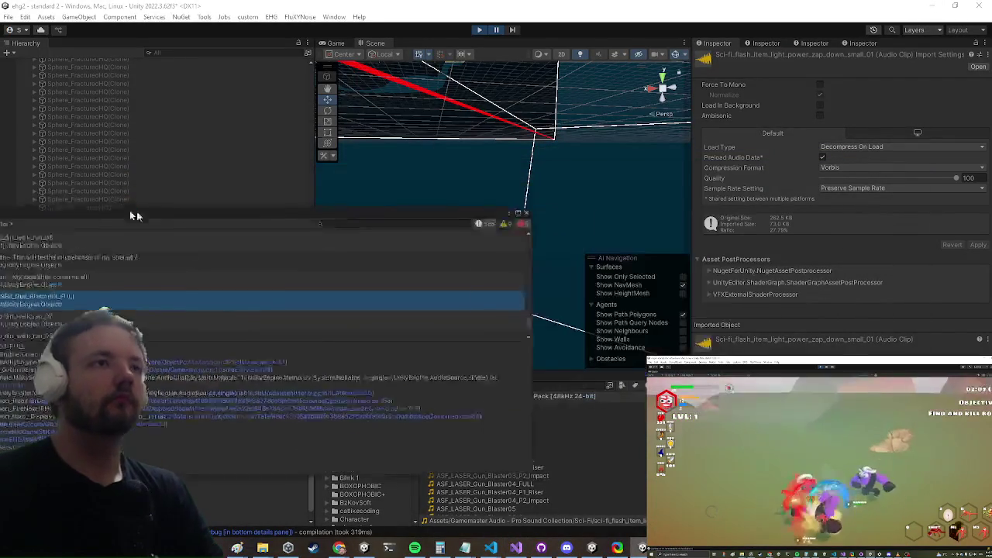
- Resume the playtest in a maximized Game view and run toward the blue enemy
left_click(345, 43)
key("Escape")
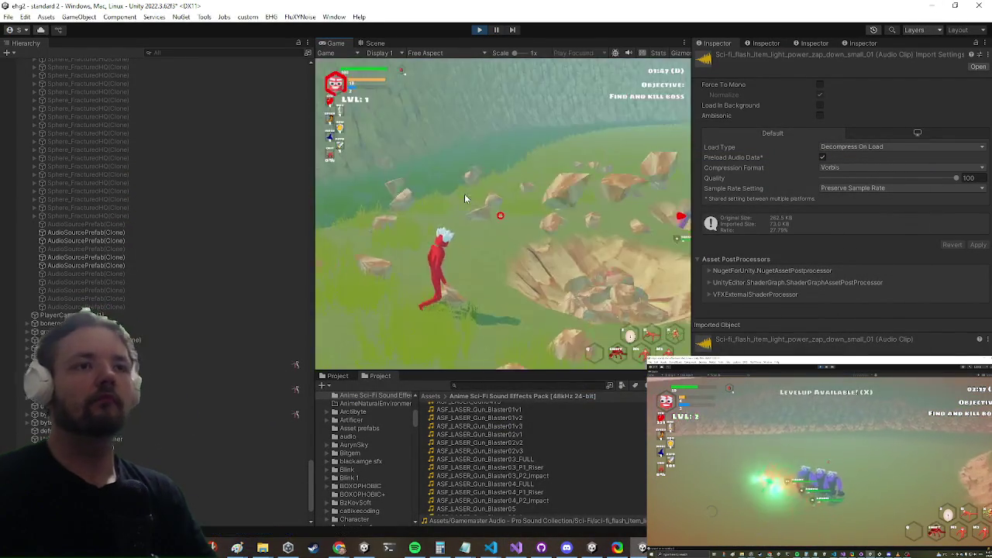
key("shift+space")
key("w")
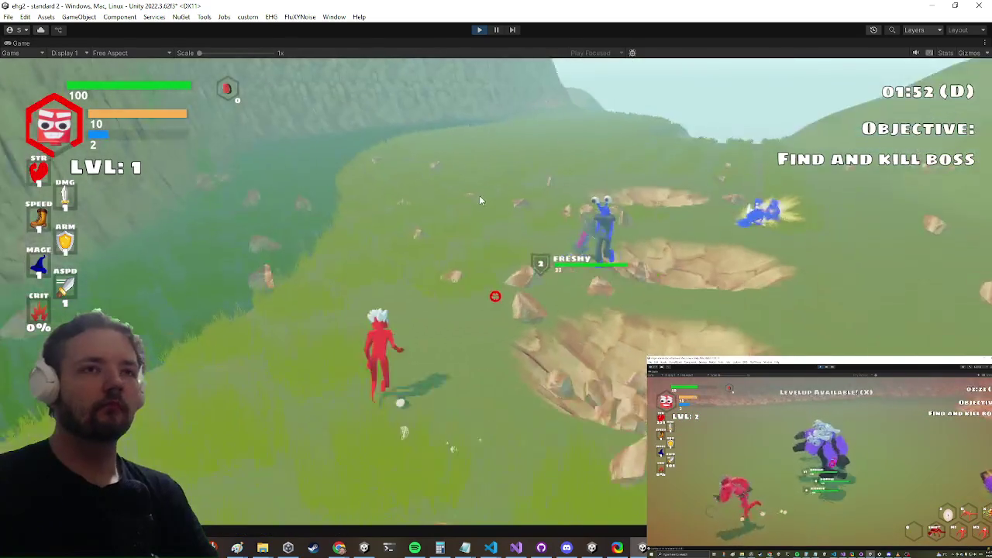
key("w")
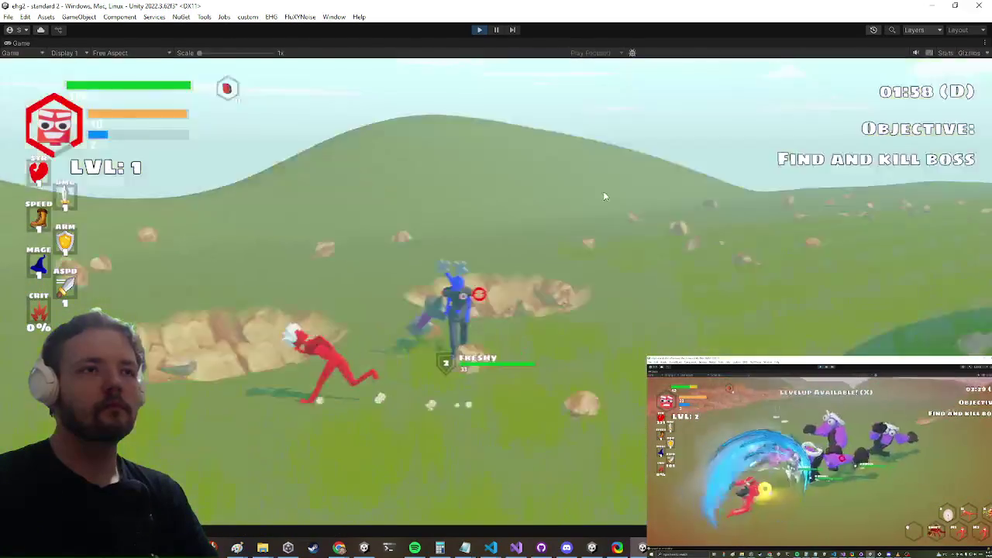
key("w")
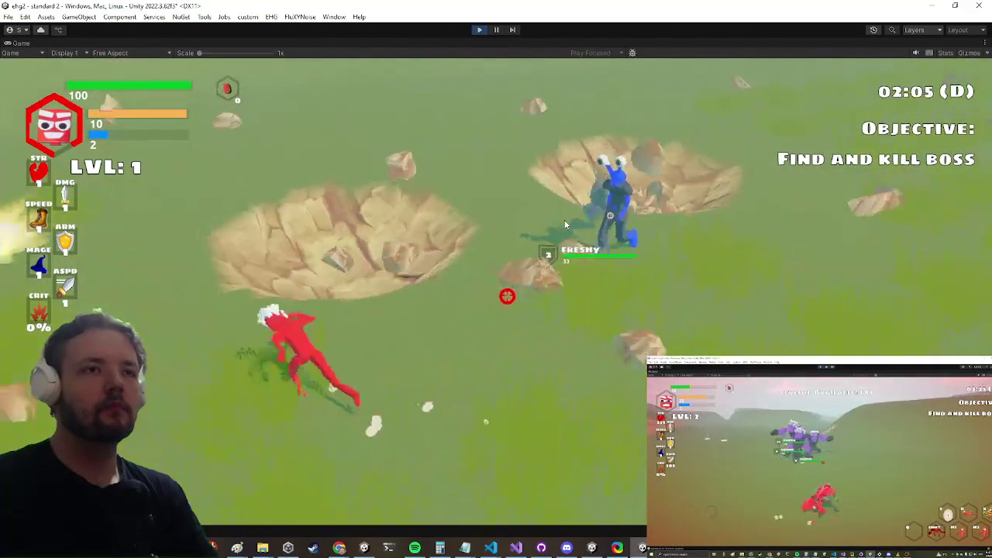
- Keep fighting the blue enemy, then restore the editor layout and inspect an AudioSourcePrefab clone
key("w")
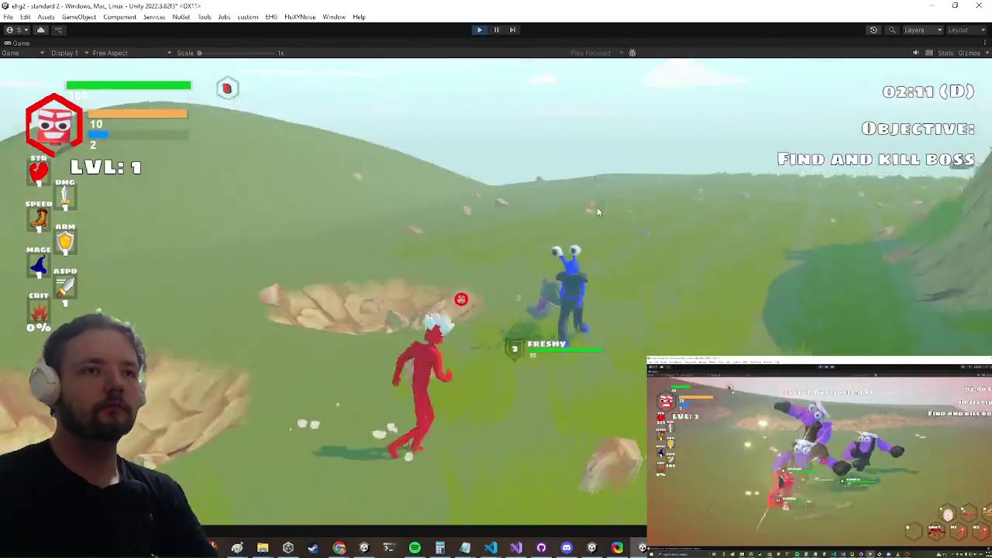
key("w")
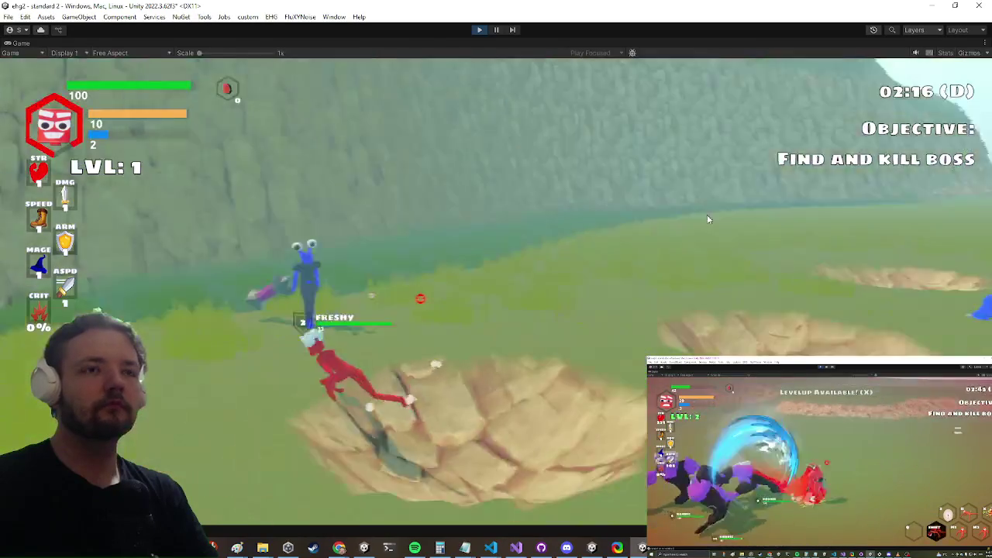
key("w")
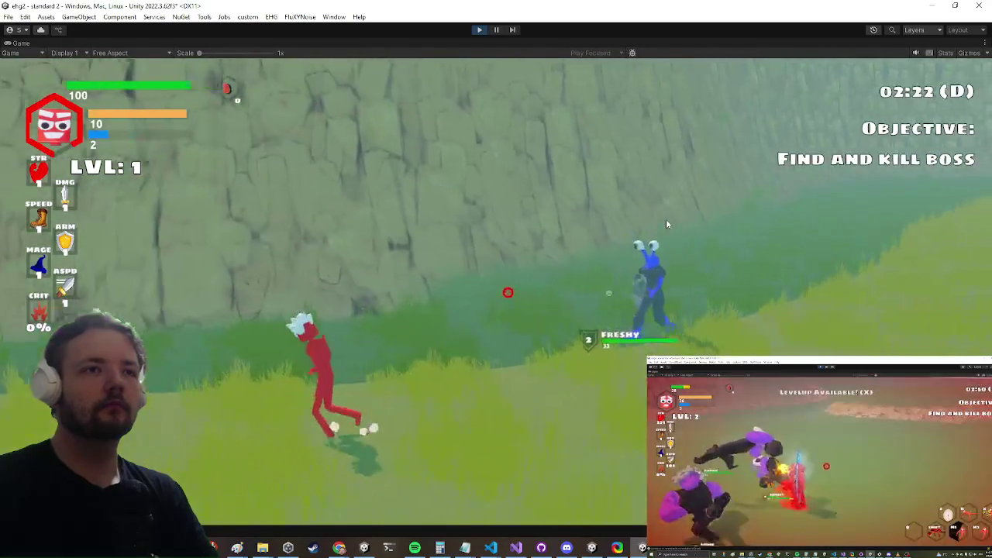
key("w")
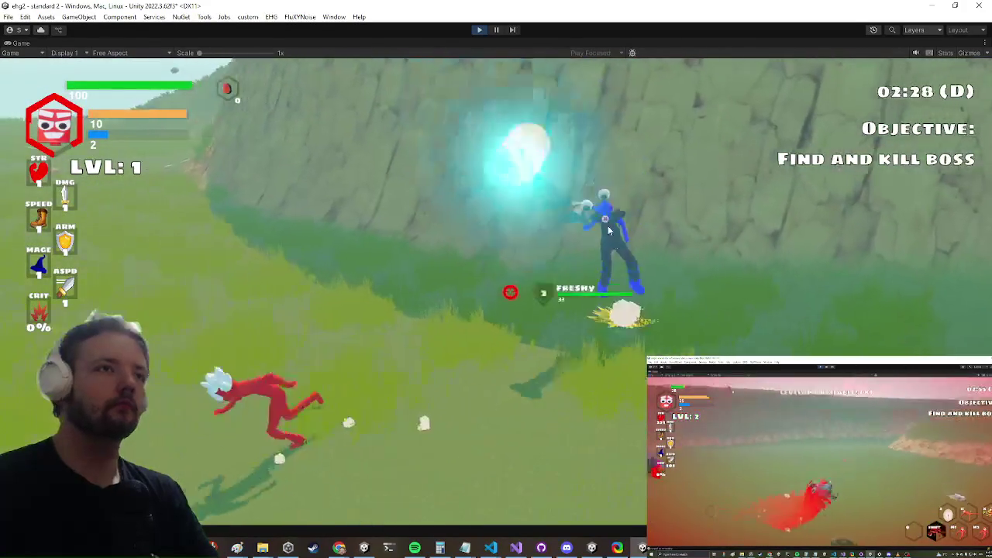
key("shift+space")
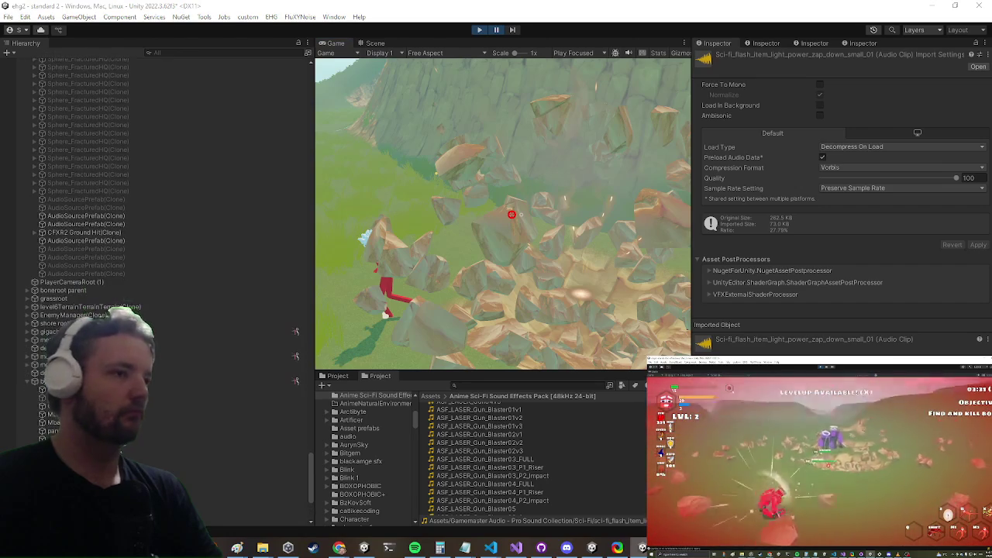
left_click(233, 490)
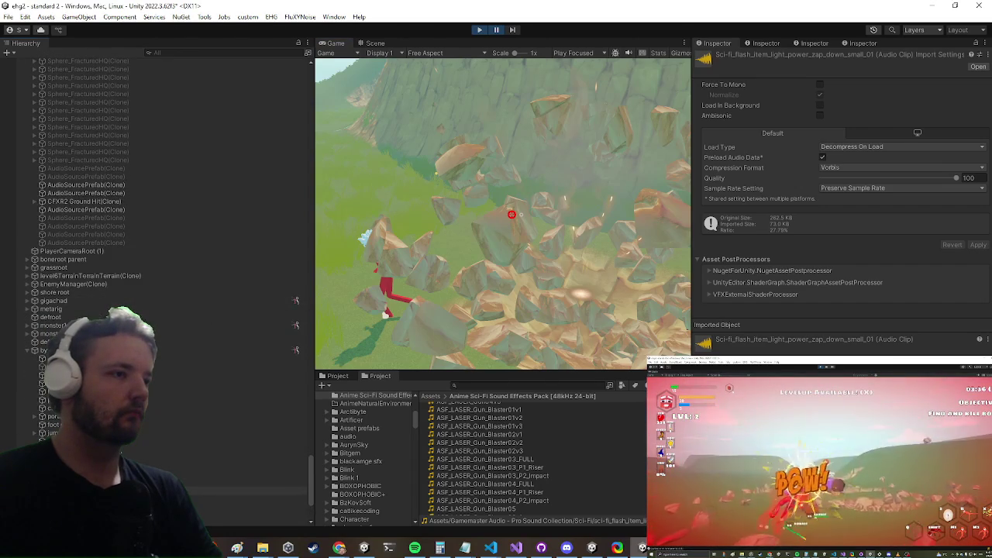
- Frame the AudioSourcePrefab(Clone) in the Scene view, then open ASF_LASER_Gun_Blaster03_FULL to hear it
left_click(376, 43)
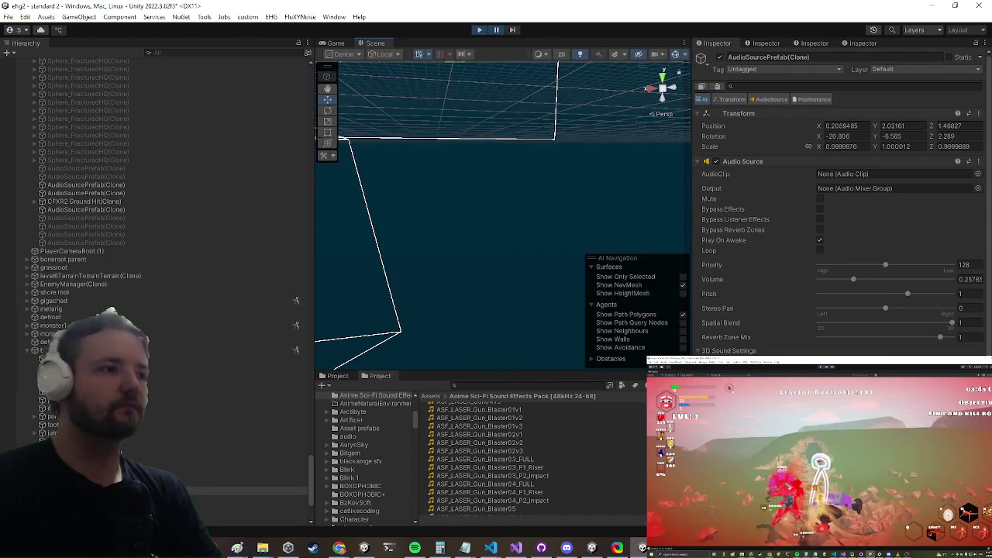
key("f")
mouse_move(533, 189)
left_mouse_down()
mouse_move(511, 153)
mouse_move(482, 204)
mouse_move(558, 167)
mouse_move(554, 159)
mouse_move(489, 165)
mouse_move(544, 175)
mouse_move(533, 211)
left_mouse_up()
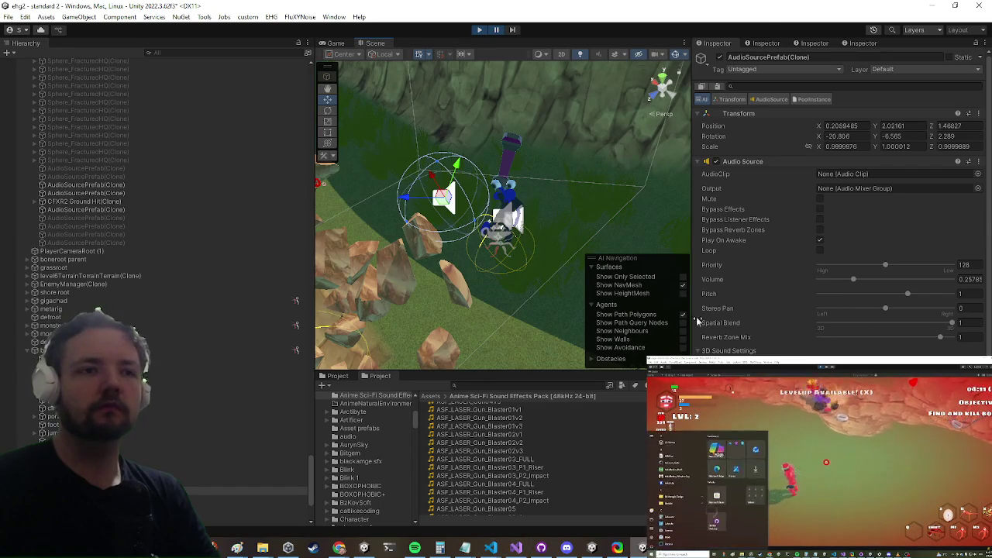
left_click(474, 458)
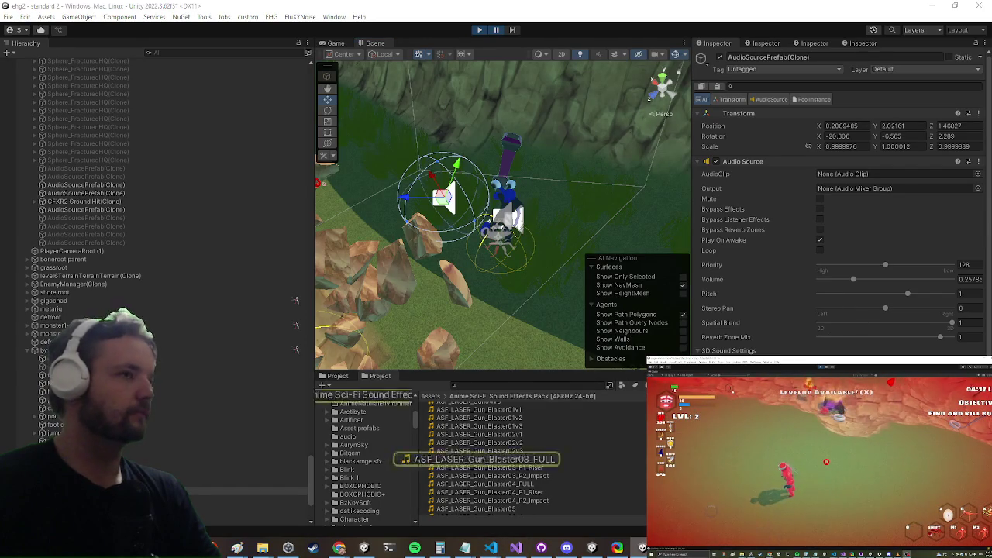
double_click(474, 458)
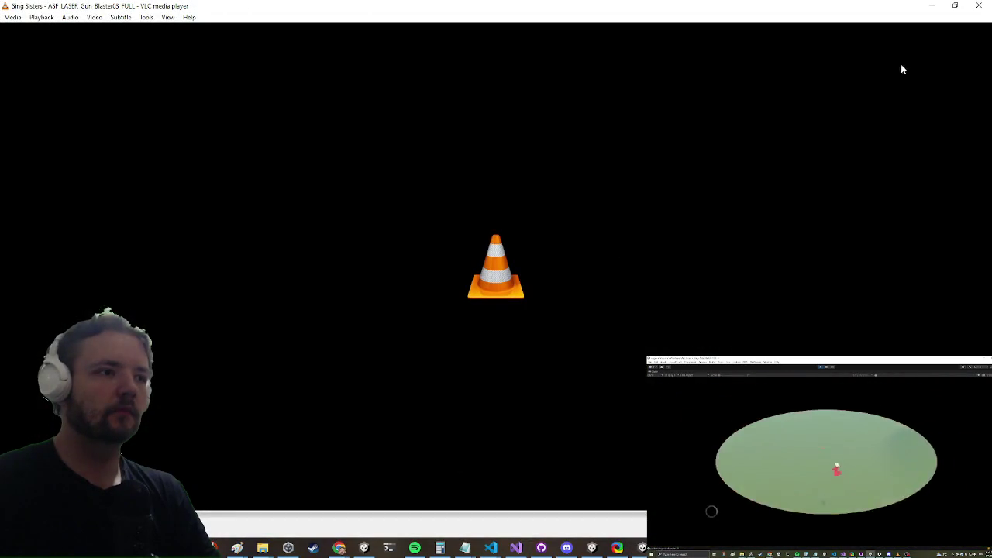
- Close VLC after hearing the Blaster03_FULL clip and reselect the AudioSourcePrefab clone
left_click(978, 5)
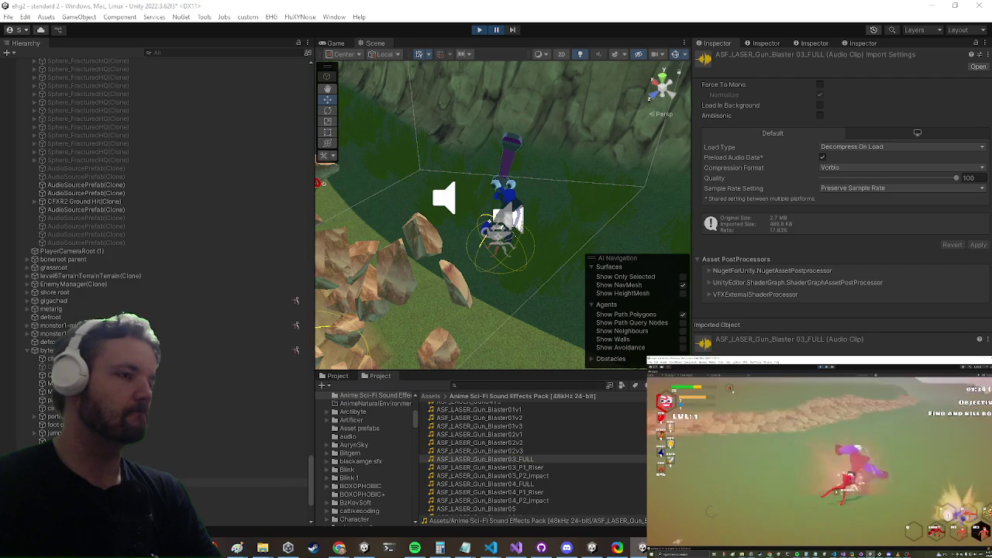
left_click(274, 490)
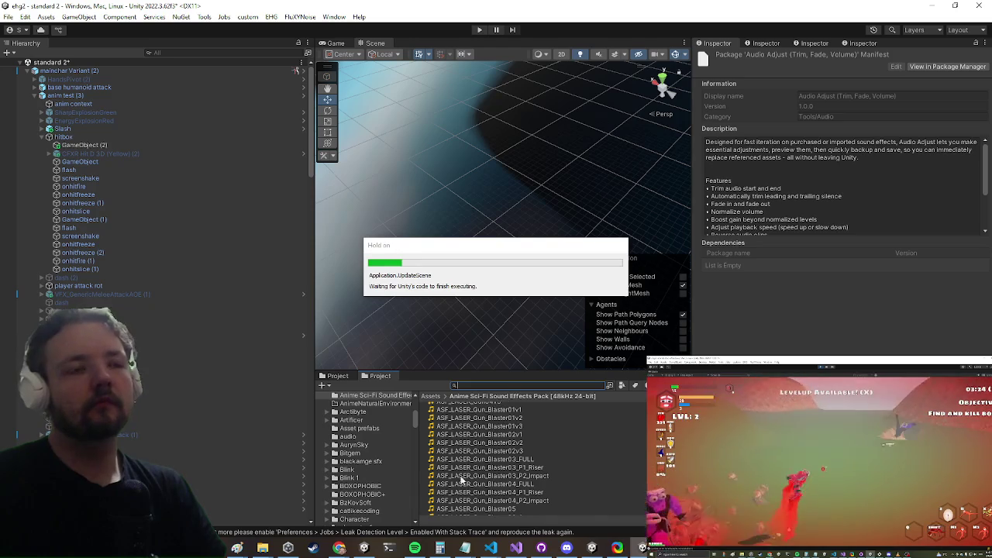
- Open the gun encounter prefab and inspect the ball projectile's components
type("gun enc")
double_click(464, 409)
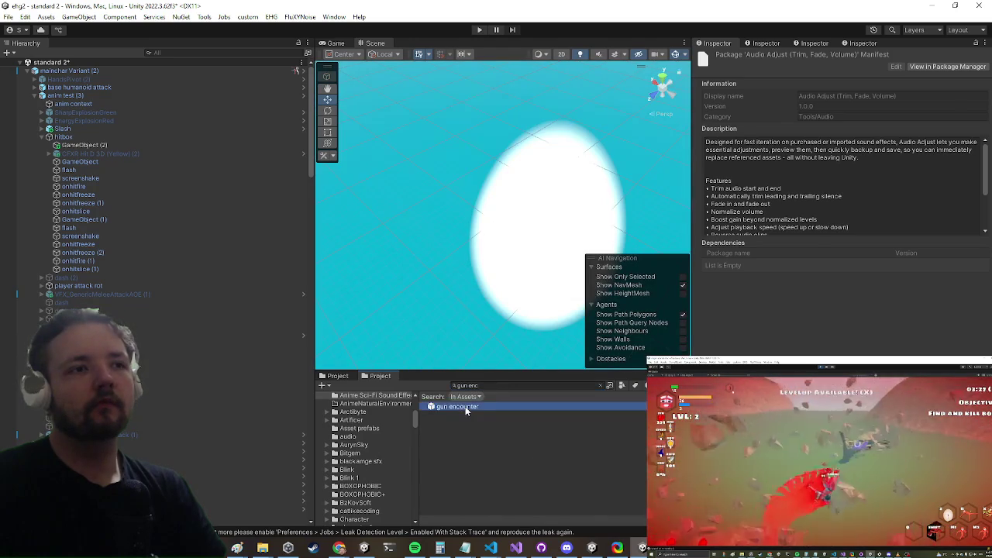
mouse_move(75, 234)
left_mouse_down()
mouse_move(139, 199)
mouse_move(126, 194)
mouse_move(114, 138)
mouse_move(120, 84)
left_mouse_up()
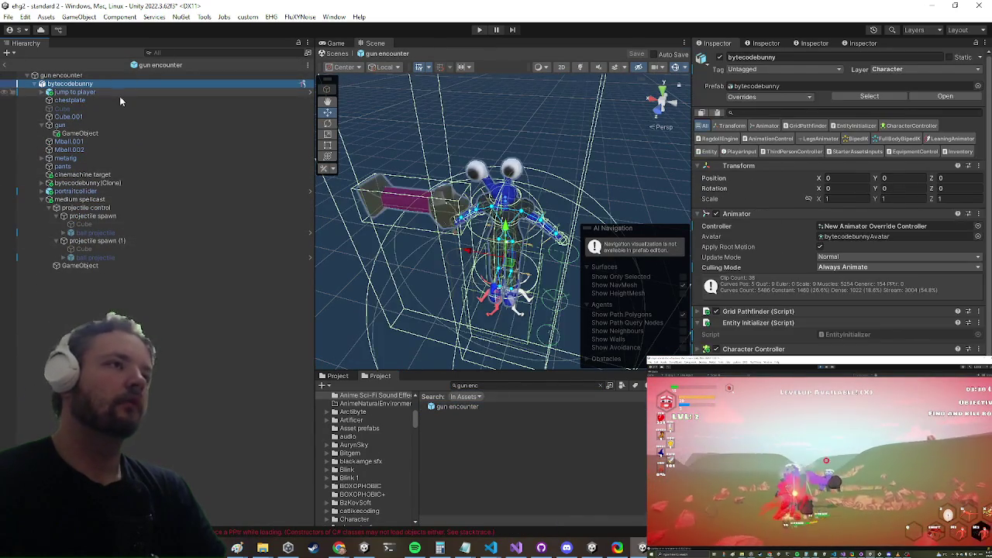
left_click(95, 233)
scroll(860, 247, "down", 5)
scroll(852, 240, "down", 3)
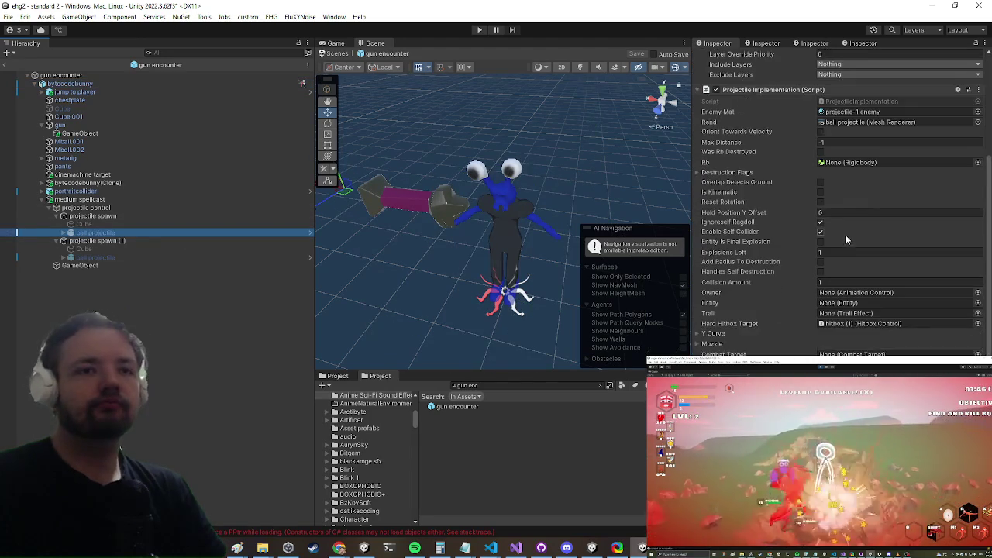
scroll(837, 233, "down", 4)
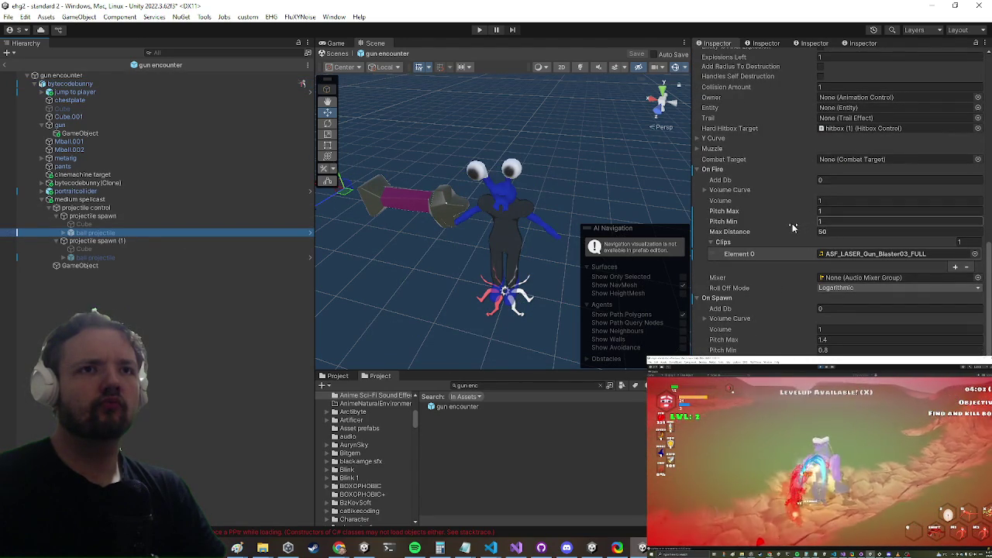
- Select bytecodebunny and expand the first AI Control phase's On Stunlock Array
left_click(102, 83)
scroll(903, 163, "down", 3)
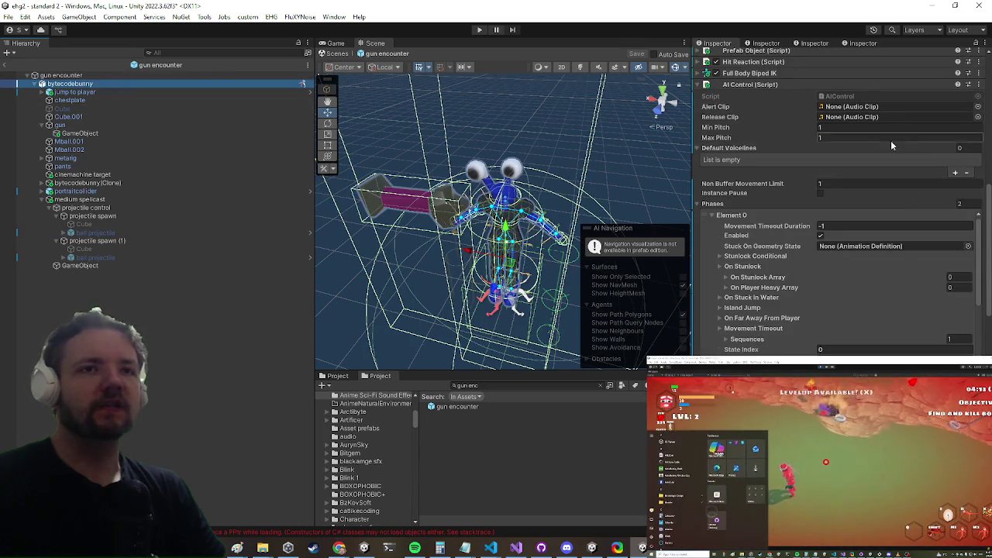
scroll(775, 201, "up", 2)
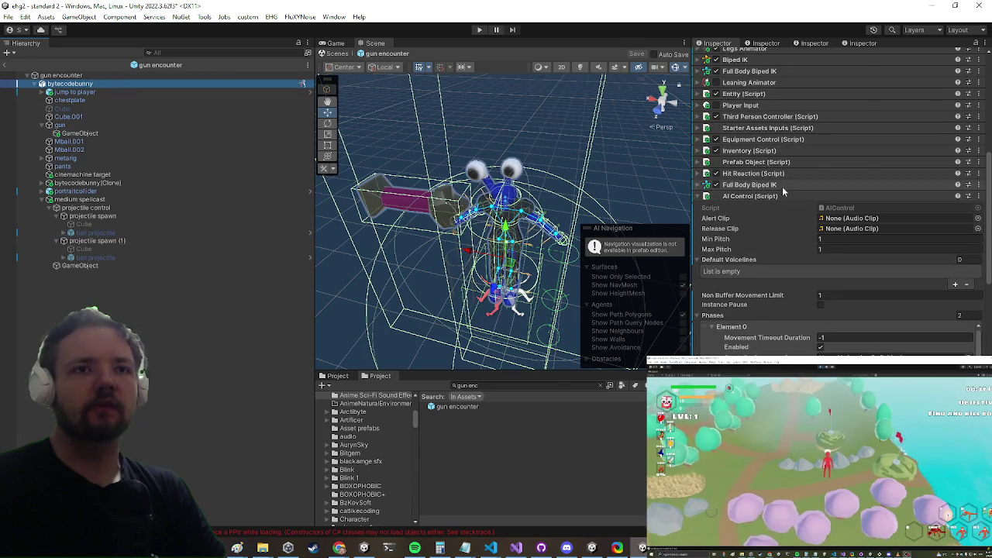
scroll(757, 193, "down", 5)
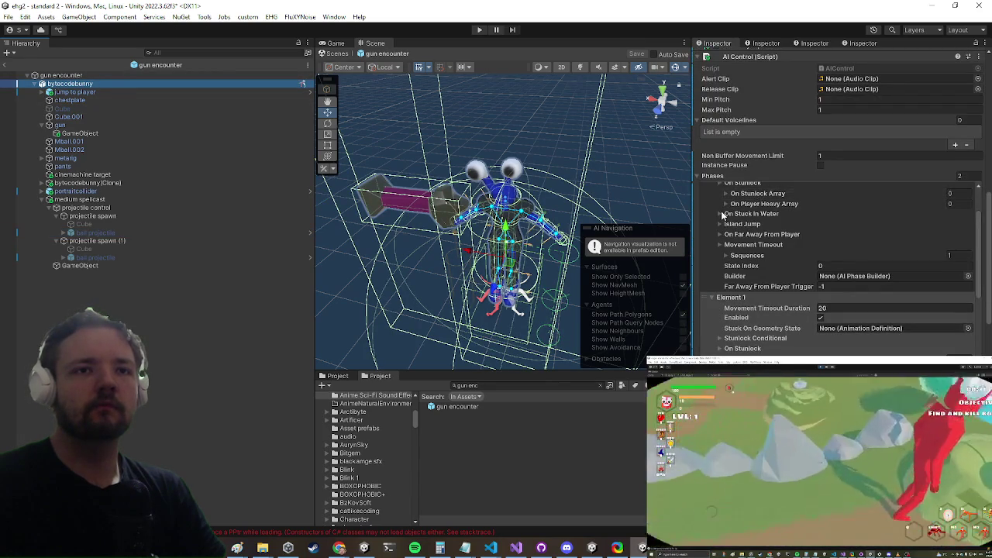
left_click(757, 193)
scroll(759, 206, "down", 3)
scroll(749, 235, "up", 5)
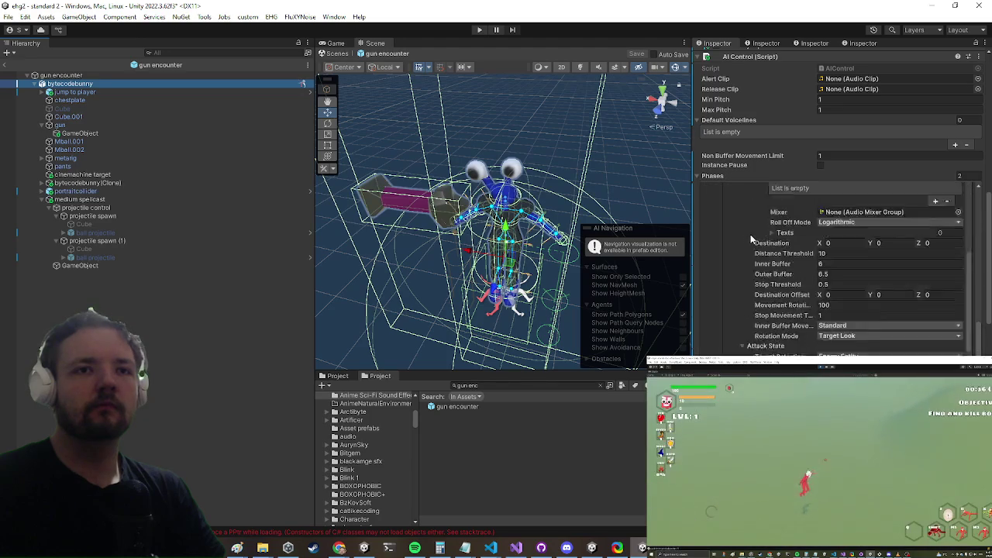
left_click(516, 548)
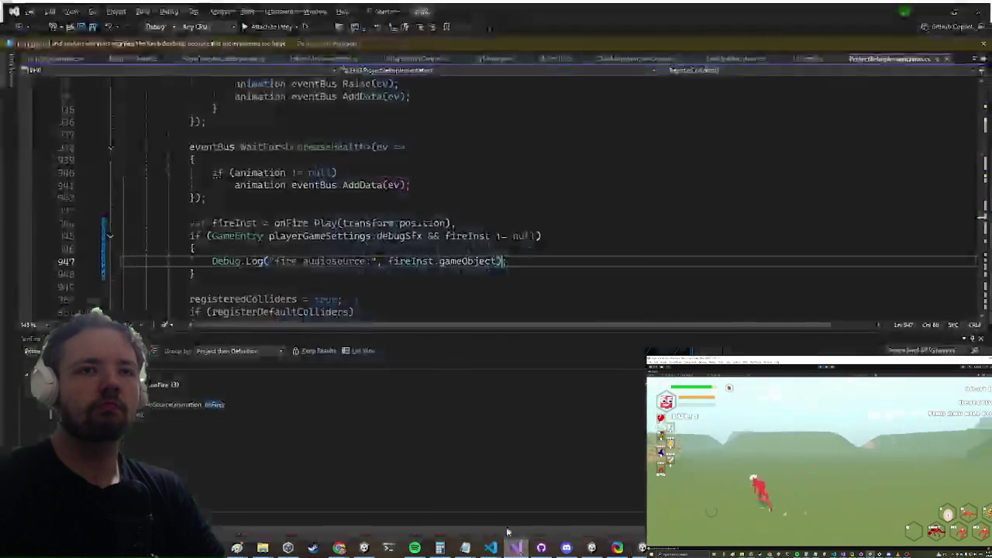
- Search Visual Studio for OnEntityAudio and list all its references
left_click_drag(465, 198, 470, 189)
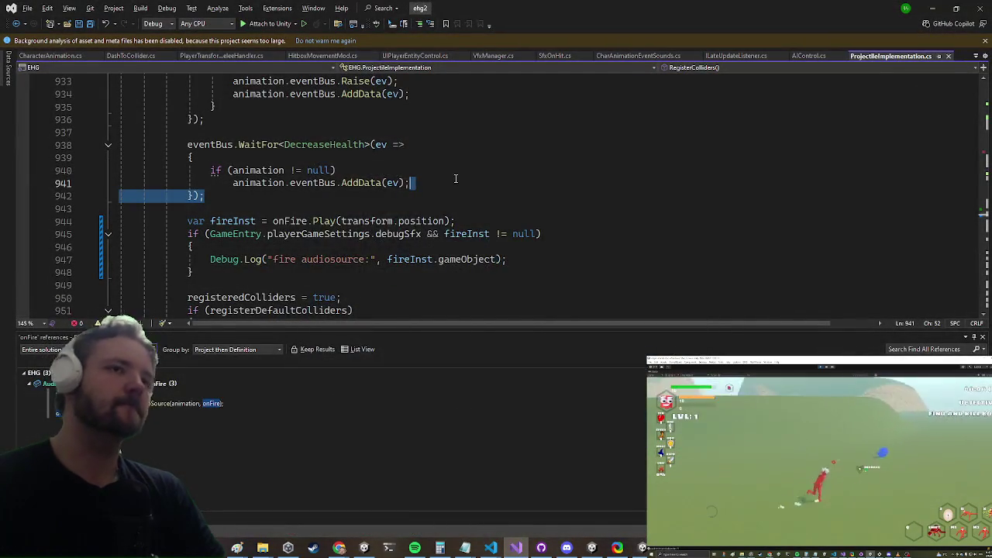
key("ctrl+t")
type("onentityaudio")
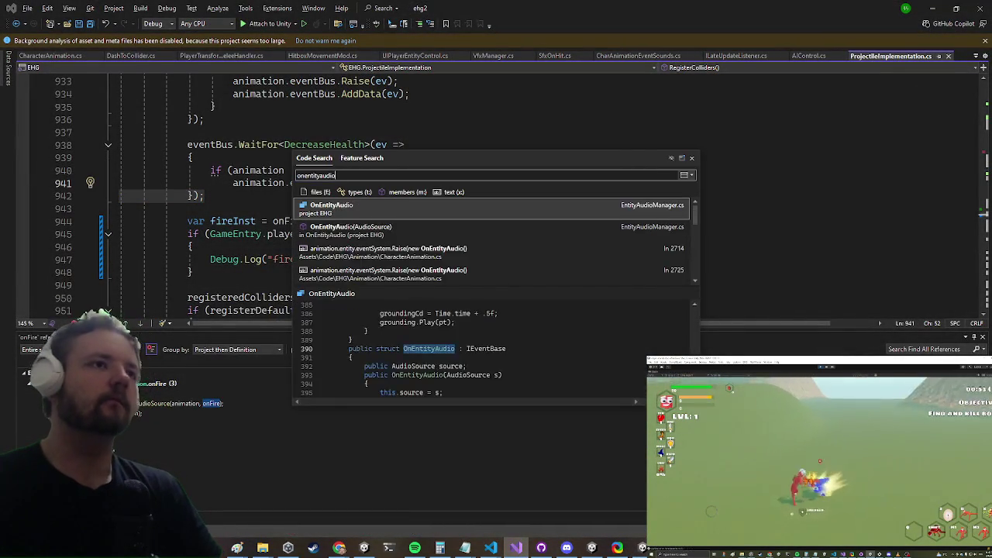
key("Return")
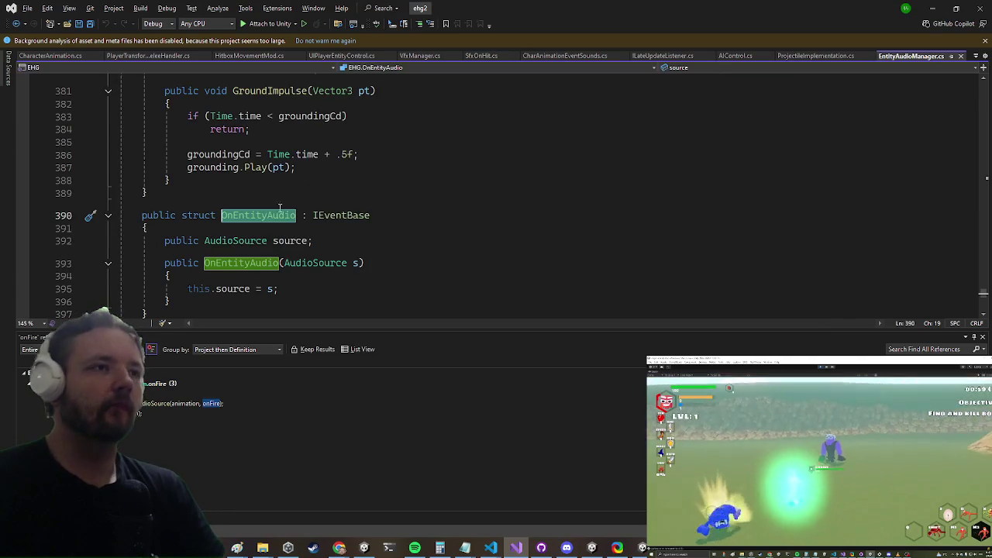
right_click(262, 214)
left_click(326, 318)
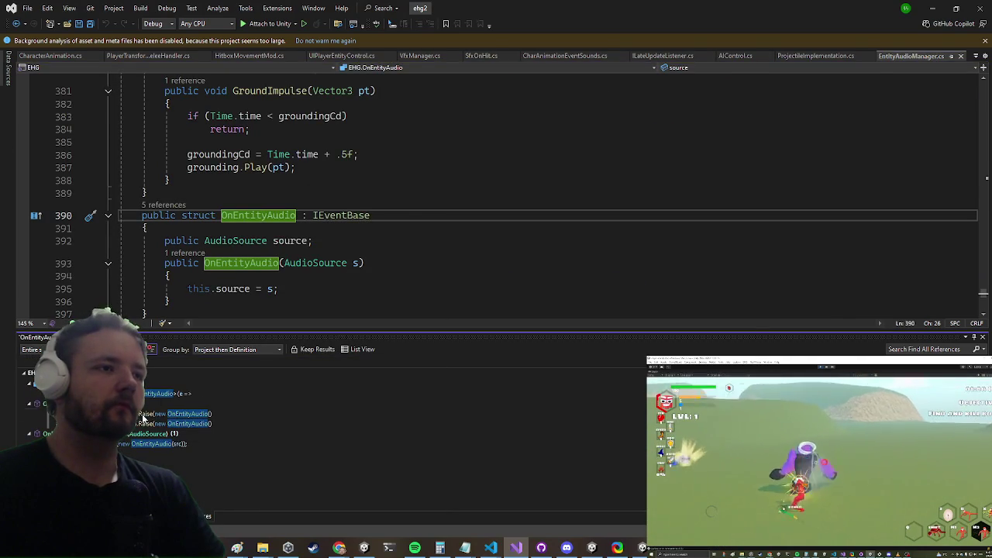
- Follow the line-80 subscription to GetVolume's definition, which multiplies soundFx by generalVolume
left_click(141, 415)
left_click(155, 393)
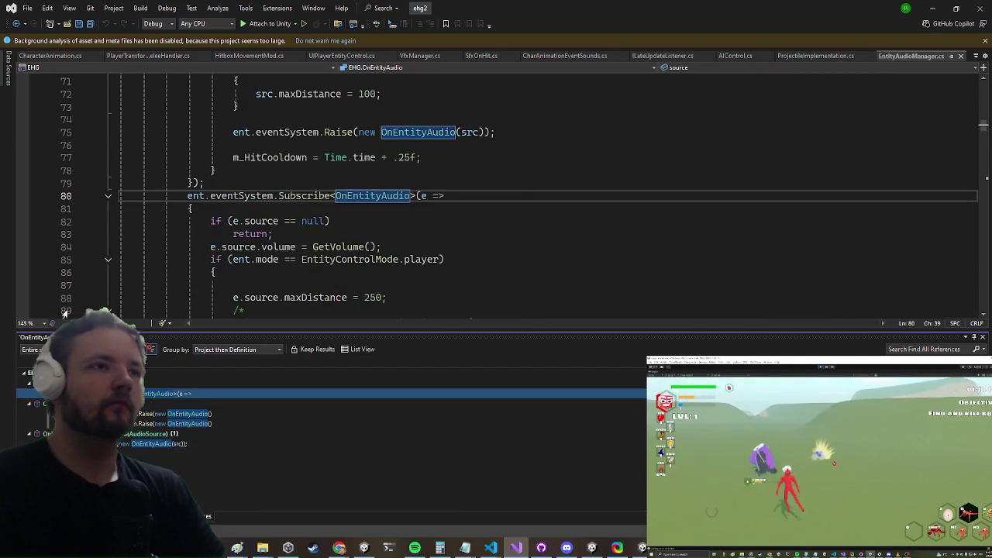
scroll(174, 136, "down", 8)
scroll(174, 135, "up", 7)
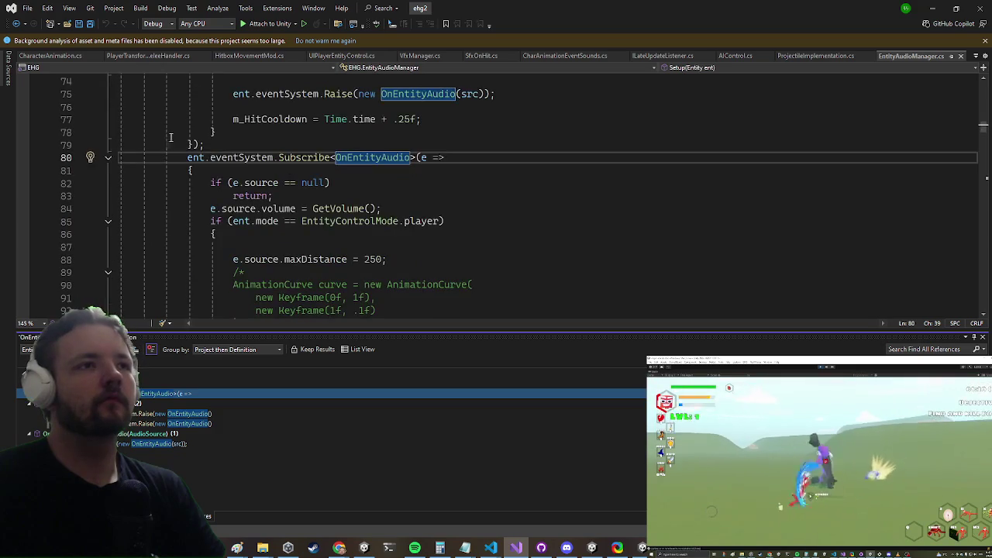
left_click(346, 208)
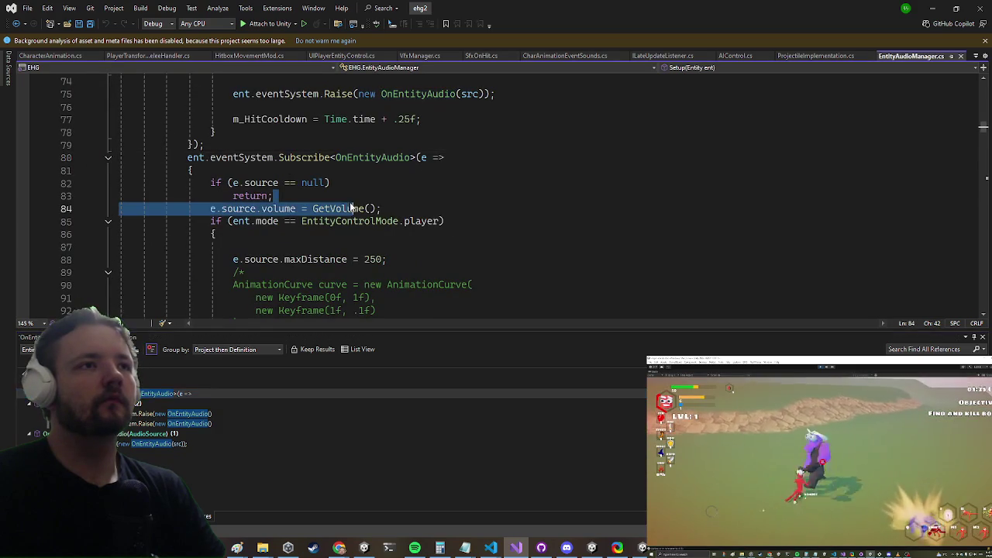
left_click(343, 208, "ctrl")
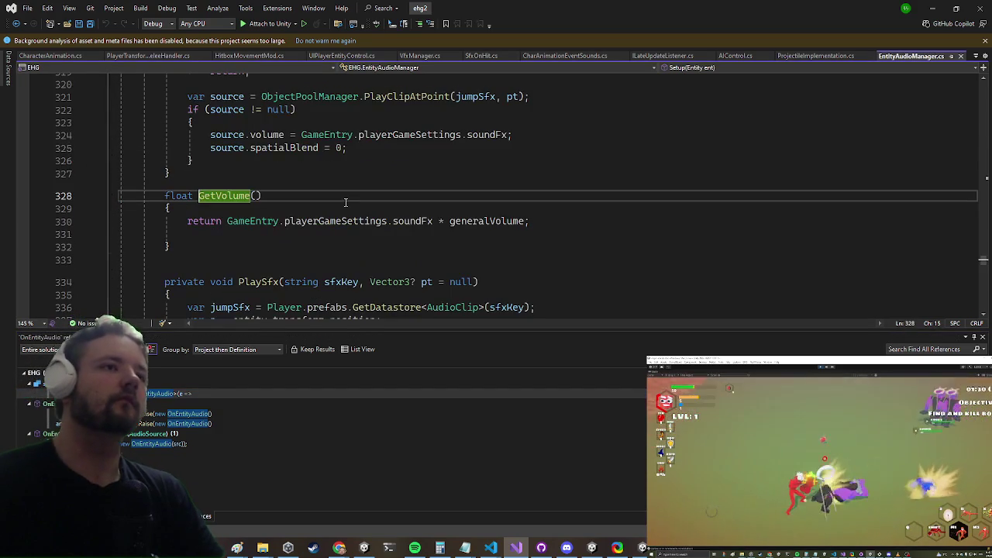
left_click(486, 220)
left_click(932, 8)
scroll(808, 202, "down", 10)
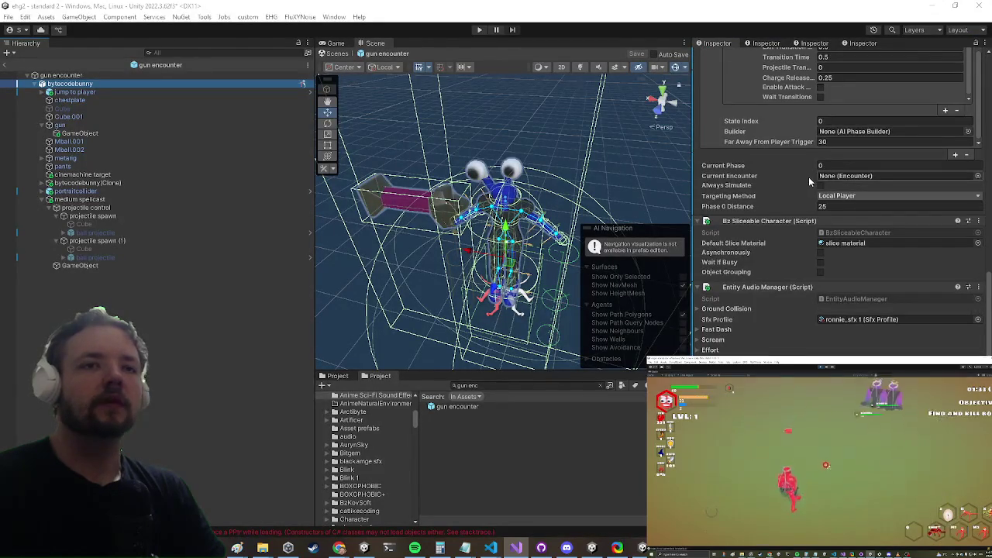
- Review Entity Audio Manager's sound lists, then exit prefab editing back to the scene
scroll(796, 198, "down", 10)
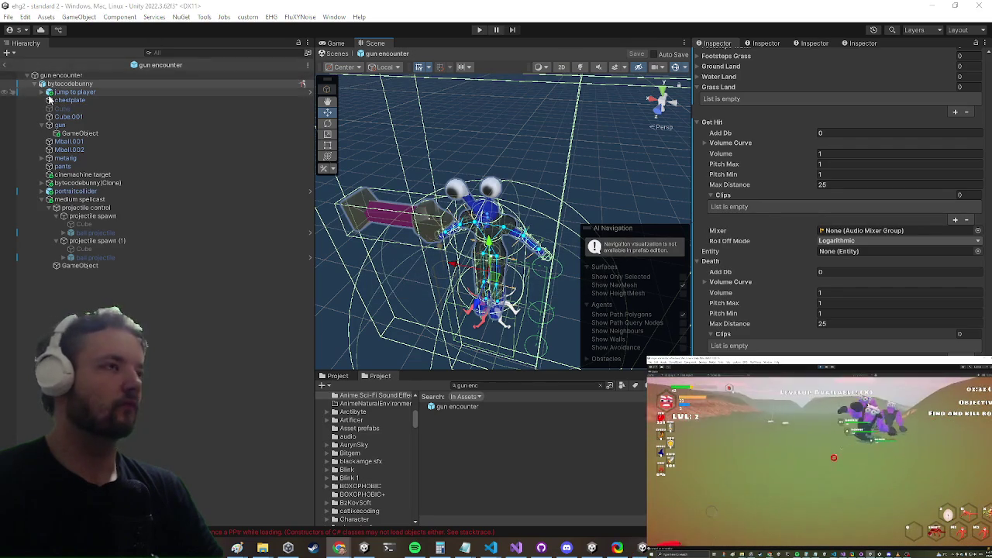
left_click(6, 65)
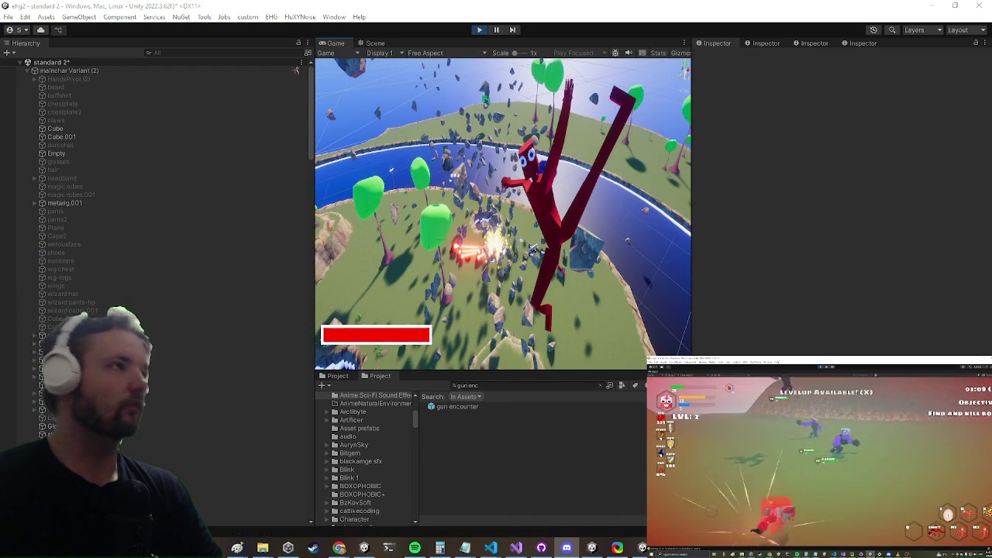
- Maximize the Game view, run the player around with D and A, then restore the layout
key("shift+space")
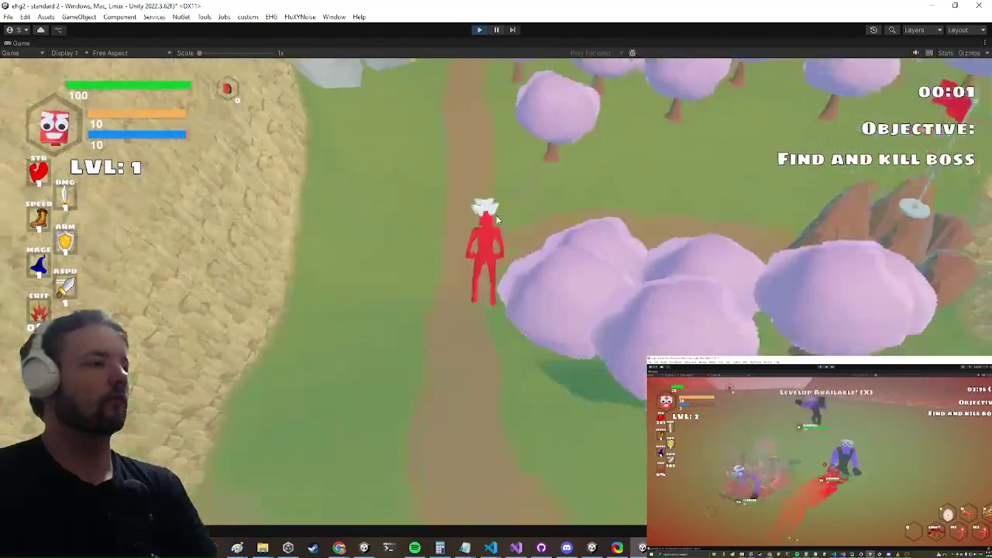
key("d")
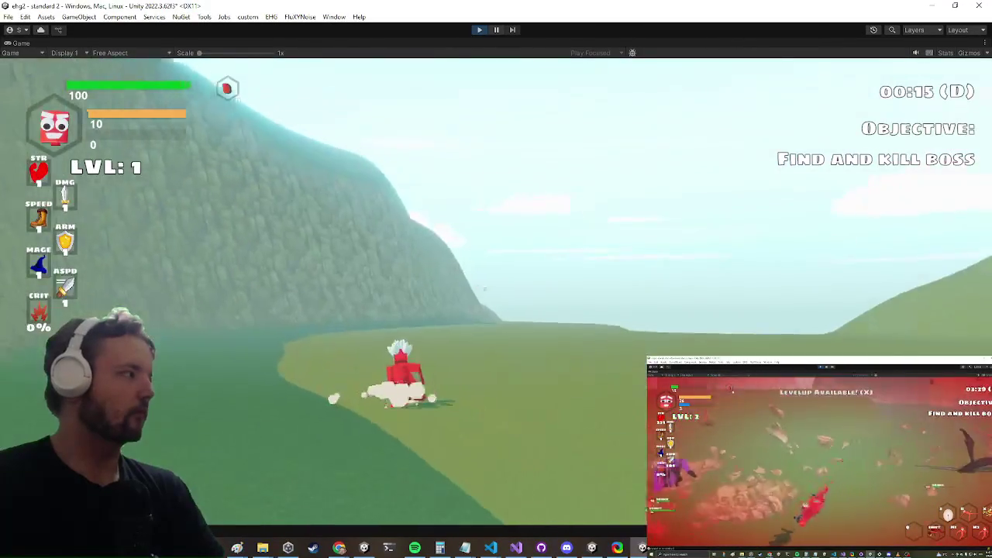
key("a")
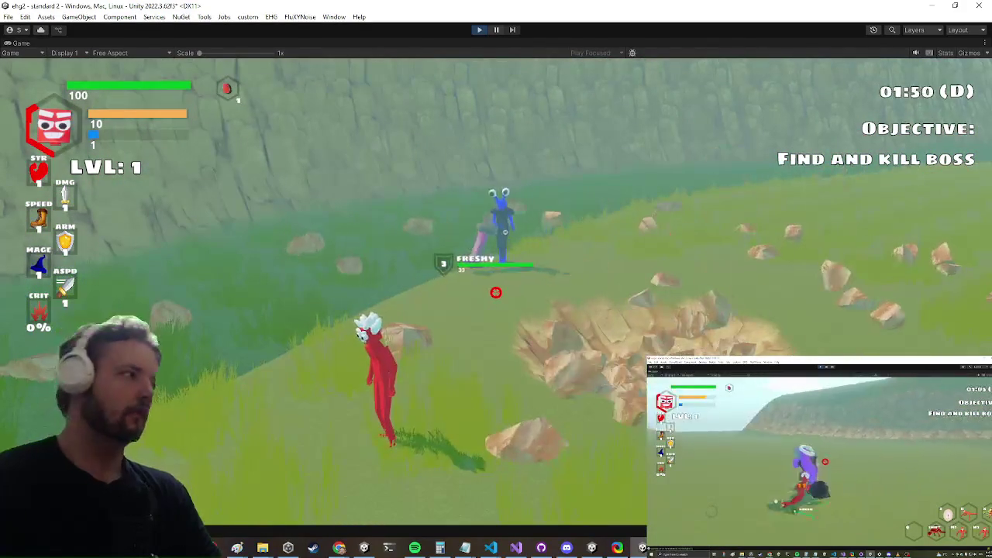
key("ctrl+1")
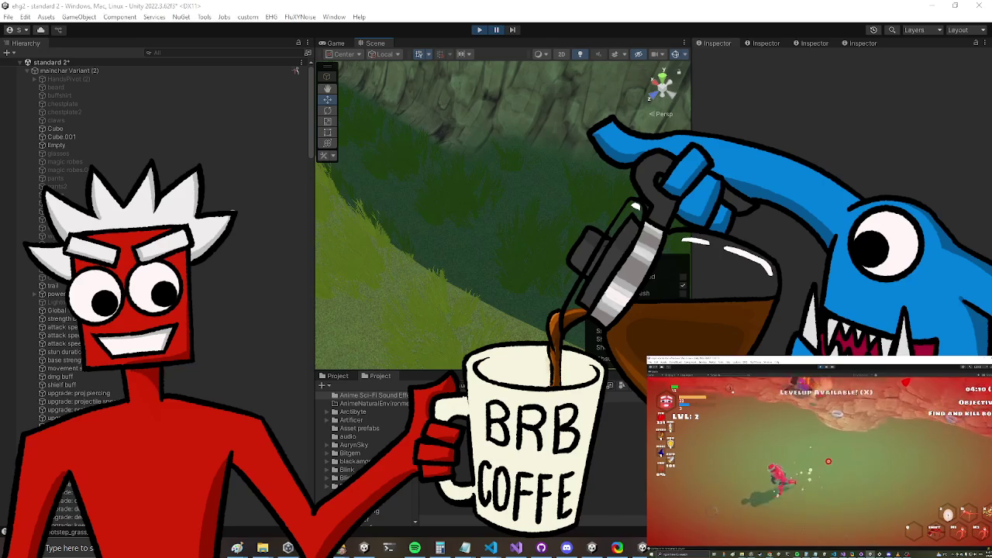
key("super")
key("super")
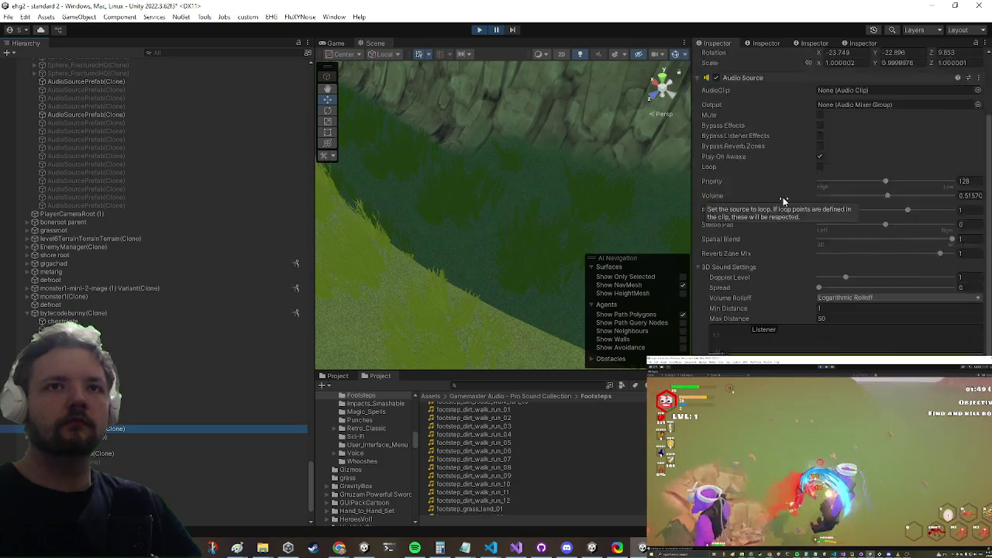
- Select bytecodebunny(Clone), collapse its AI Control Phases list, and return to the Game view
scroll(777, 197, "down", 5)
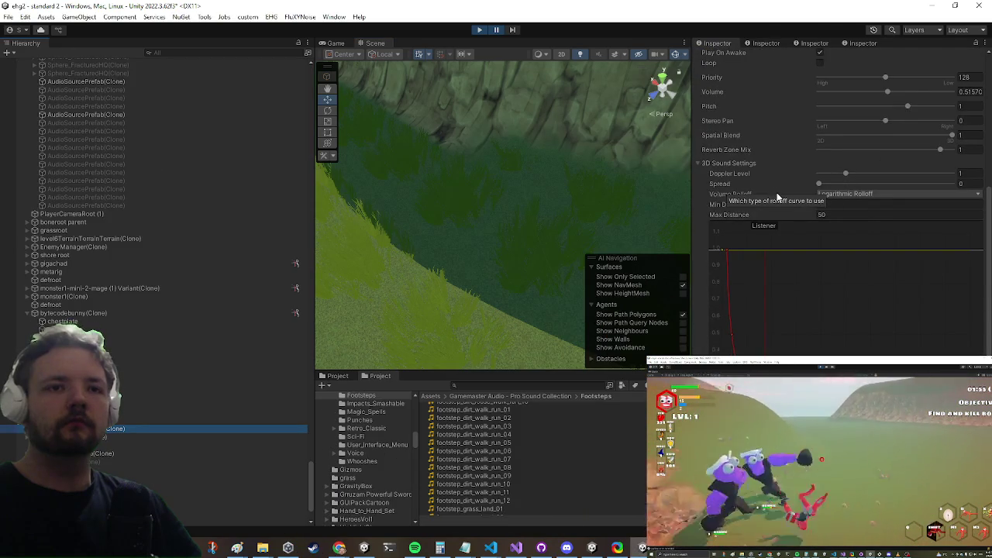
scroll(775, 195, "up", 6)
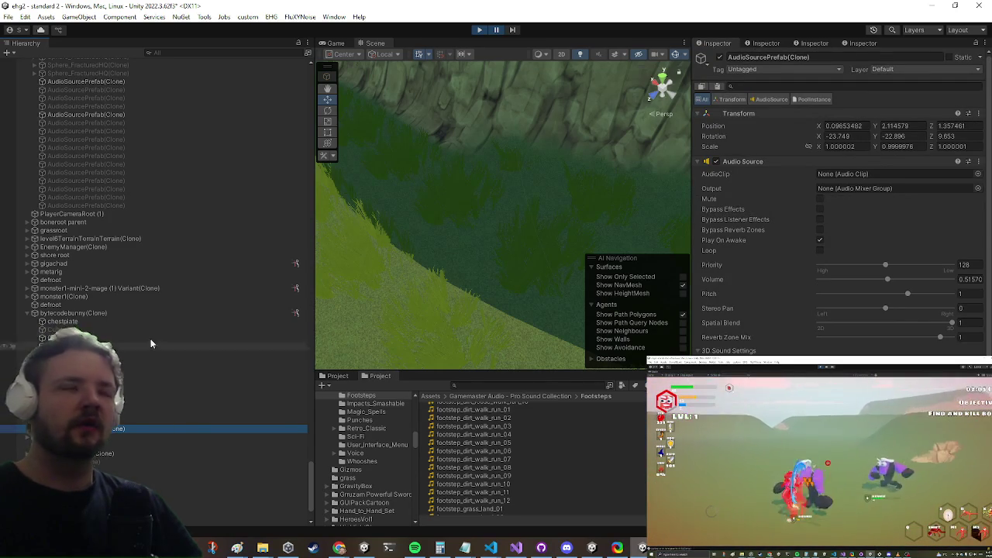
left_click(131, 312)
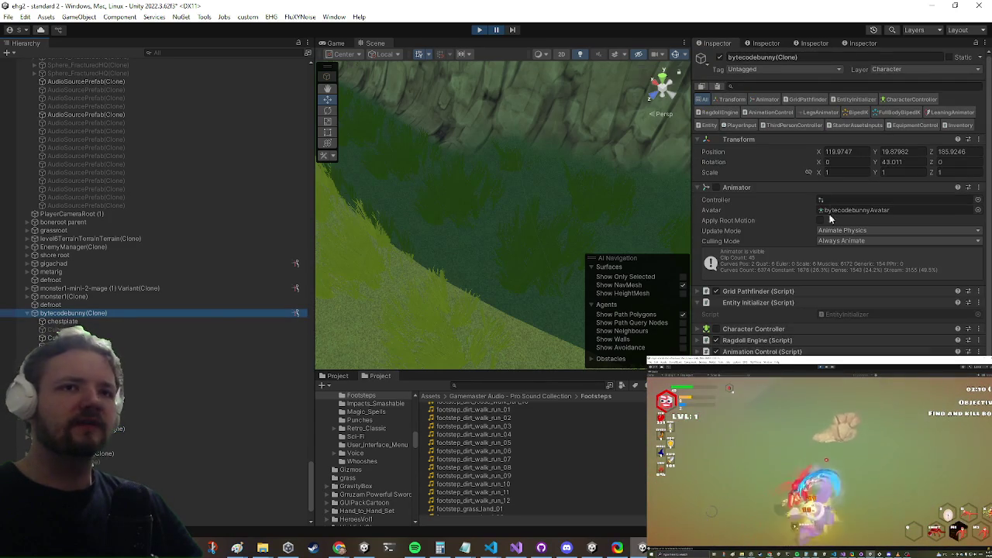
scroll(810, 213, "down", 15)
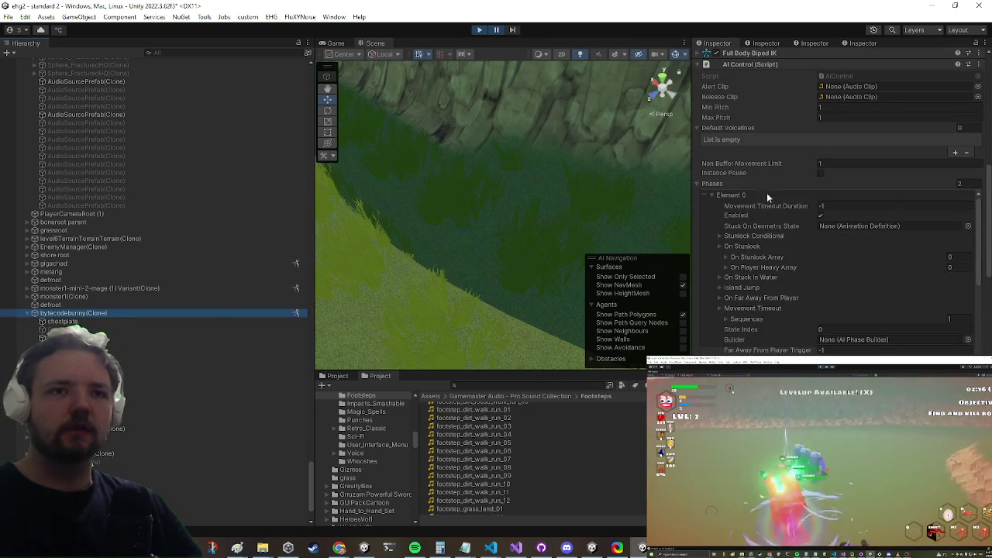
left_click(739, 185)
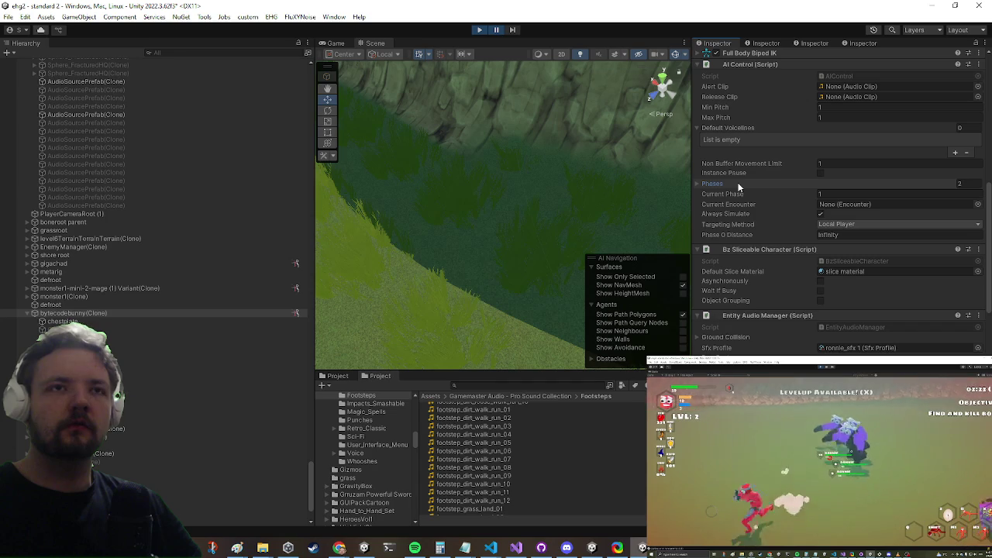
left_click(335, 44)
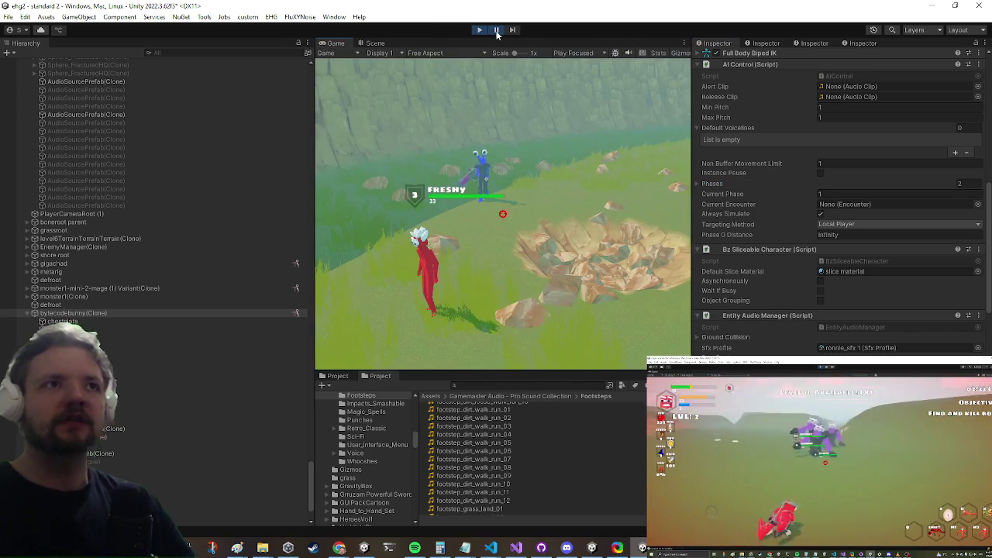
- Raise the in-game Sound Fx slider to maximum, close the SteamPipe uploader, and resume play
key("Escape")
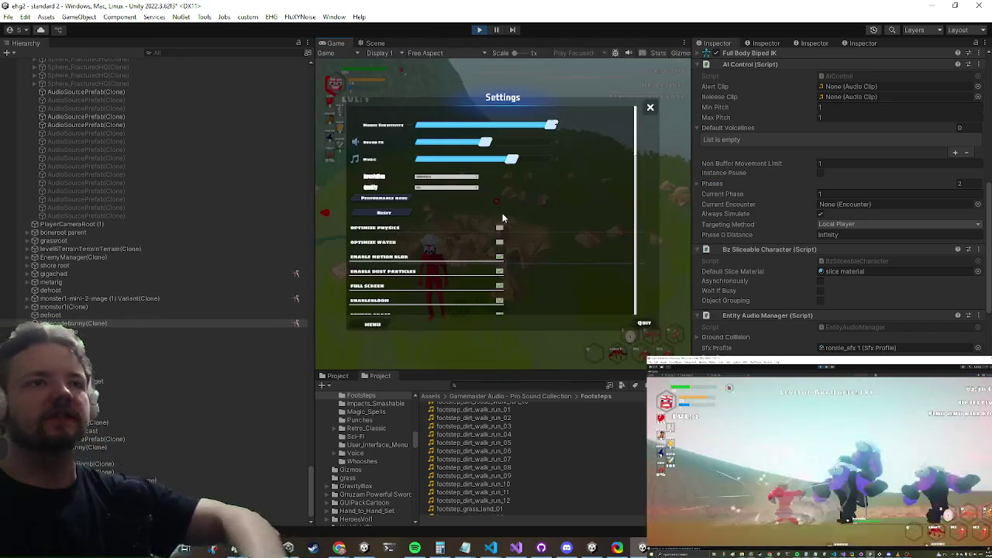
key("shift+space")
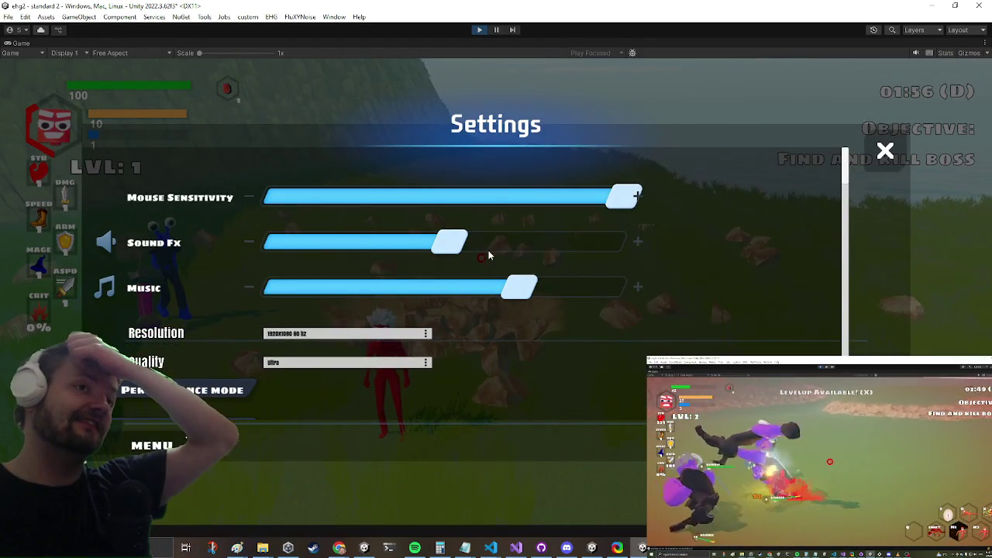
left_click_drag(492, 249, 671, 244)
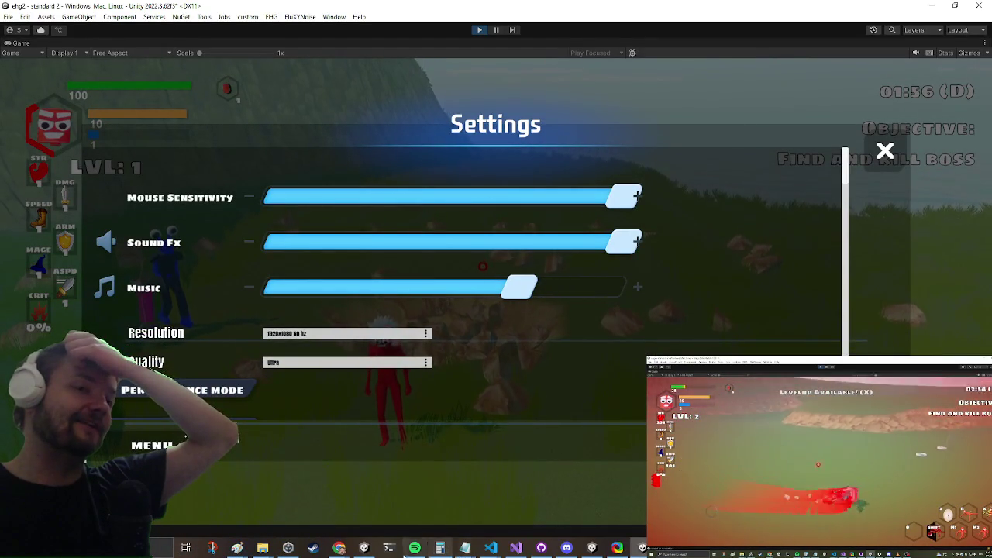
left_click(321, 551)
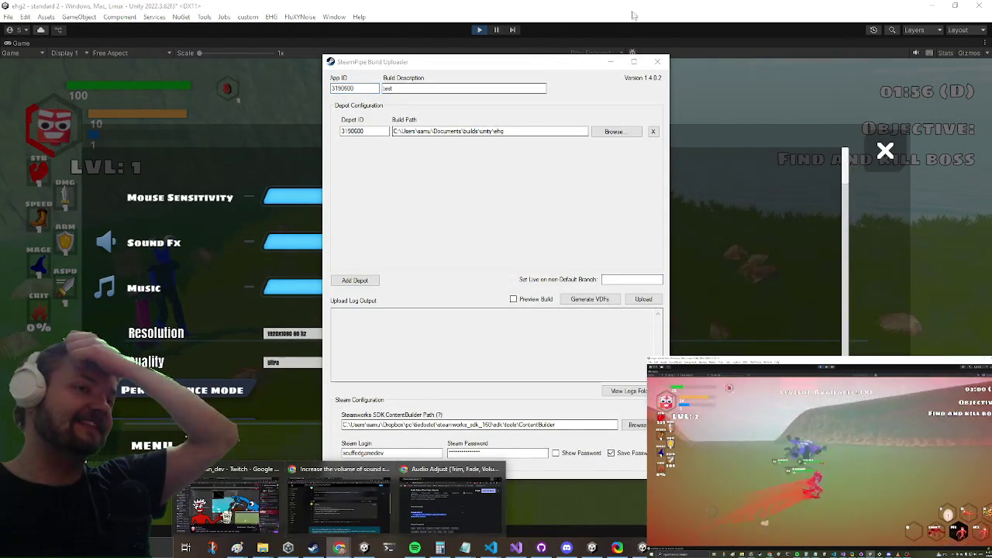
left_click(659, 60)
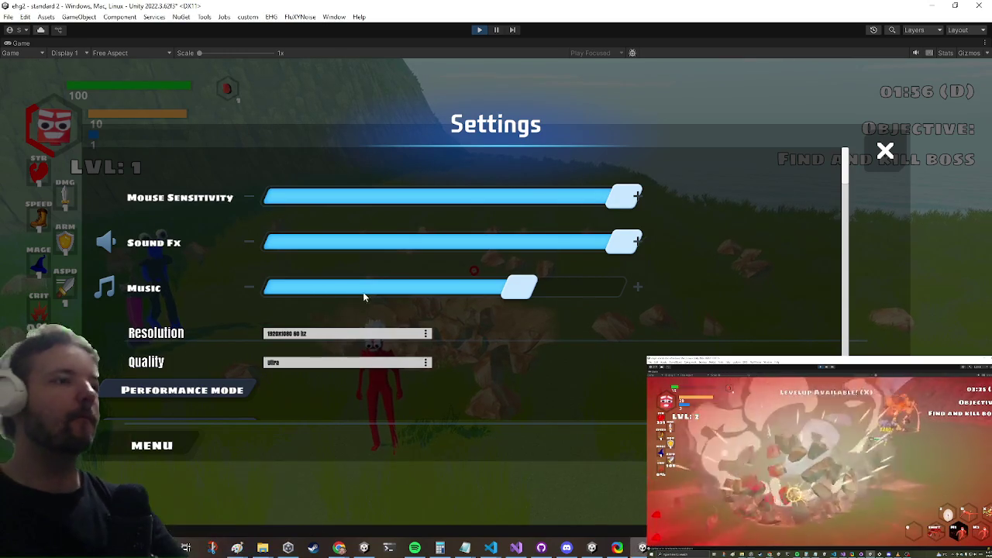
key("Escape")
key("w")
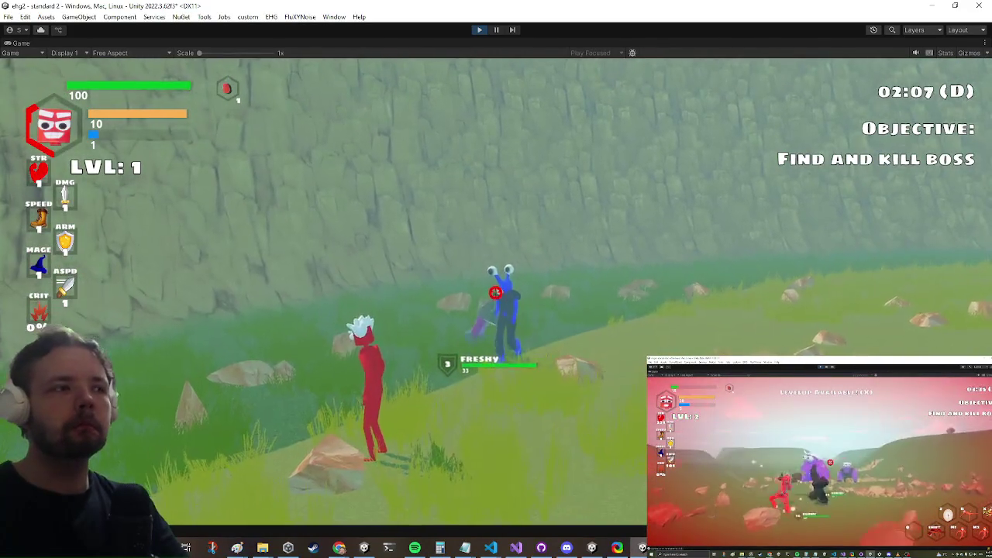
- Walk the character toward the enemy and cliff, then exit play mode with Ctrl+P
key("w")
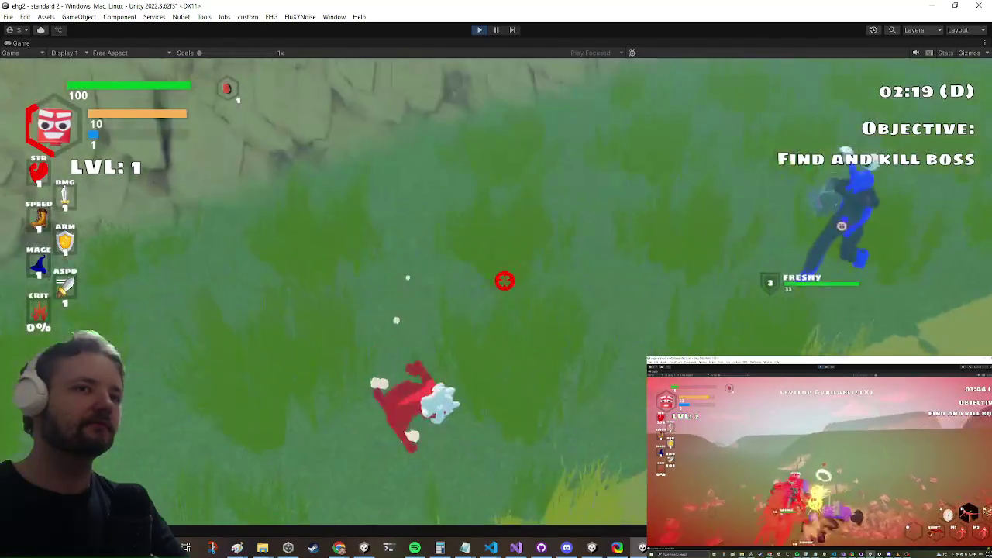
key("w")
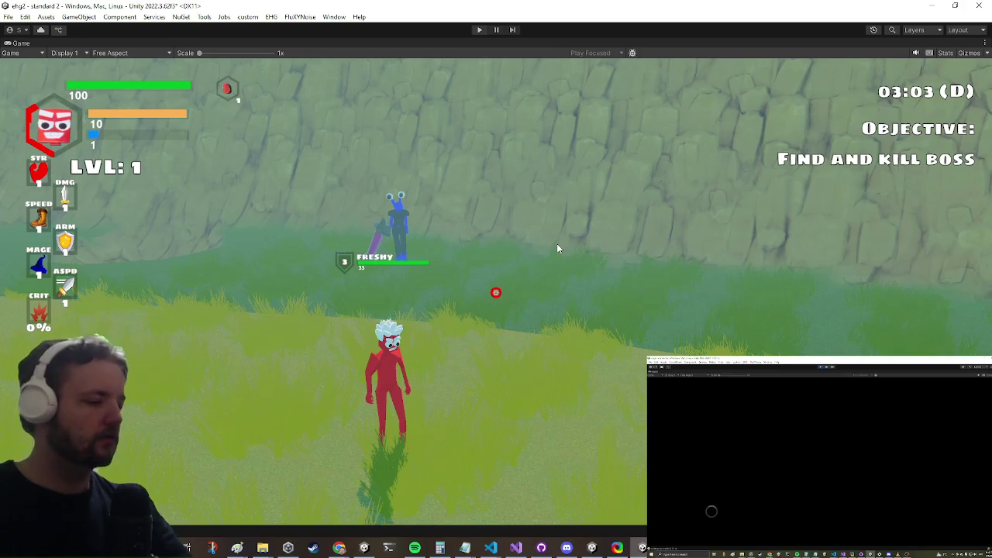
key("ctrl+p")
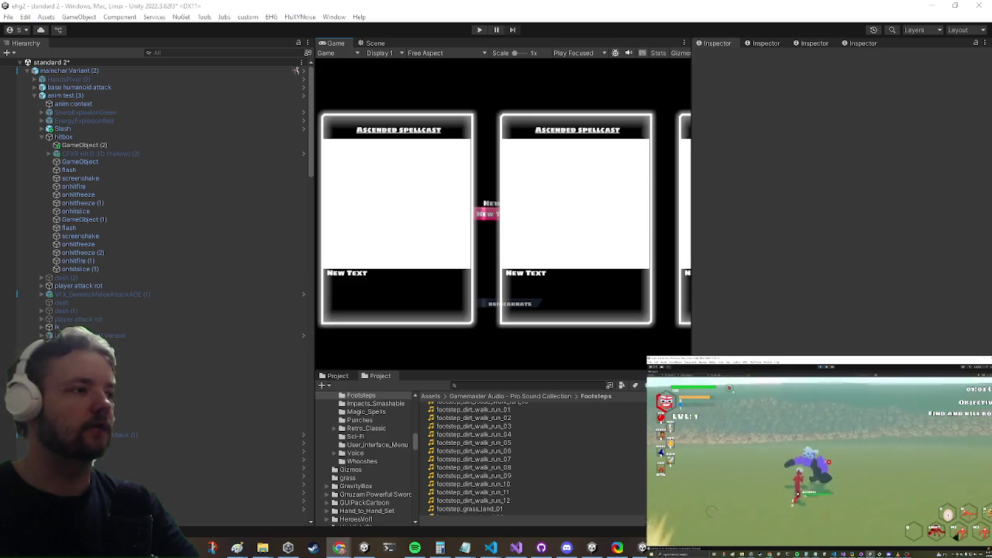
- Open the gun encounter prefab and locate bytecodebunny's assigned Sfx Profile asset
left_click(504, 386)
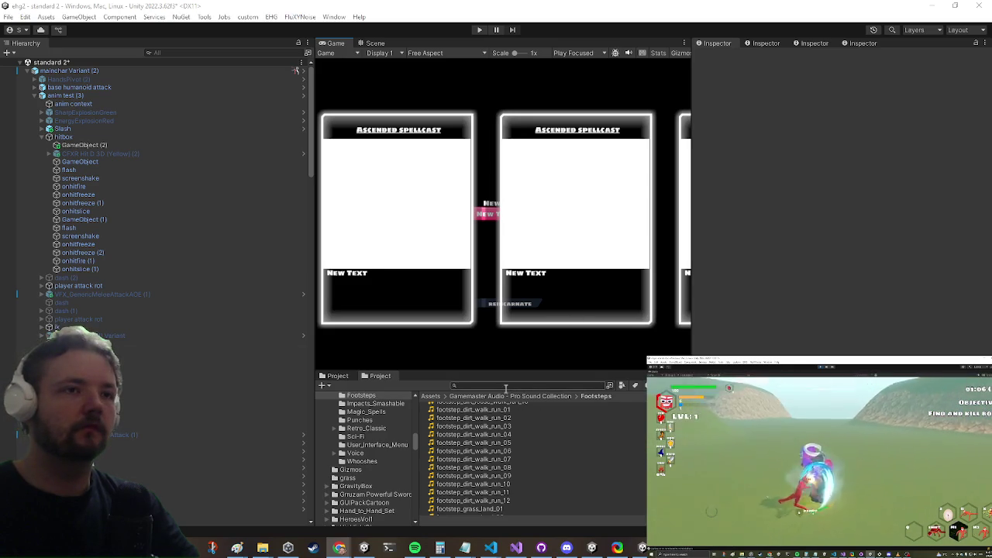
type("gun enc")
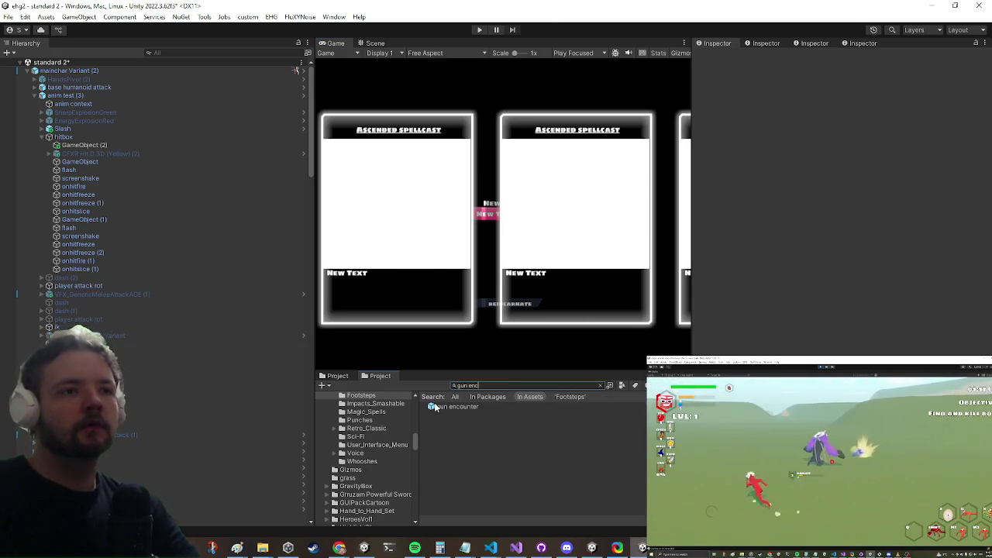
double_click(438, 406)
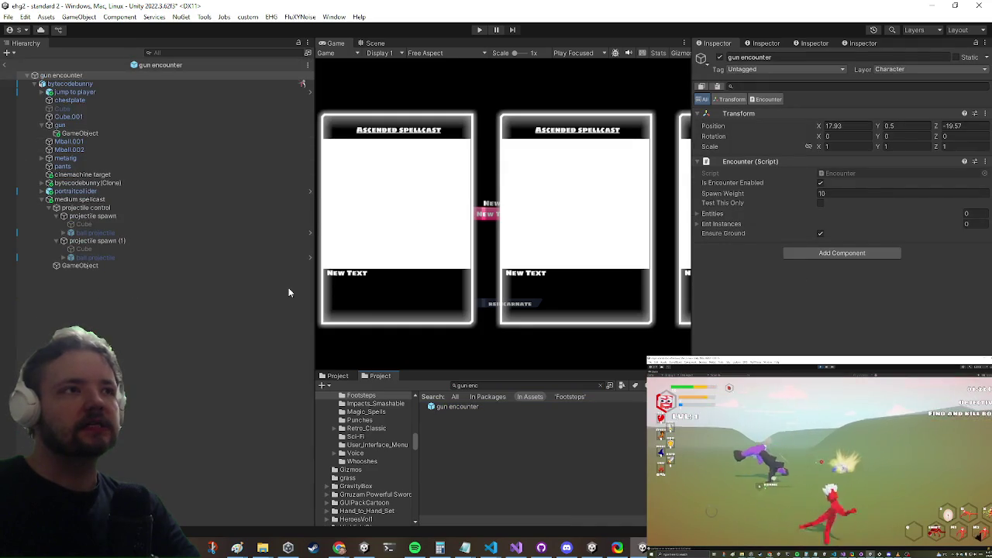
left_click(107, 83)
scroll(862, 275, "down", 5)
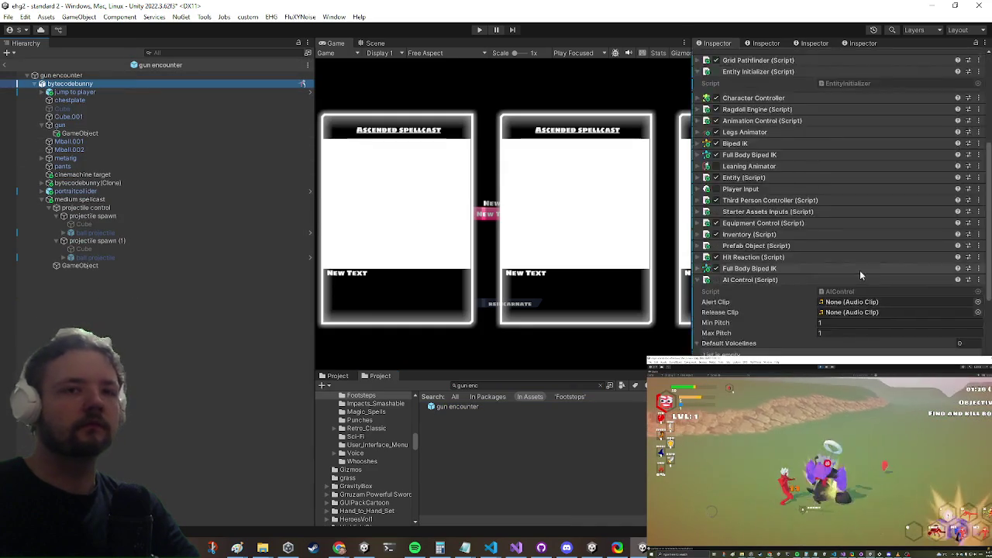
scroll(861, 271, "down", 8)
left_click(868, 286)
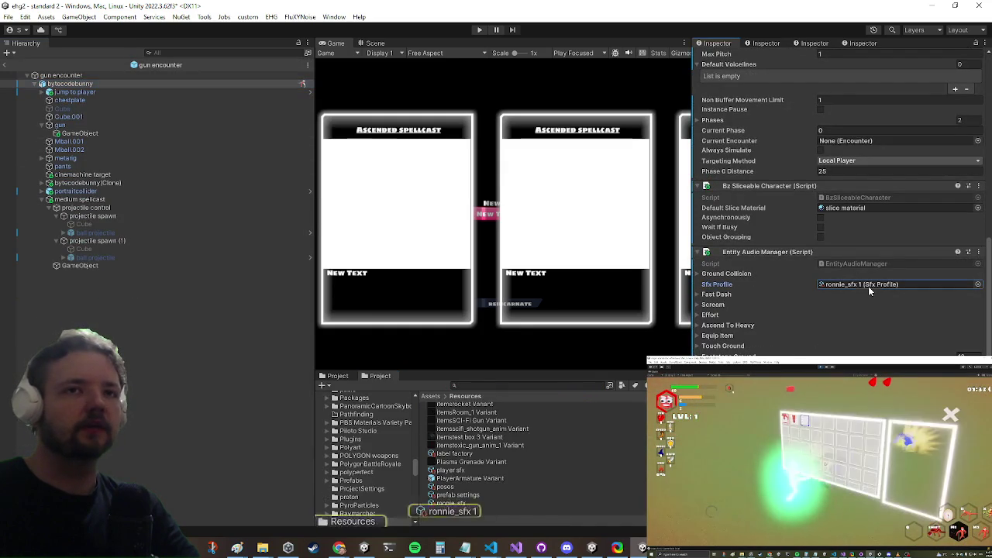
- In ronnie_sfx 1, change Pitch Min from 0.7 to 1.1 and begin entering Pitch Max
left_click(446, 512)
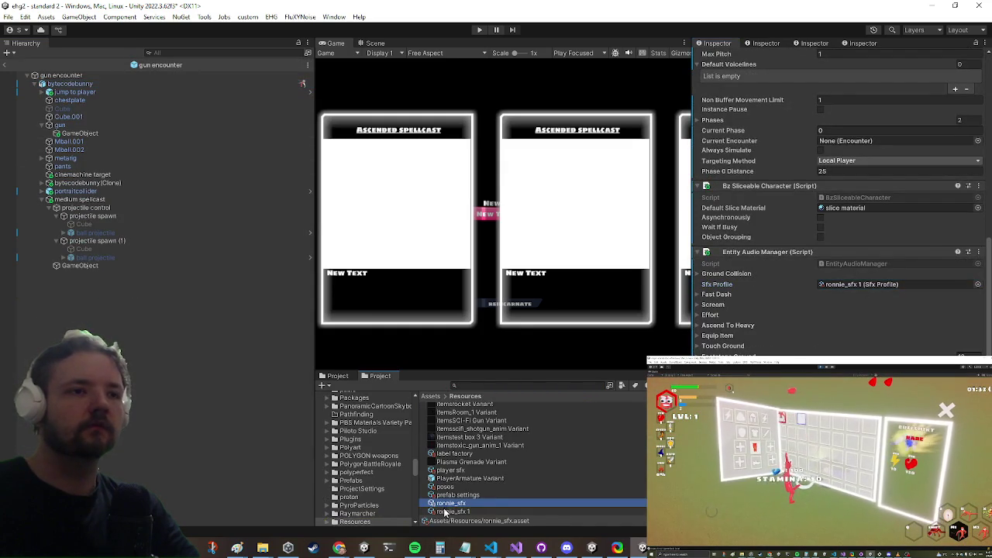
left_click(829, 103)
type("1.1")
key("Tab")
type("1")
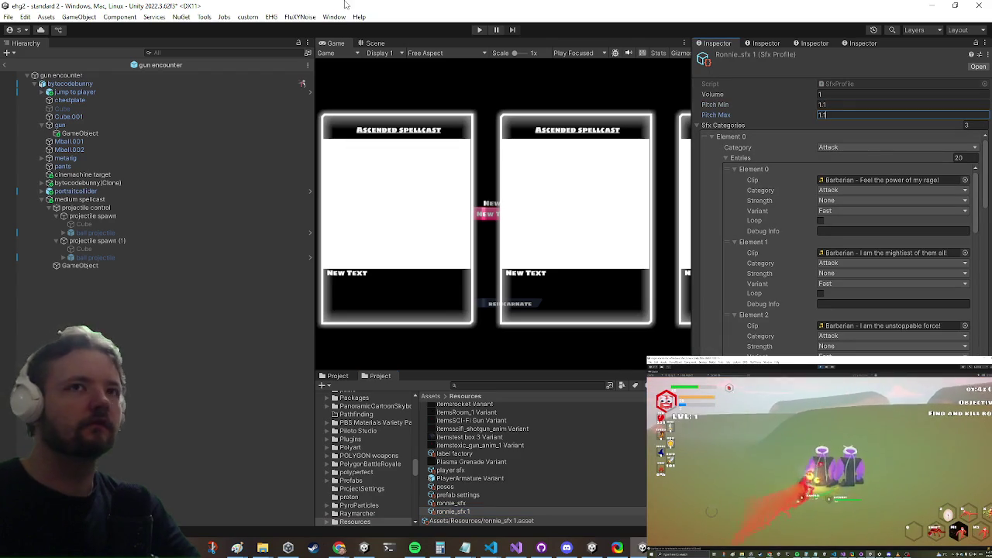
- Set ronnie_sfx 1's Pitch Max to 1.2, then bring up the ball projectile's On Fire sound settings
key("BackSpace")
type("2")
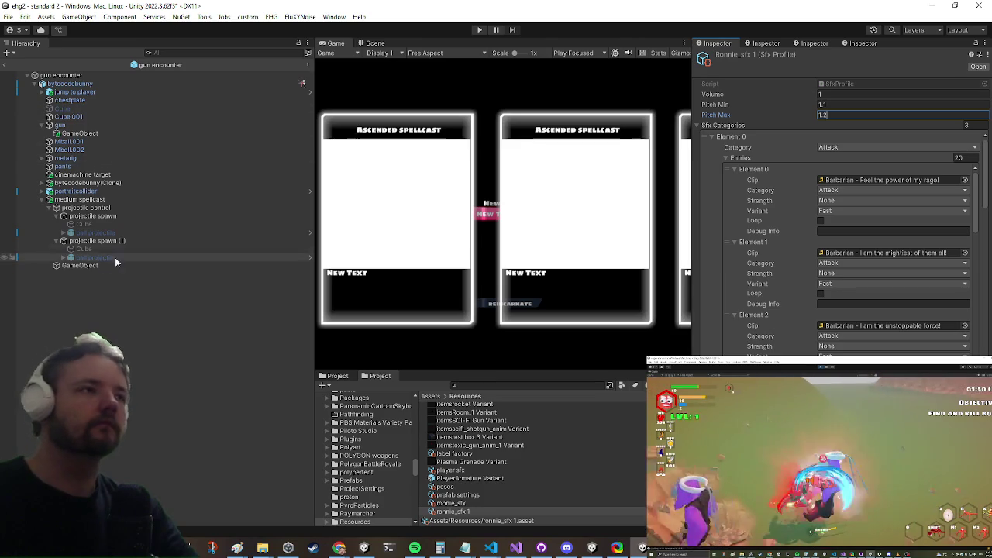
left_click(155, 215)
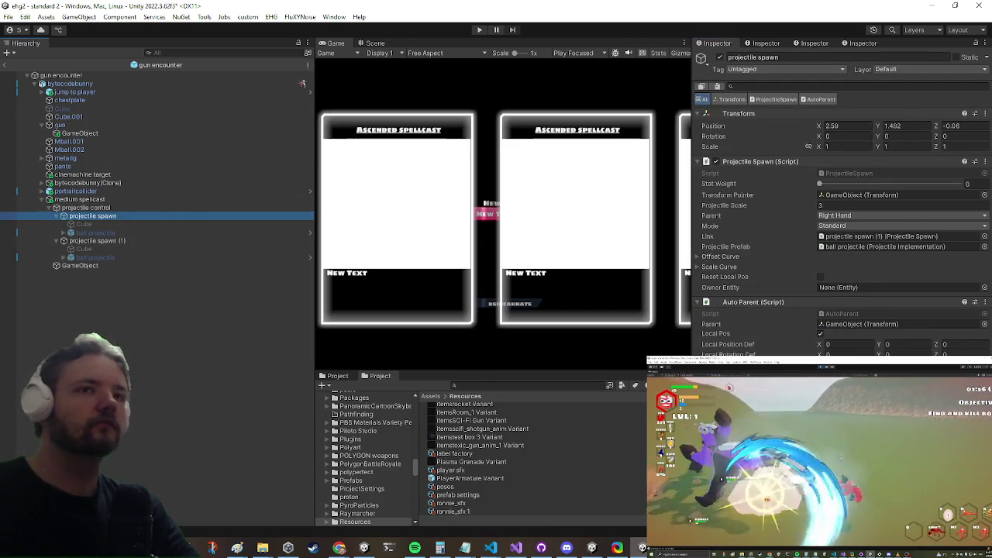
left_click(851, 236)
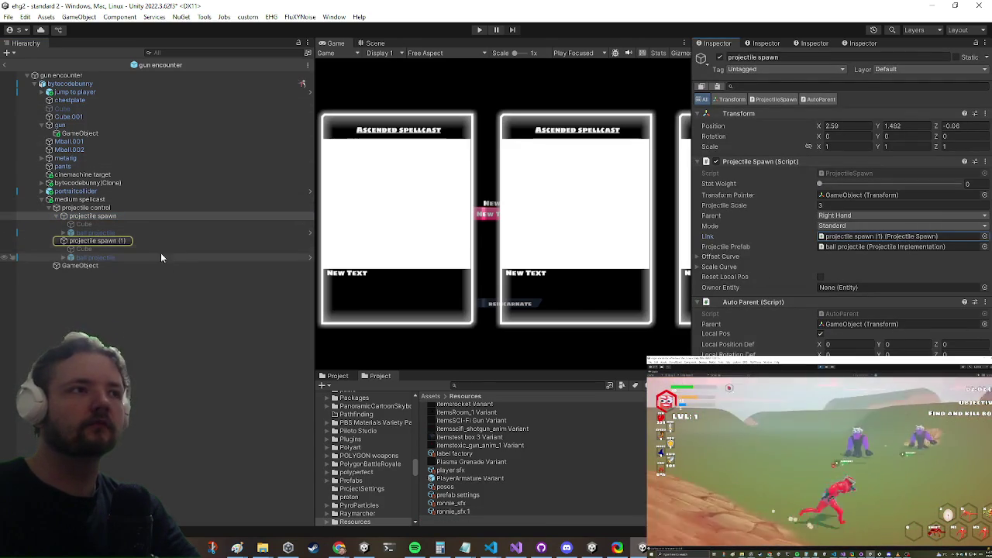
double_click(885, 246)
scroll(883, 158, "down", 15)
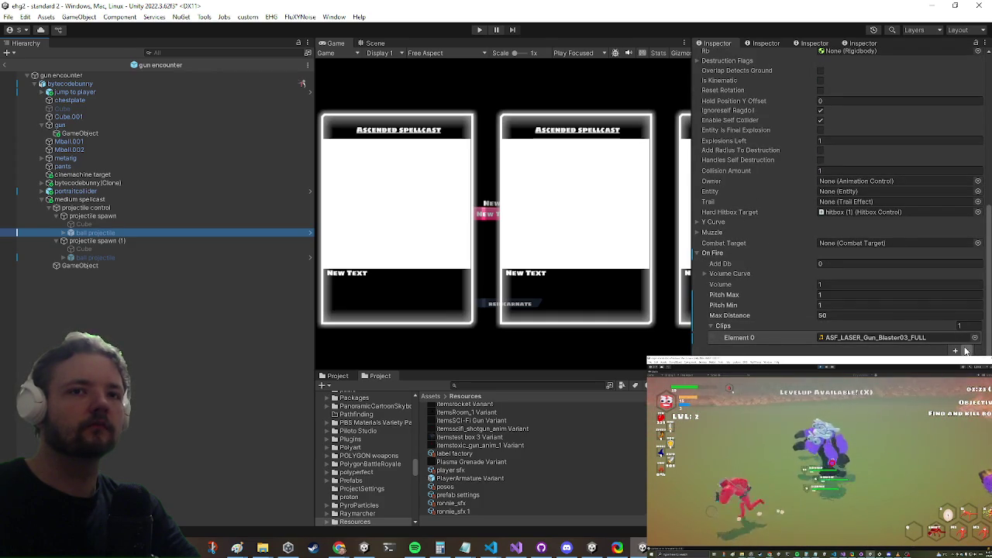
- Preview and assign ASF_LASER_Gun_Blaster03_P1_Riser as On Fire Element 0, expanding its Volume Curve
left_click(885, 339)
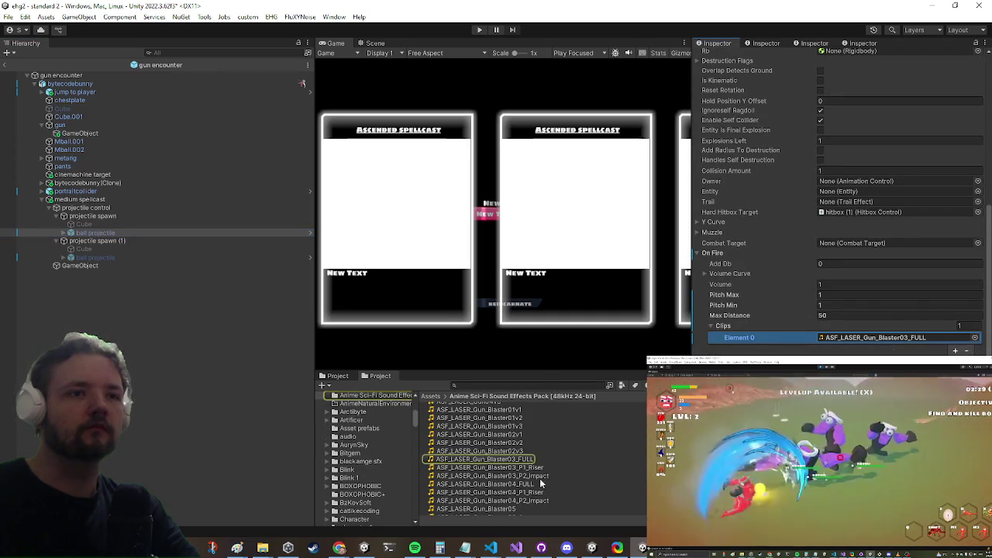
double_click(844, 338)
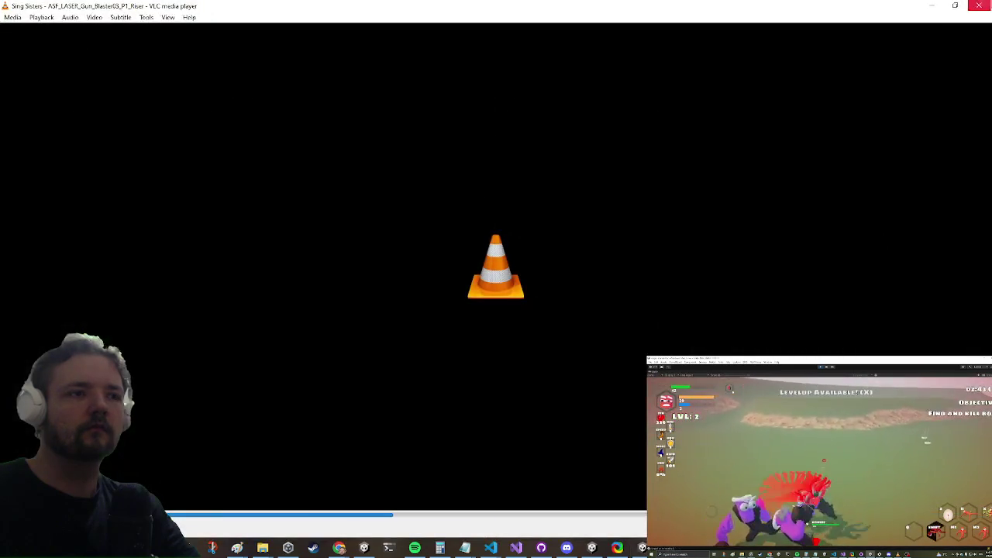
left_click(978, 6)
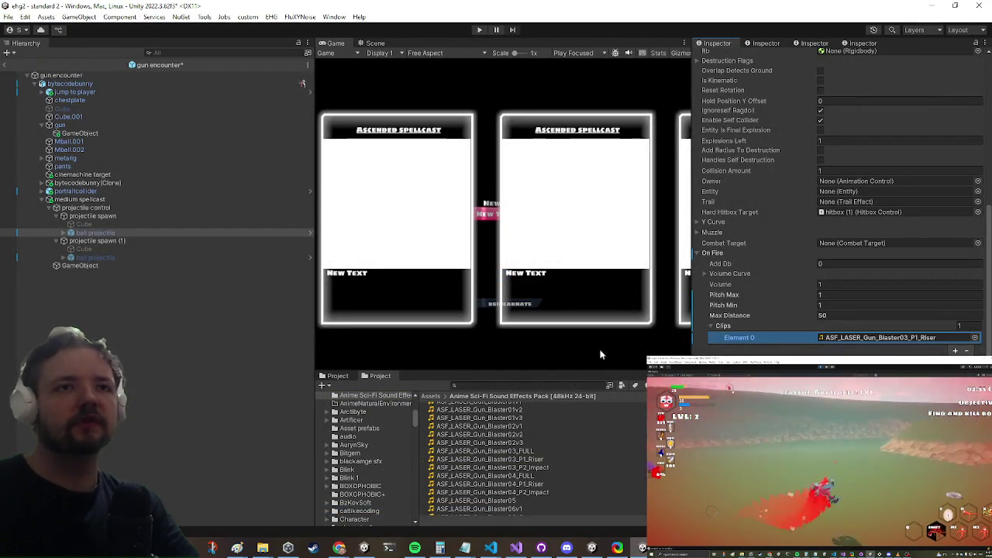
left_click(727, 275)
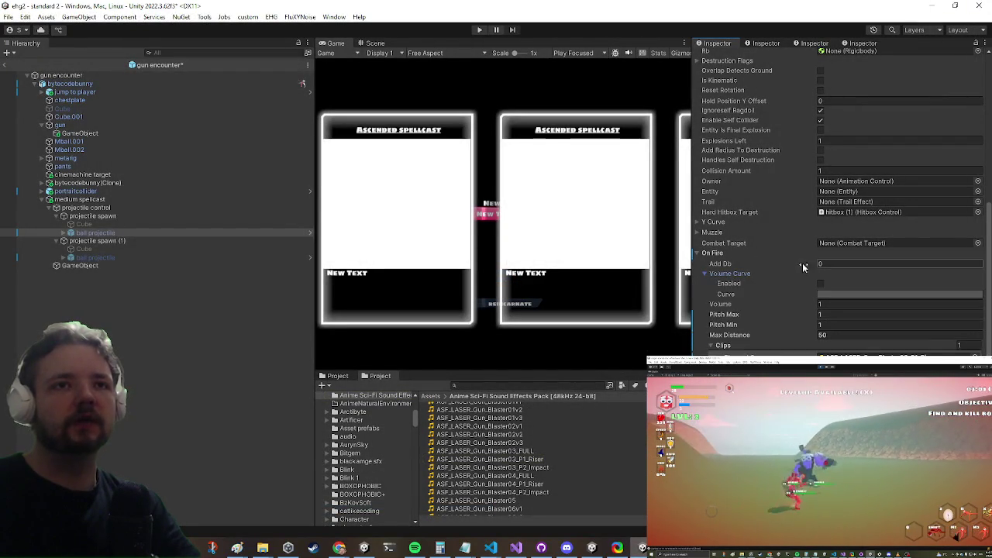
scroll(746, 292, "down", 5)
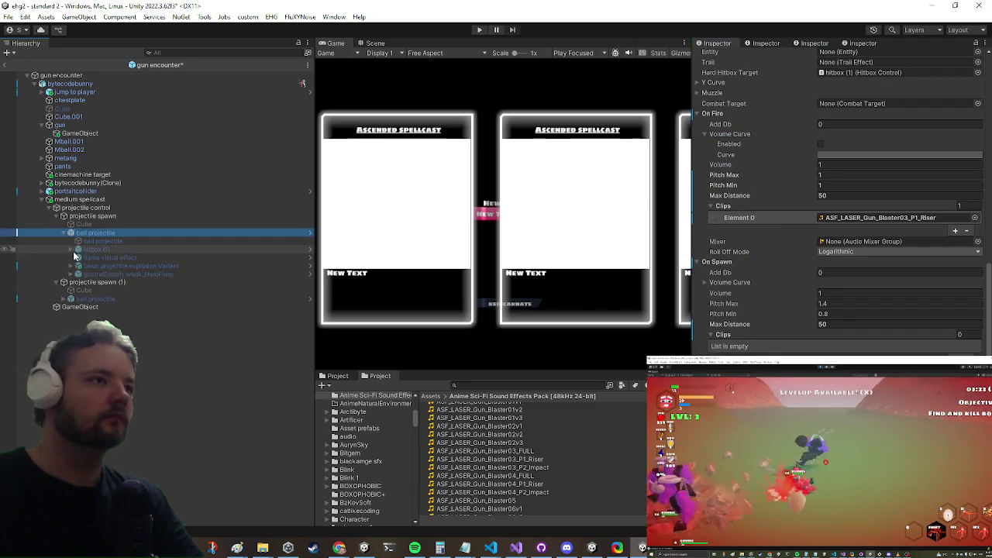
left_click(102, 257)
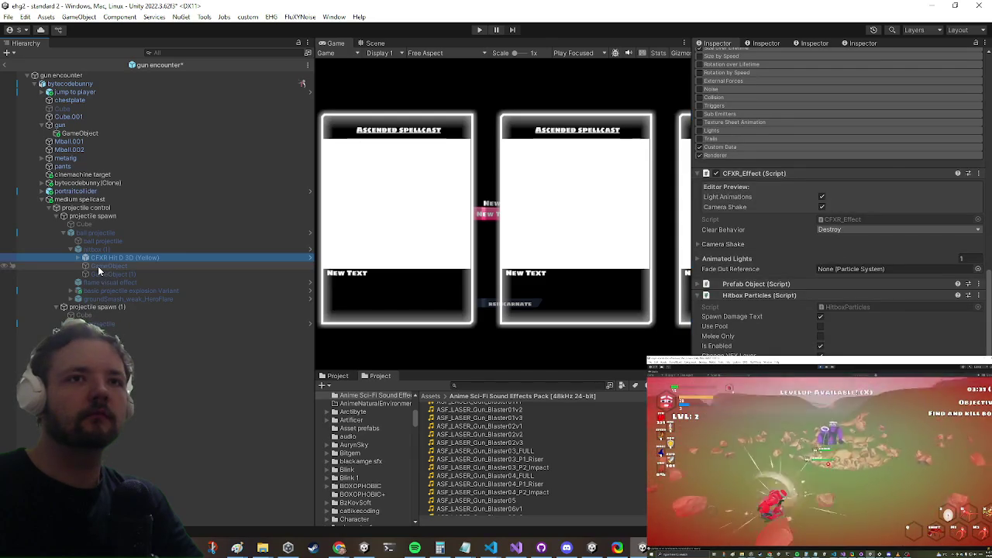
- Audition the hit effect's zap sound, then replace it with AEC2_Explosion_Descending_01 and preview it
left_click(98, 266)
double_click(941, 277)
left_click(986, 5)
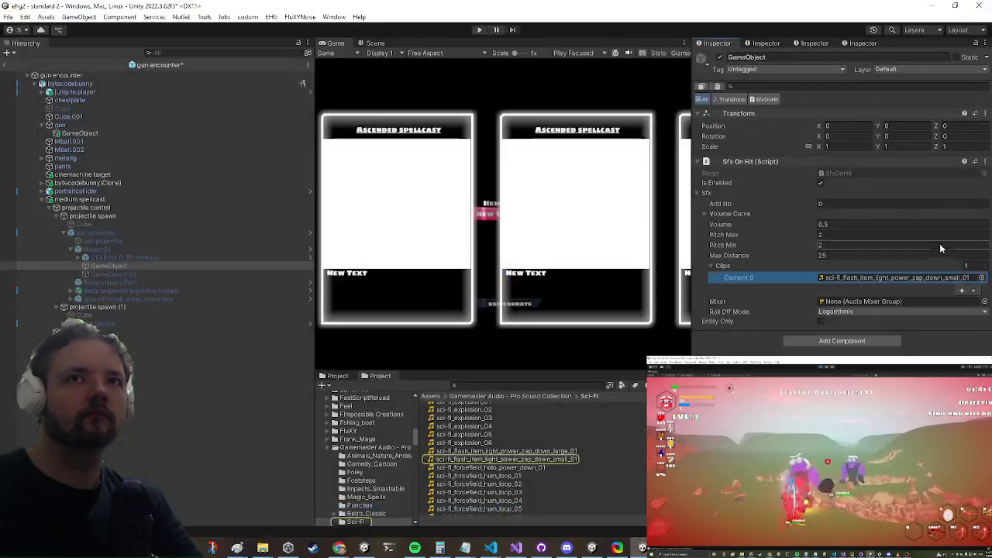
left_click(982, 279)
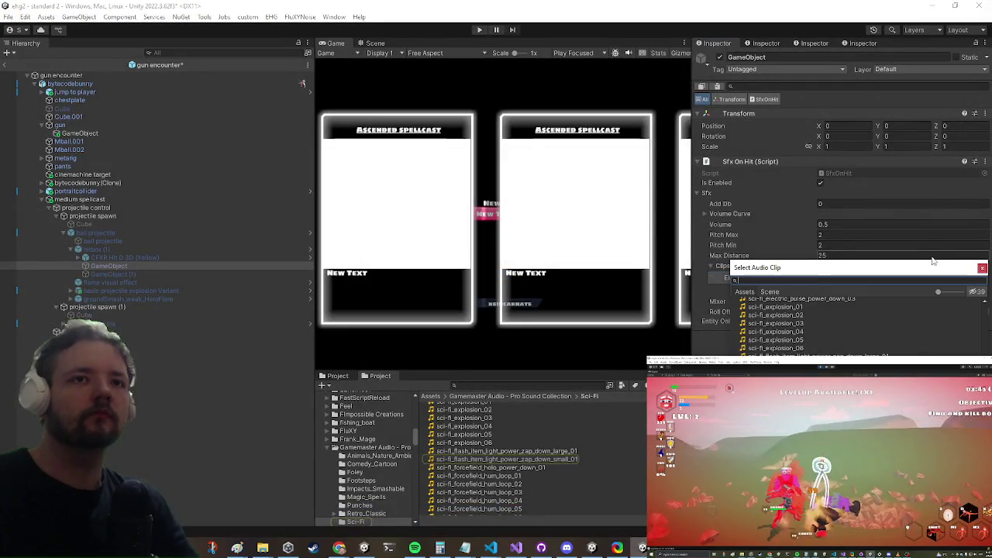
type("expl")
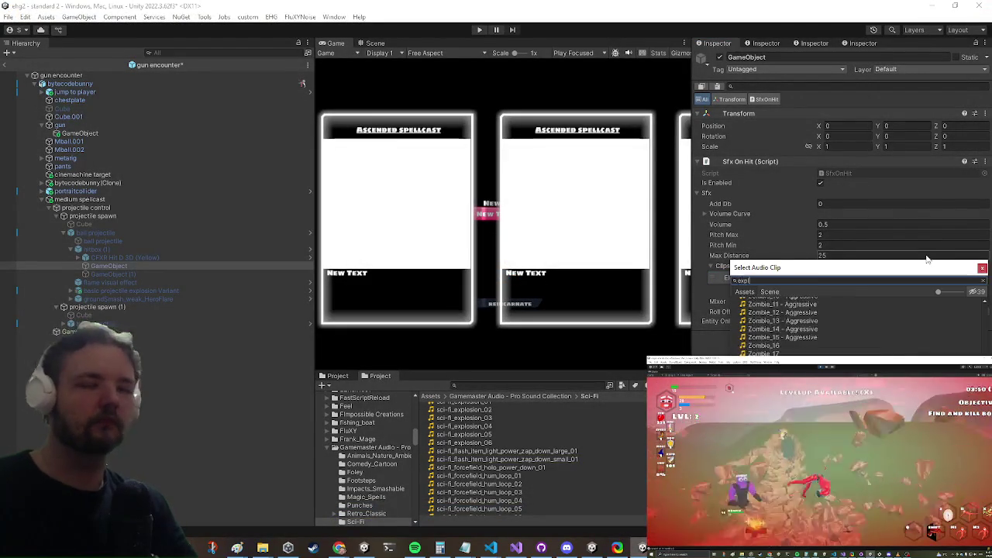
type("osion")
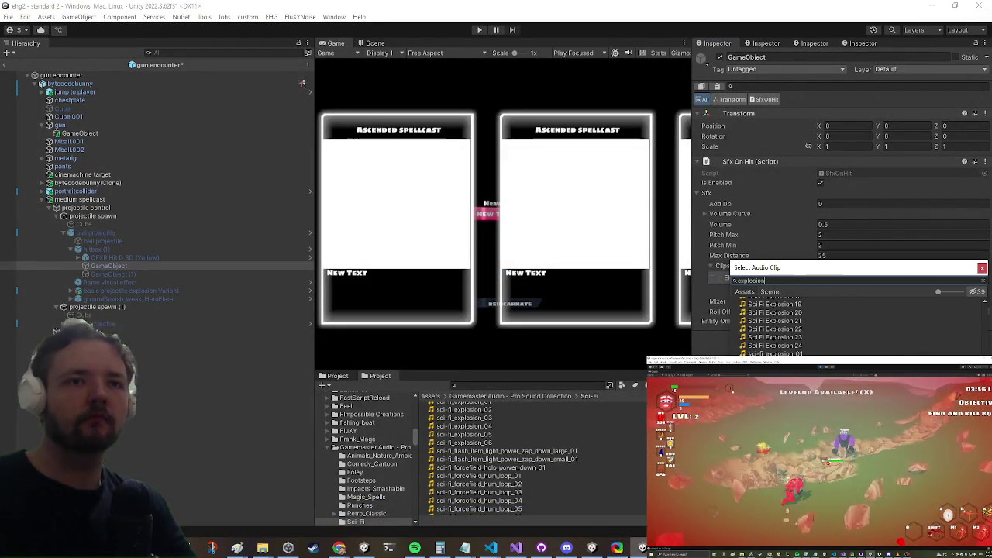
scroll(759, 349, "up", 5)
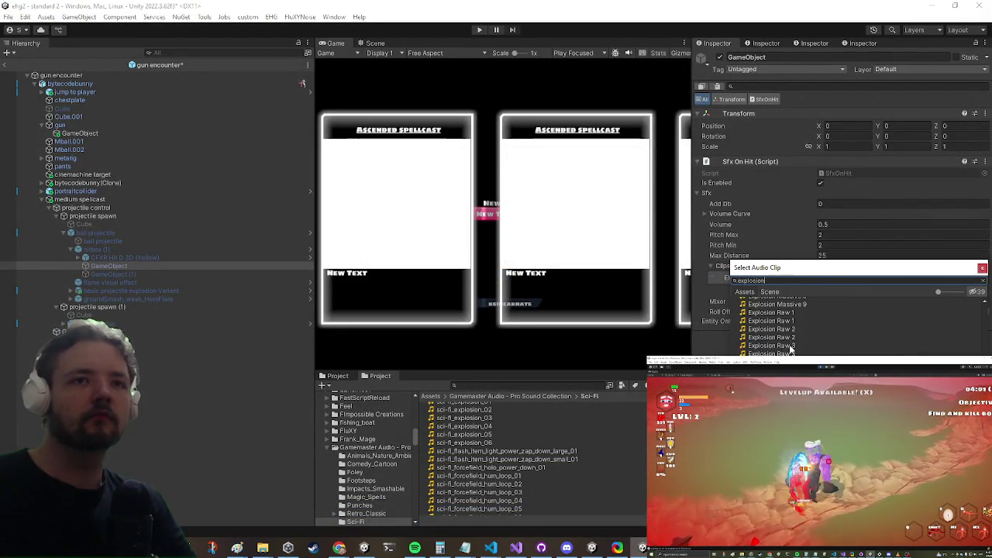
scroll(775, 326, "up", 5)
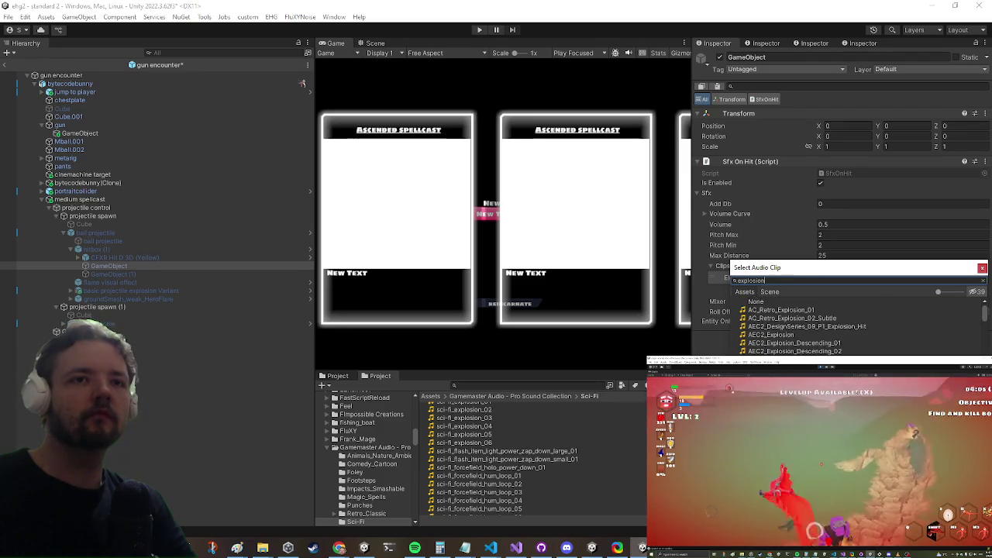
double_click(791, 342)
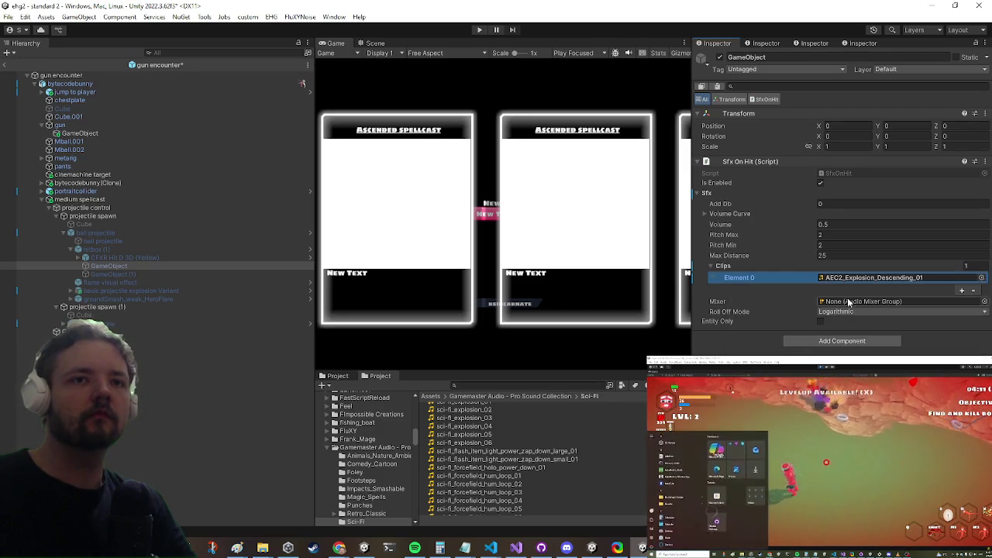
double_click(848, 280)
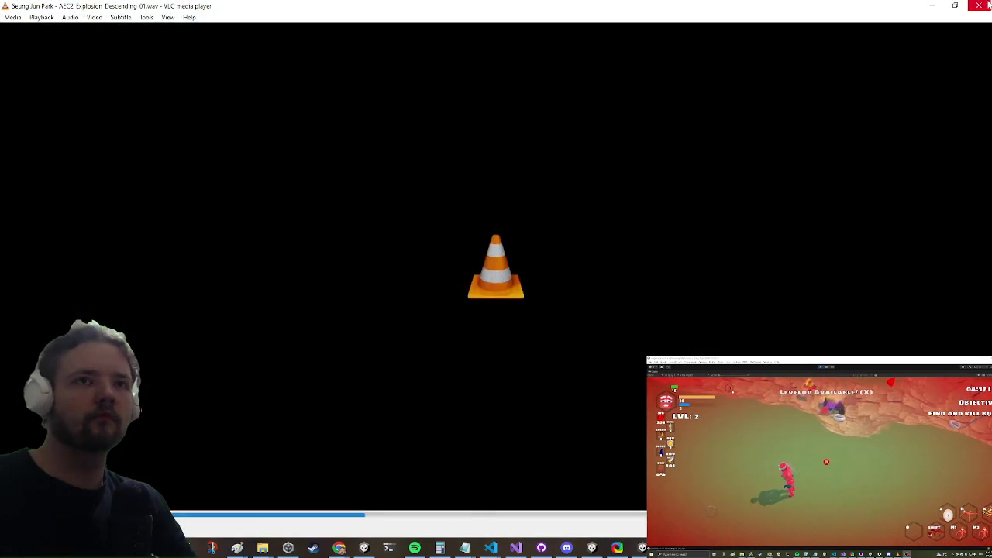
left_click(984, 5)
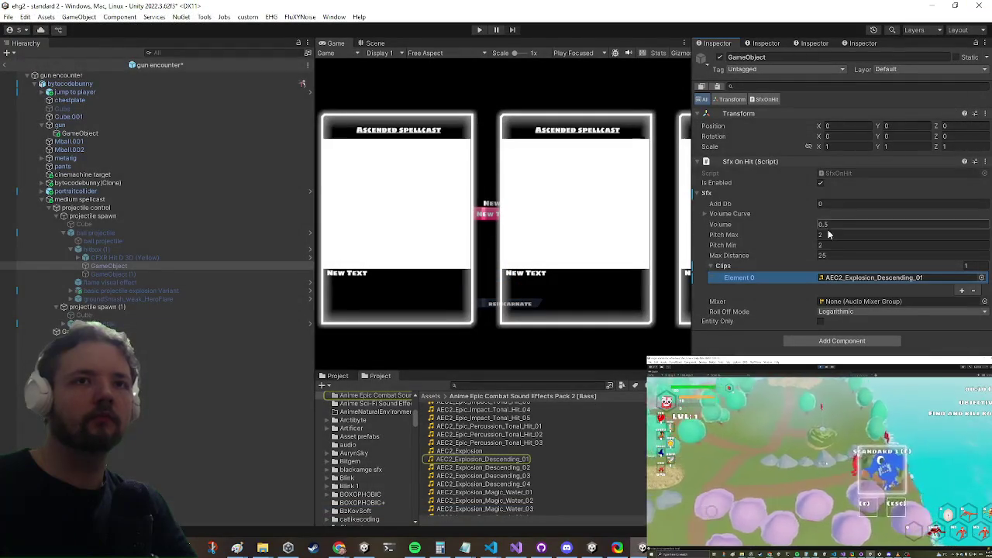
- Set the Sfx On Hit Max Distance to 50 and save the gun encounter prefab
type("5")
left_click(786, 254)
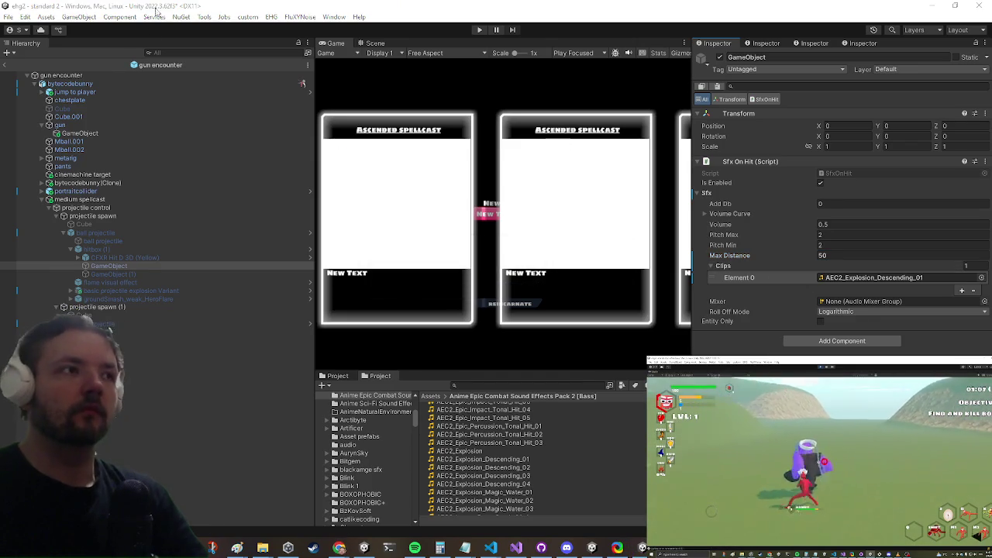
left_click(130, 291)
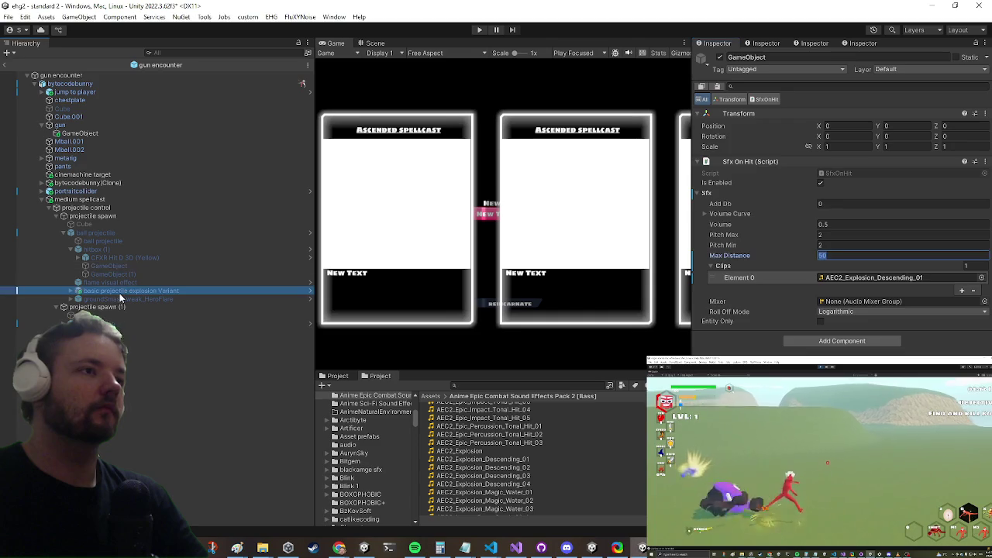
- Audition the explosion variant, groundSmash_weak_HeroFlare and ball projectile clips, then return to the standard 2 scene
scroll(924, 272, "down", 15)
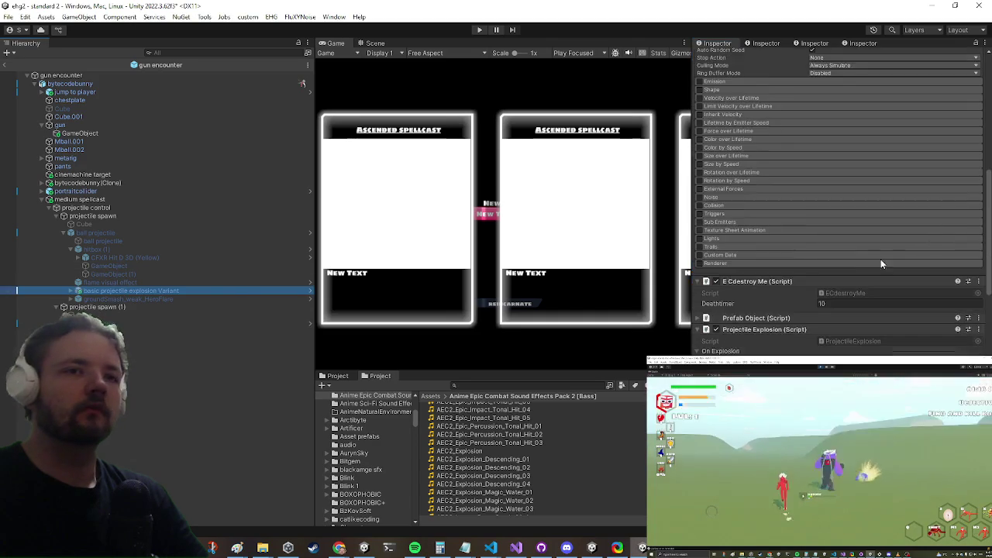
double_click(849, 240)
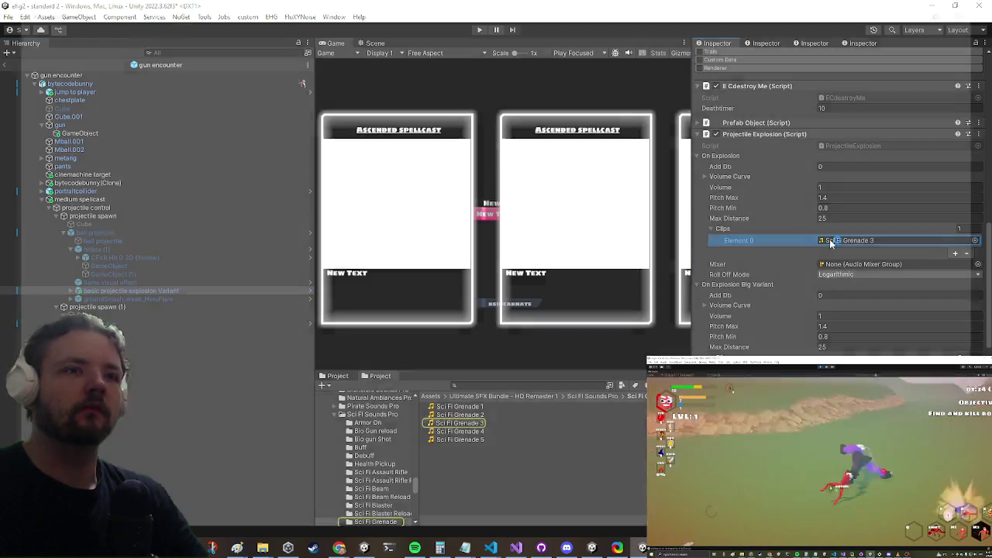
left_click(979, 6)
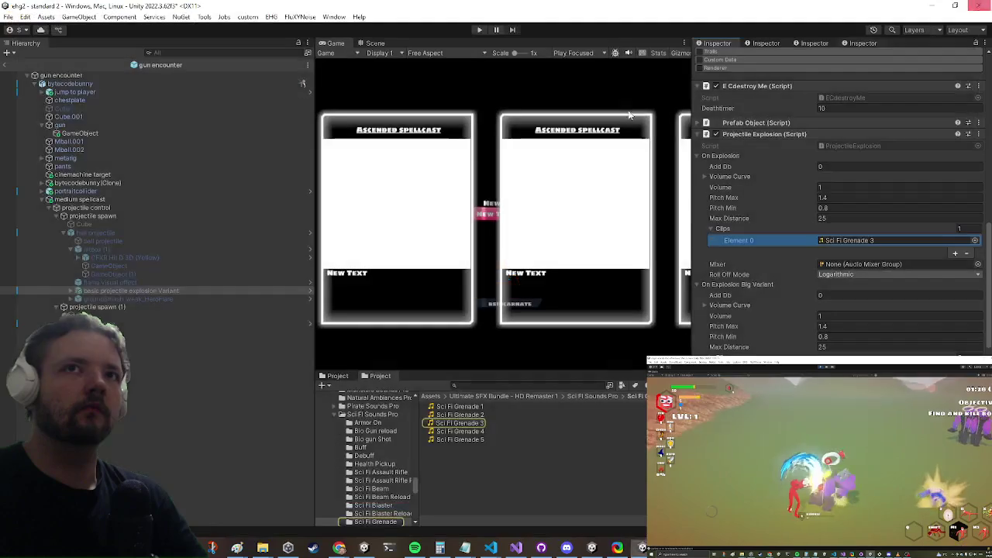
left_click(105, 299)
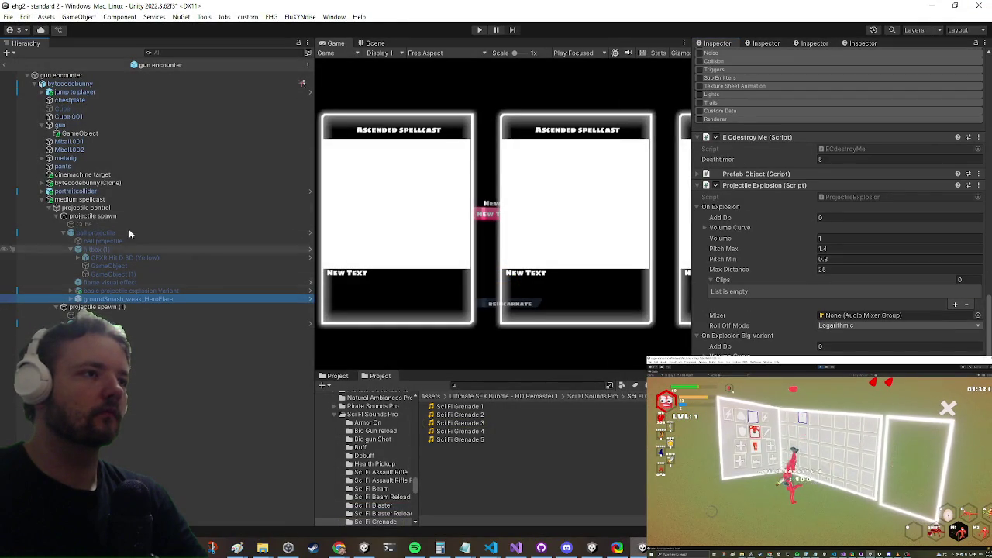
left_click(86, 233)
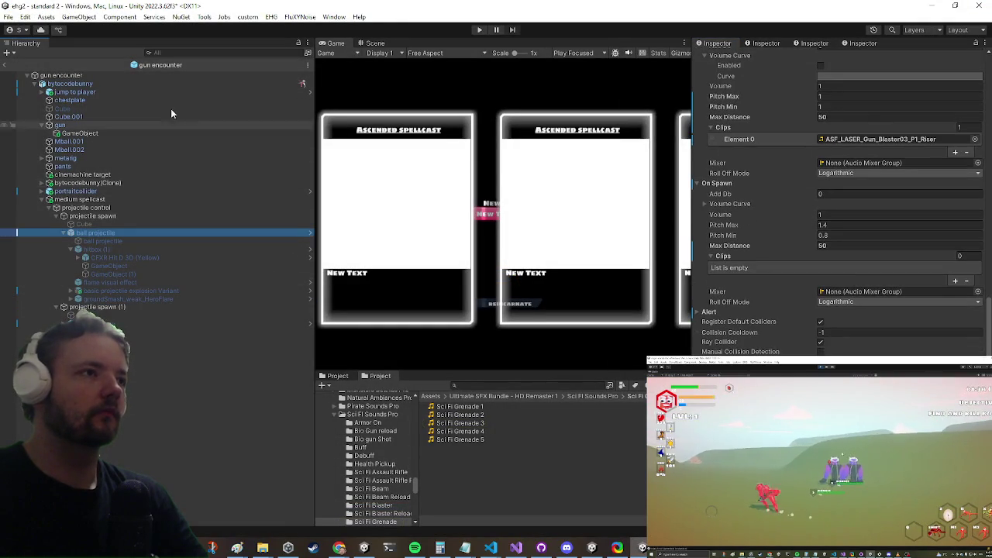
left_click(5, 66)
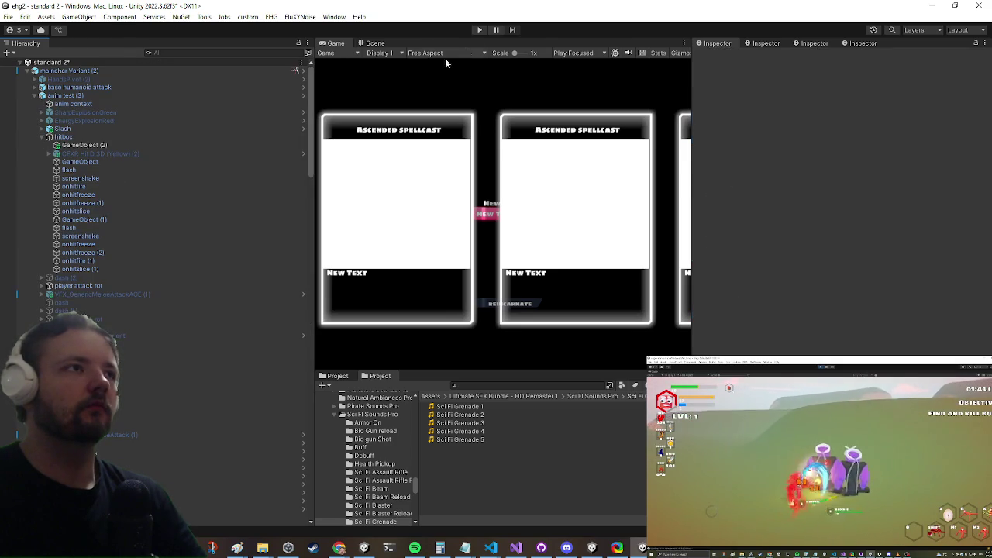
- Start the playtest with the Game view maximized and check the in-game Settings menu
left_click(480, 31)
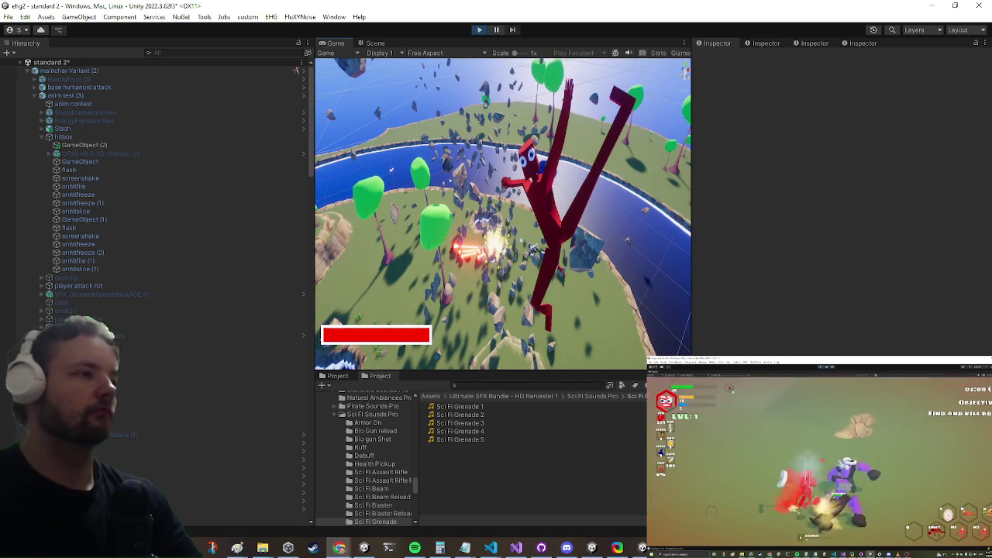
key("shift+space")
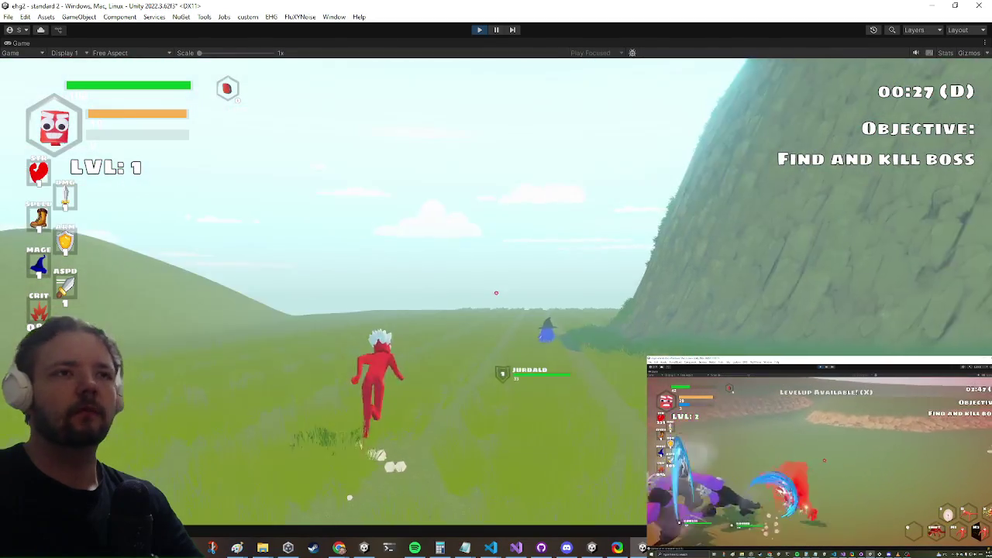
key("Escape")
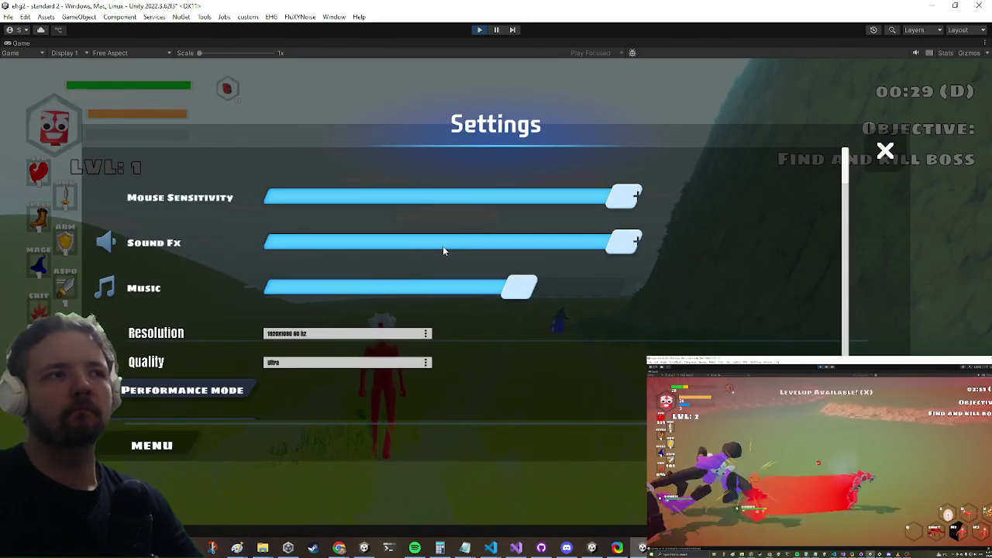
key("Escape")
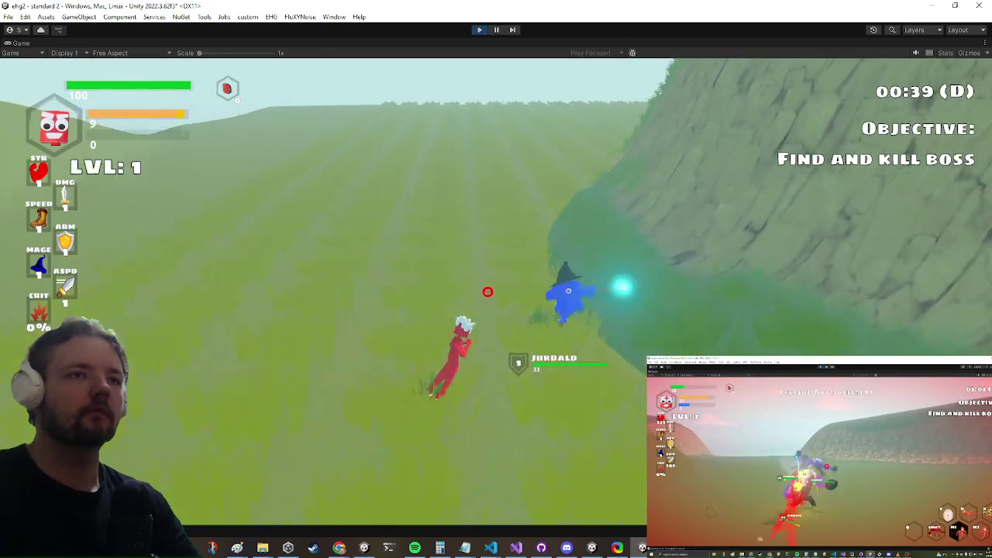
left_click(442, 280)
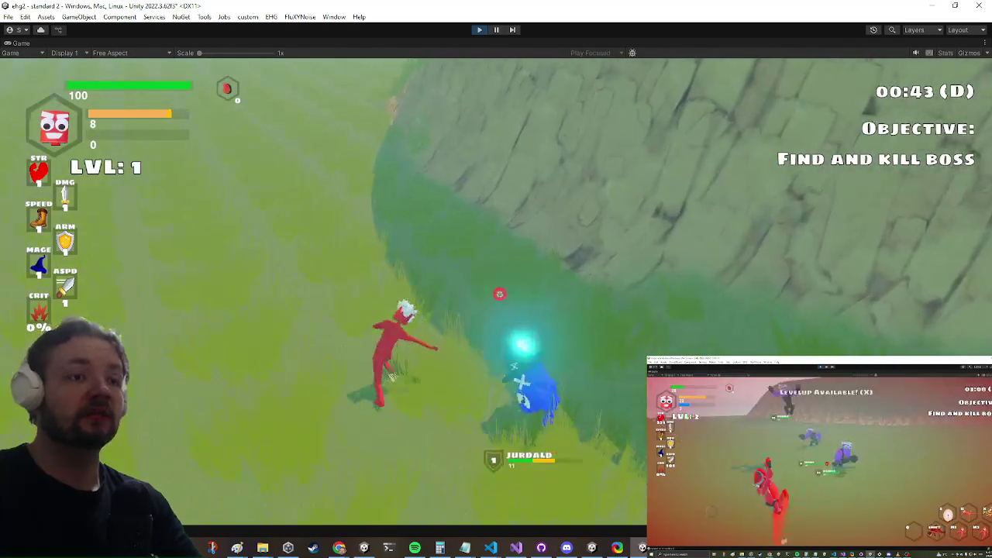
- Play through the level attacking the blue wizard, checking the Settings menu along the way
key("Escape")
key("Escape")
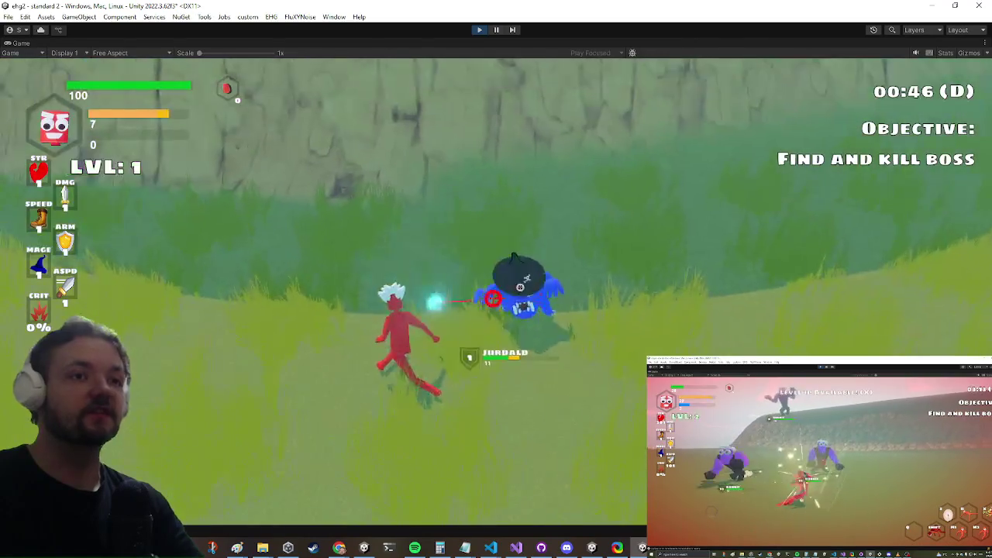
key("a")
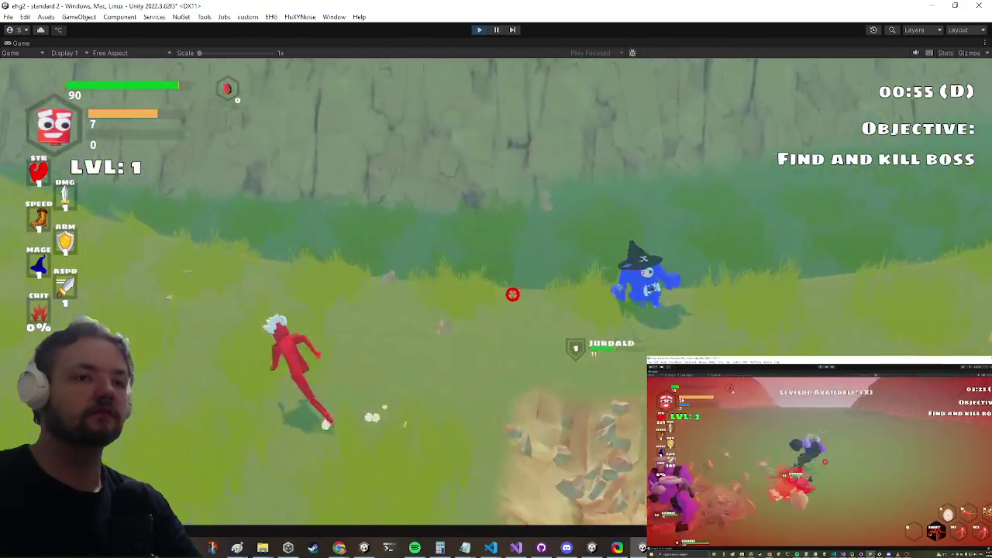
key("d")
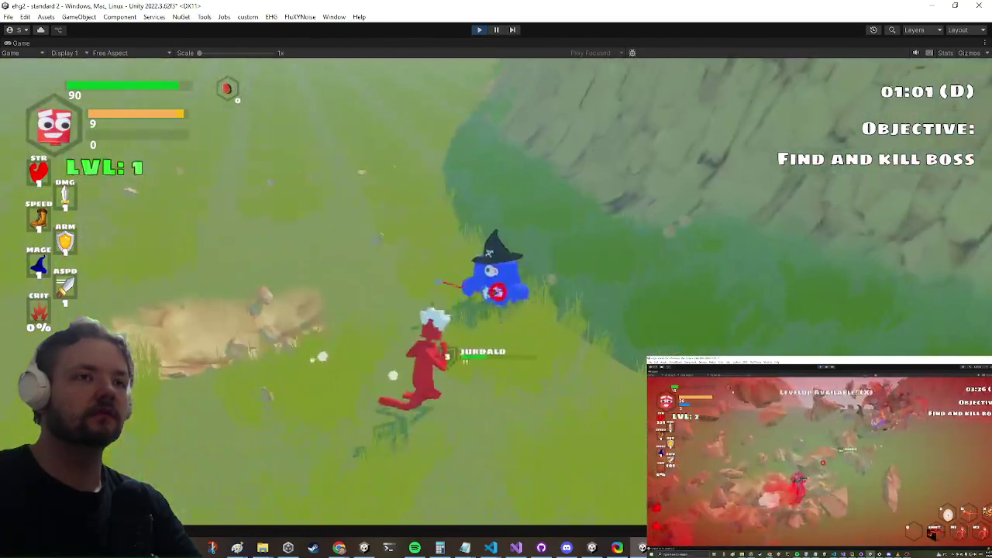
left_click(496, 292)
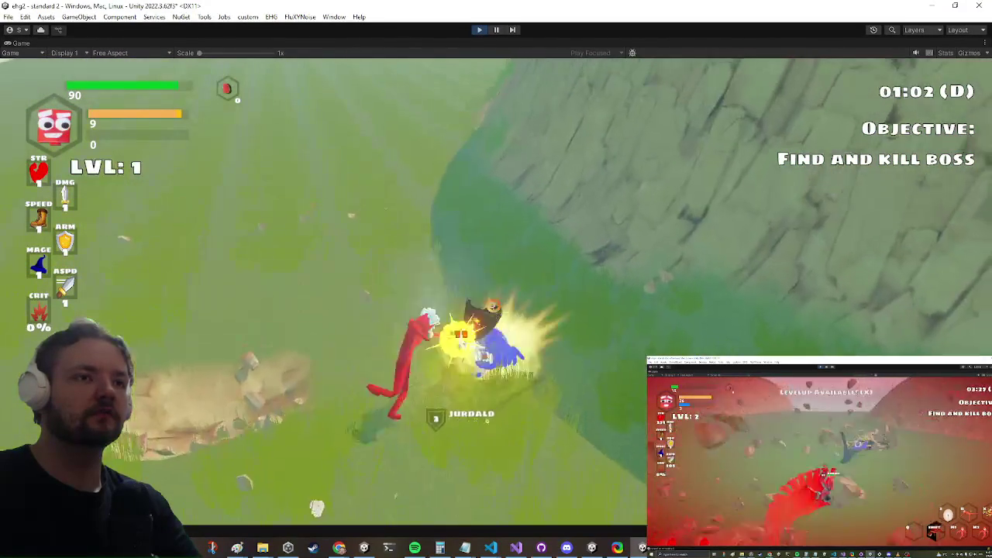
key("w")
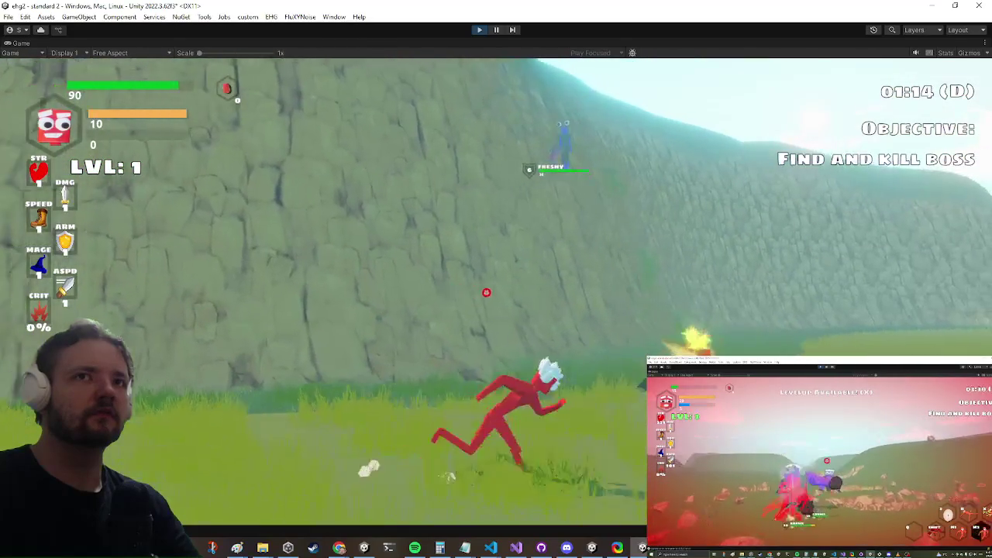
key("Escape")
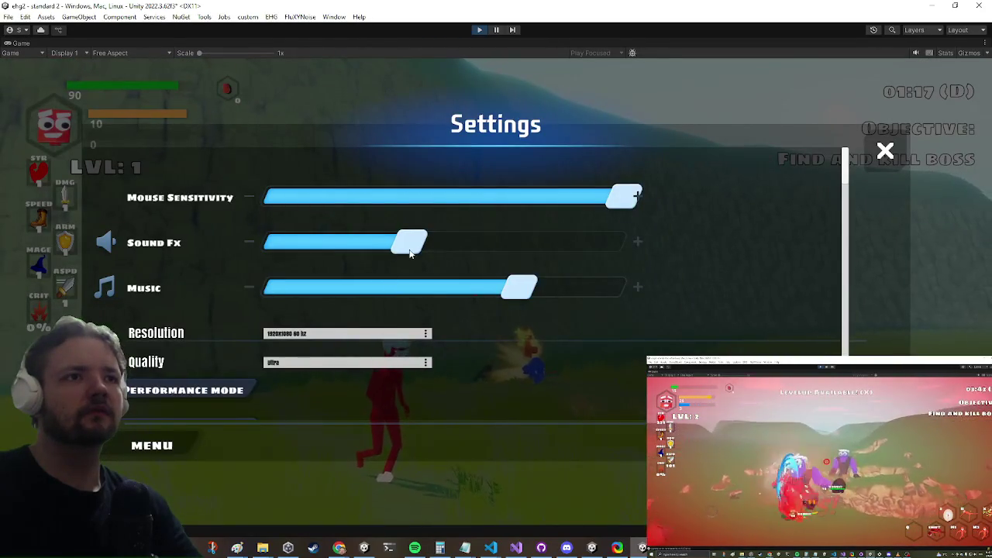
key("Escape")
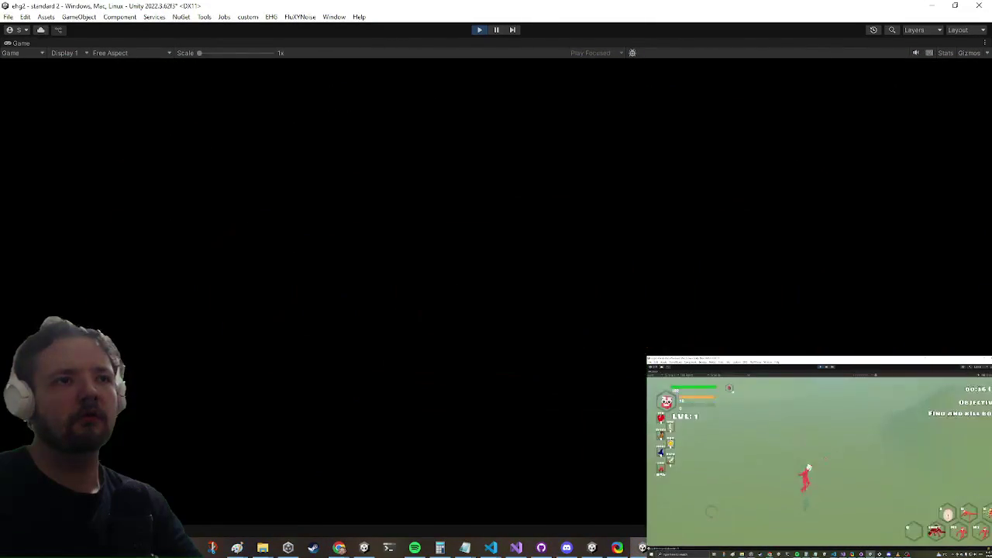
- Lower the Sound Fx volume in Settings and run in to hit the enemy
key("Escape")
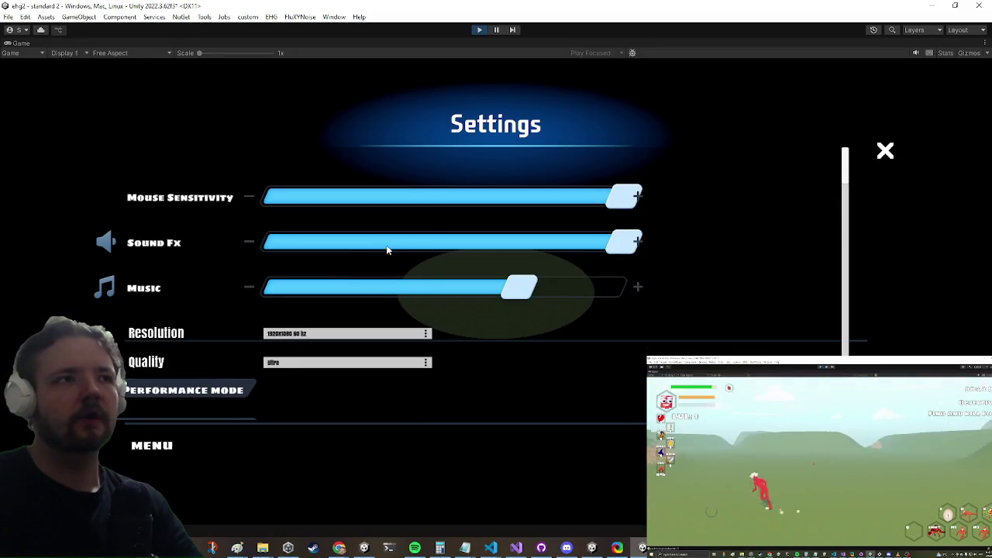
left_click_drag(383, 249, 442, 237)
key("Escape")
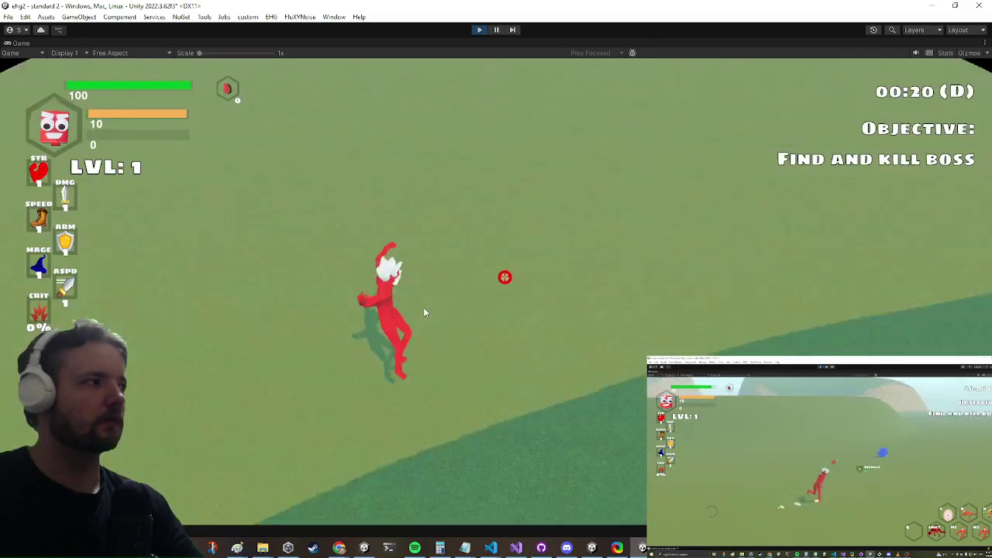
key("Escape")
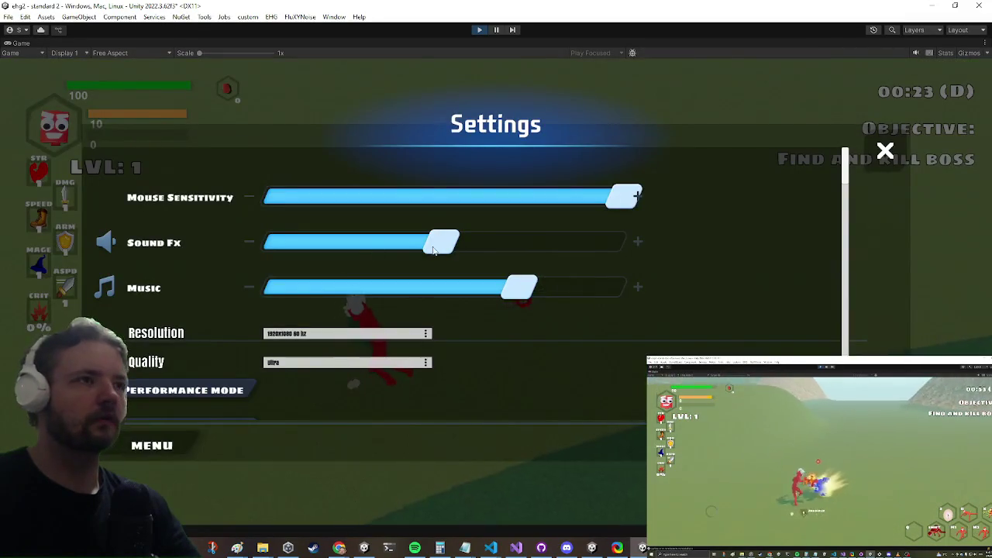
key("Escape")
key("w")
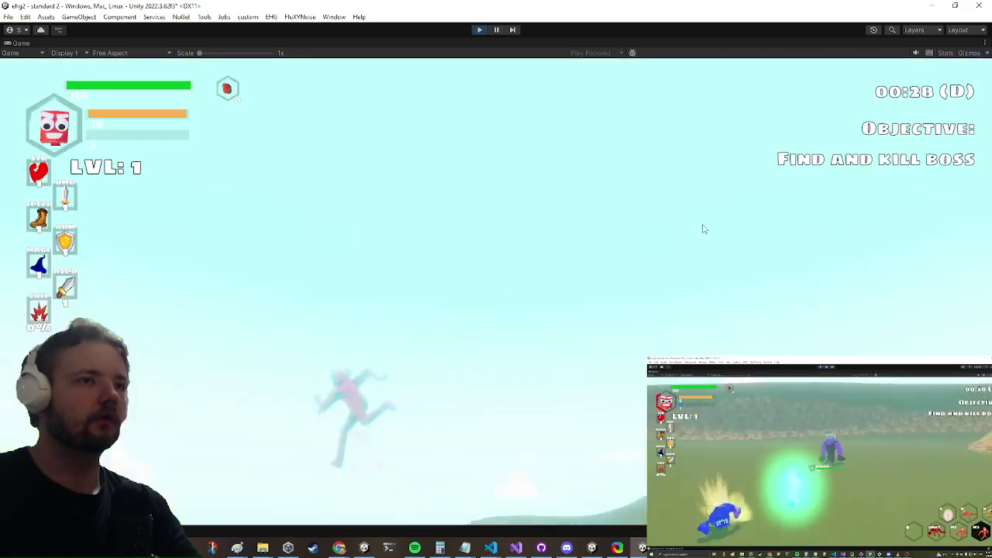
key("w")
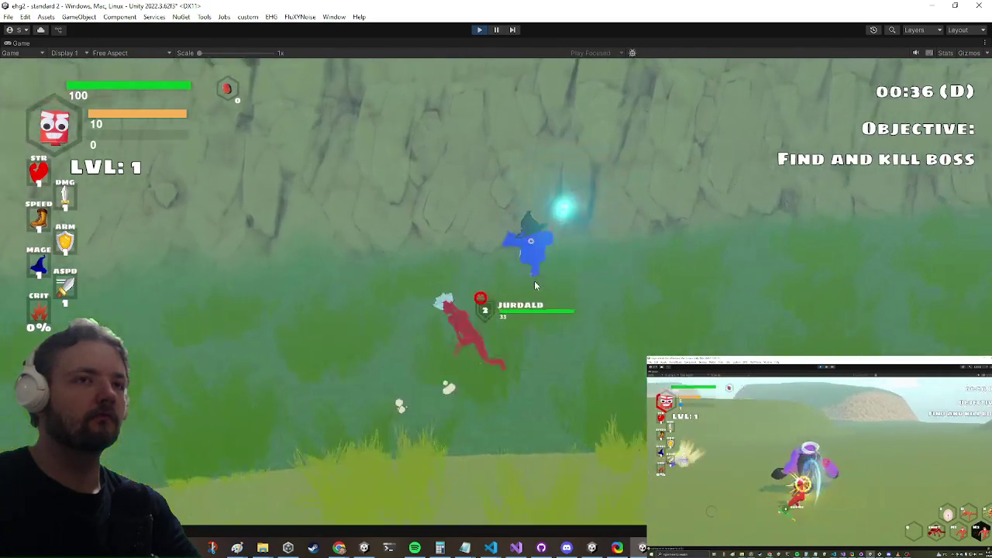
key("a")
key("w")
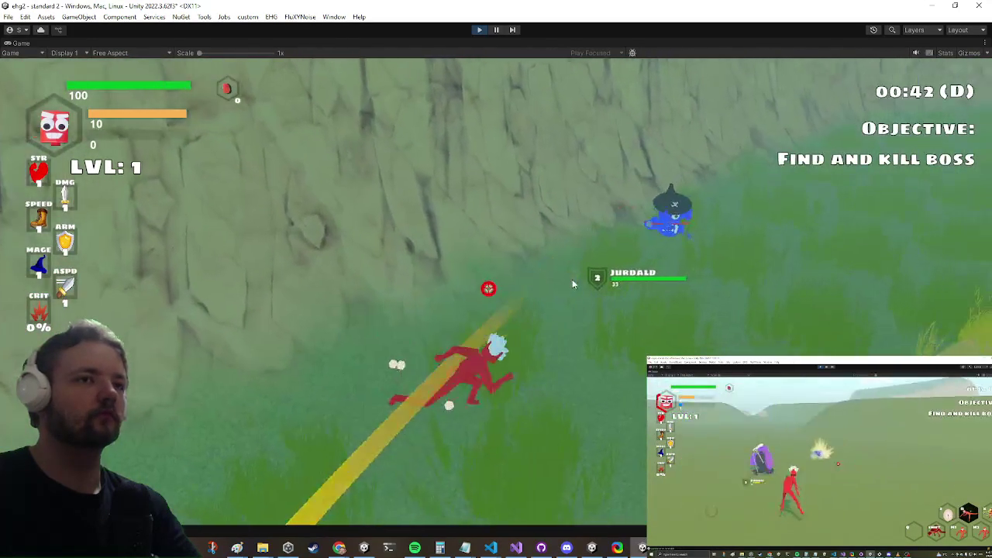
key("w")
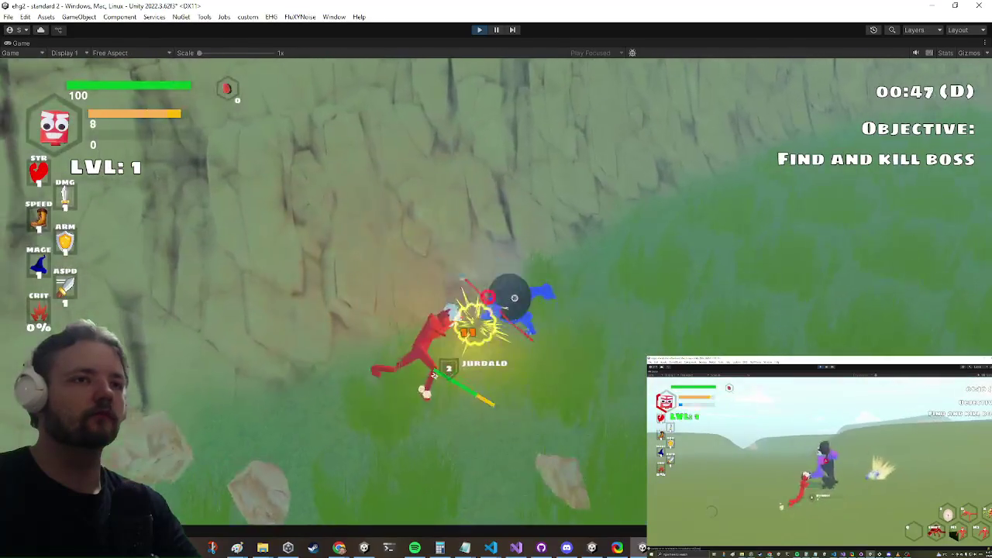
- Turn the Sound Fx volume almost all the way down and keep fighting
key("Escape")
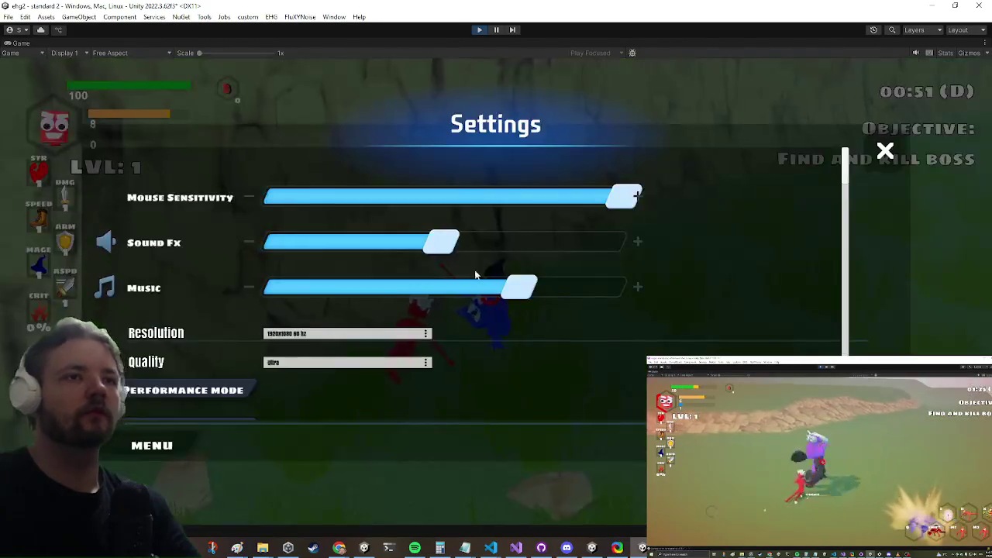
left_click_drag(383, 256, 298, 247)
key("Escape")
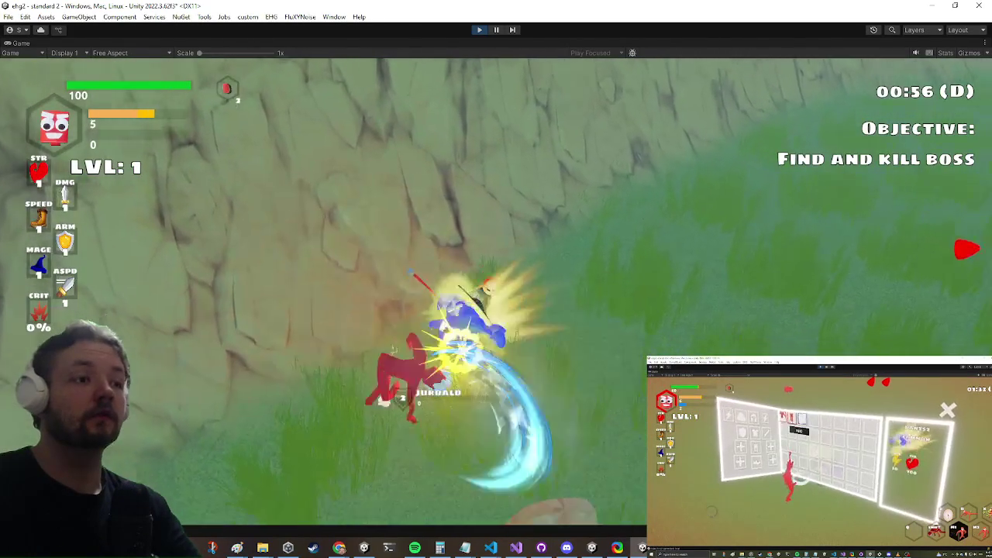
key("space")
key("w")
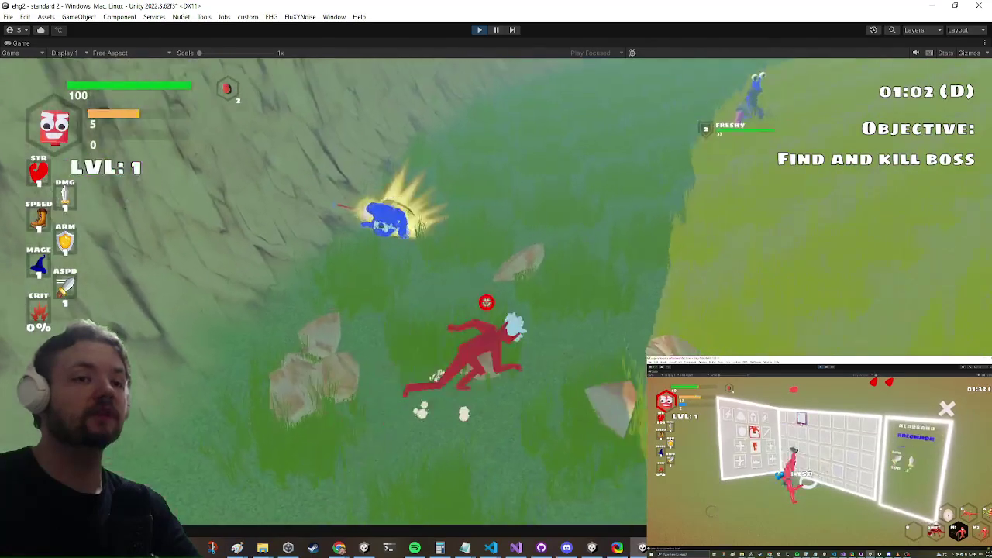
- Lower the Music volume and keep attacking and circling the blue enemy
key("Escape")
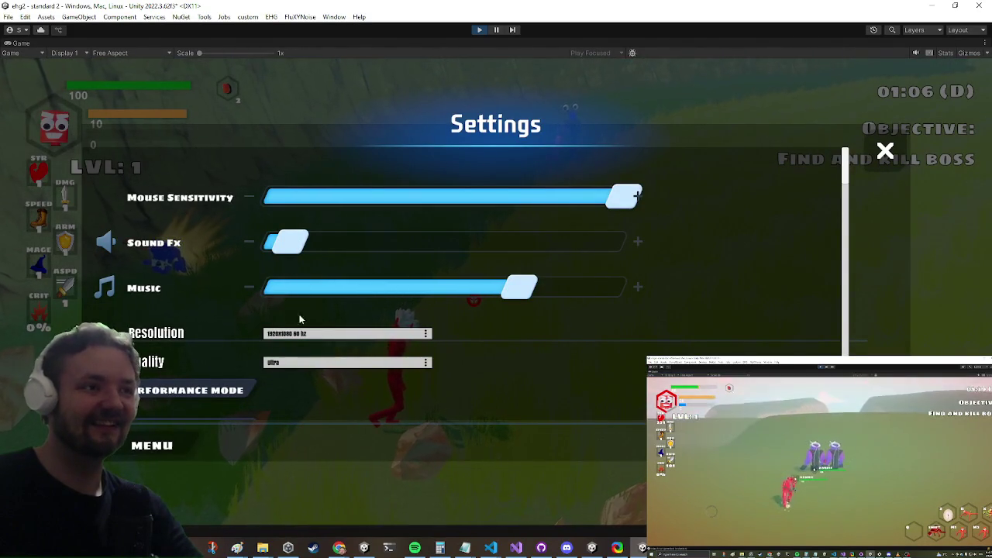
left_click(310, 288)
key("Escape")
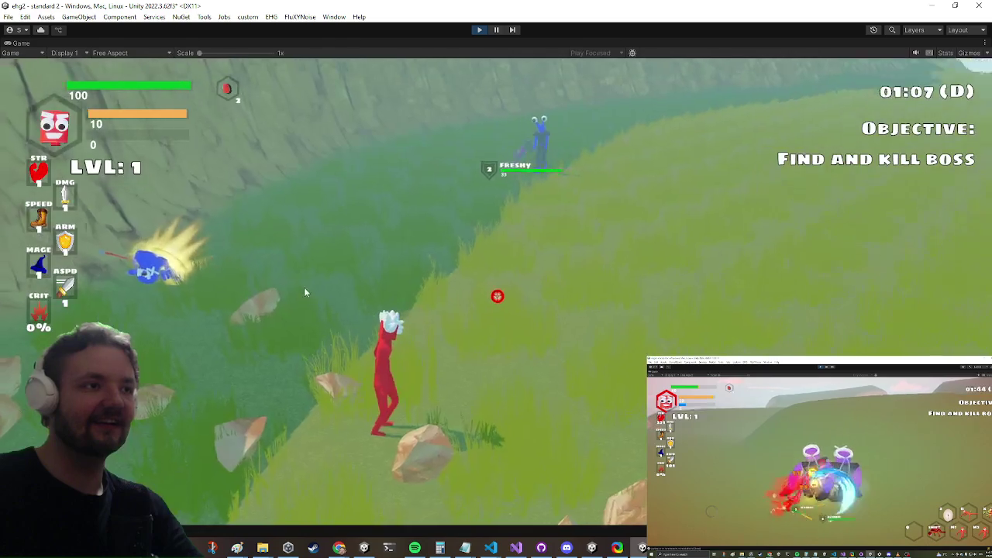
key("w")
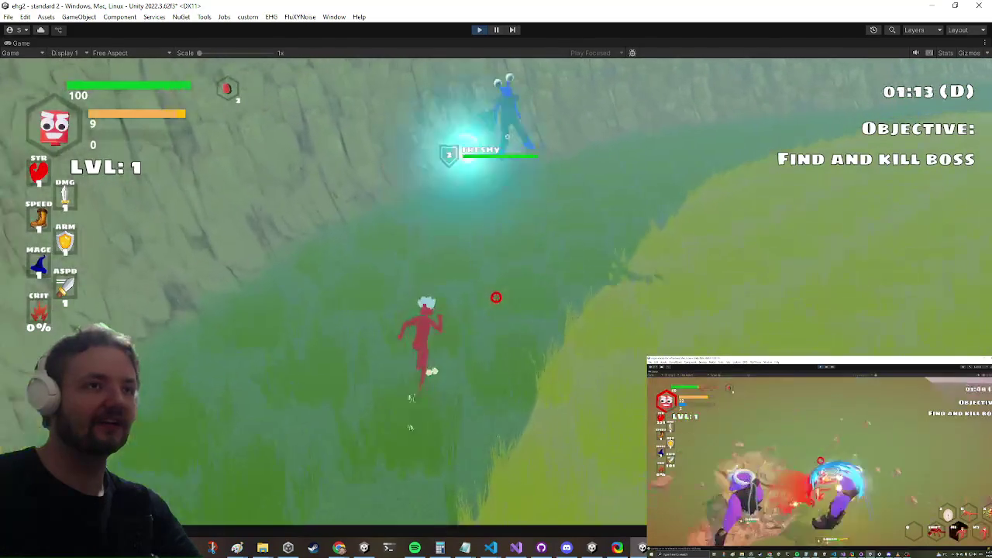
left_click(497, 306)
left_click(497, 306)
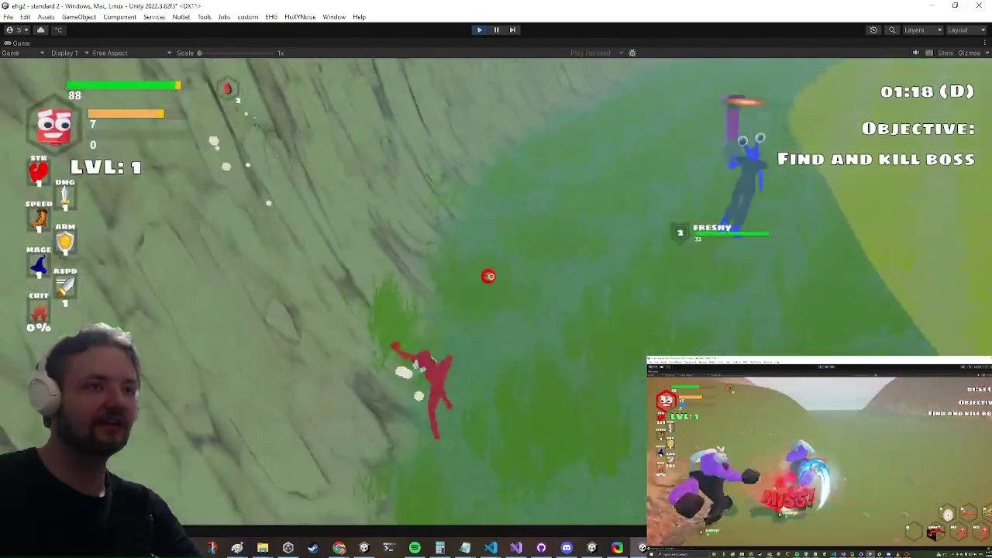
key("w")
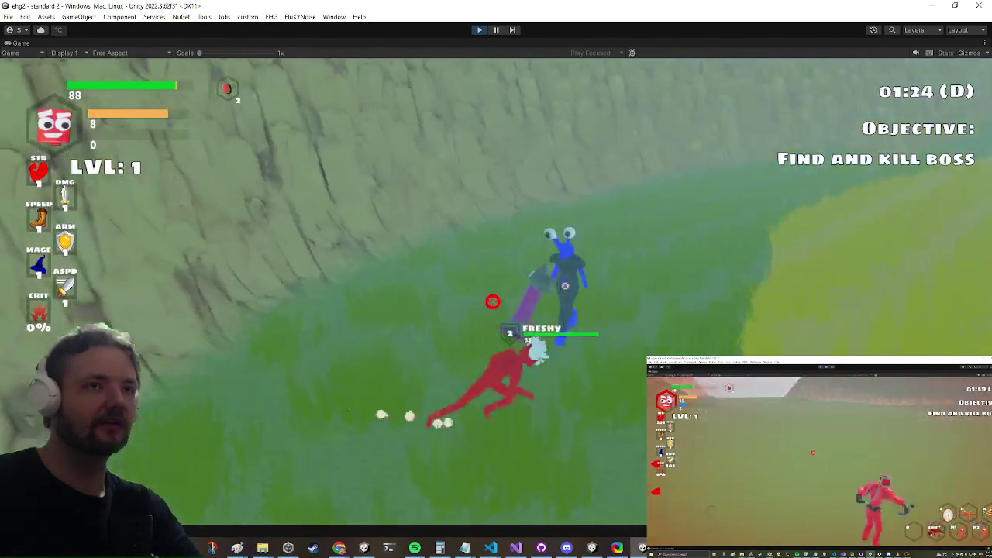
key("w")
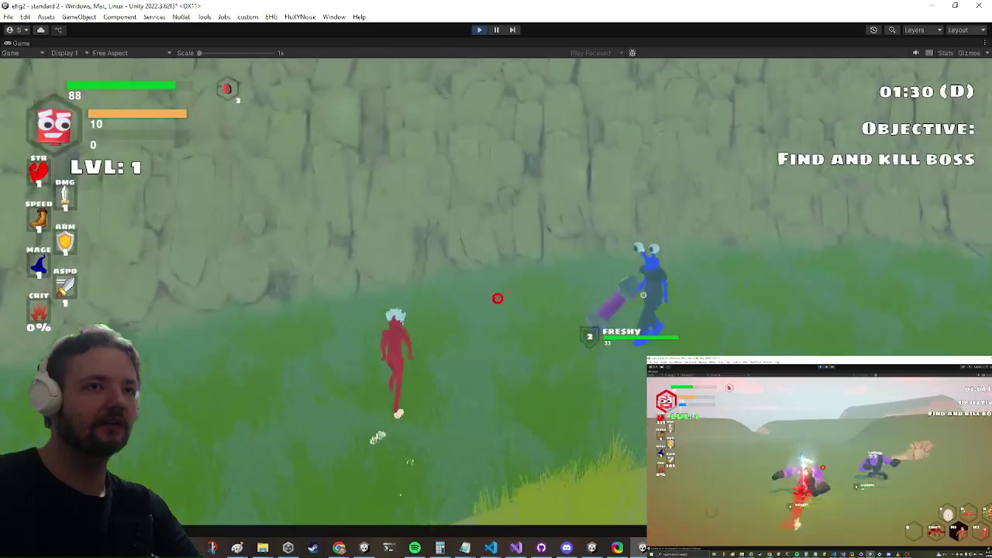
key("w")
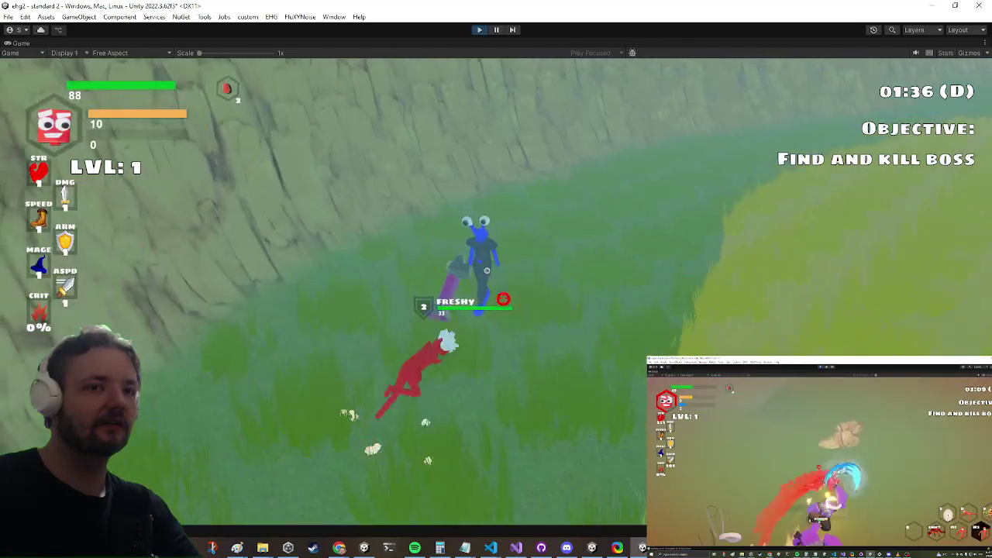
- Pause the enemy AI with pauseai in the debug console, then switch to Visual Studio
key("grave")
type("pauseai")
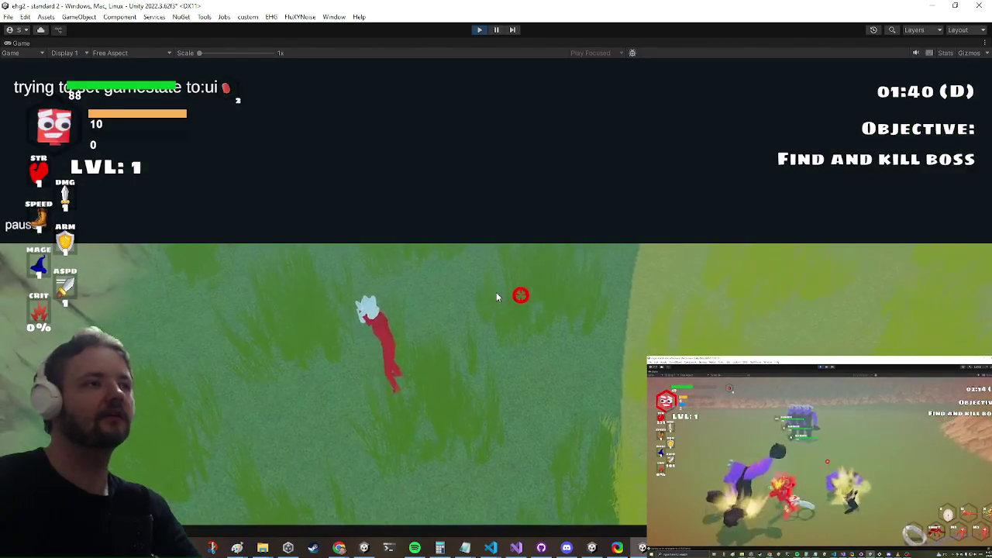
key("Return")
key("grave")
key("w")
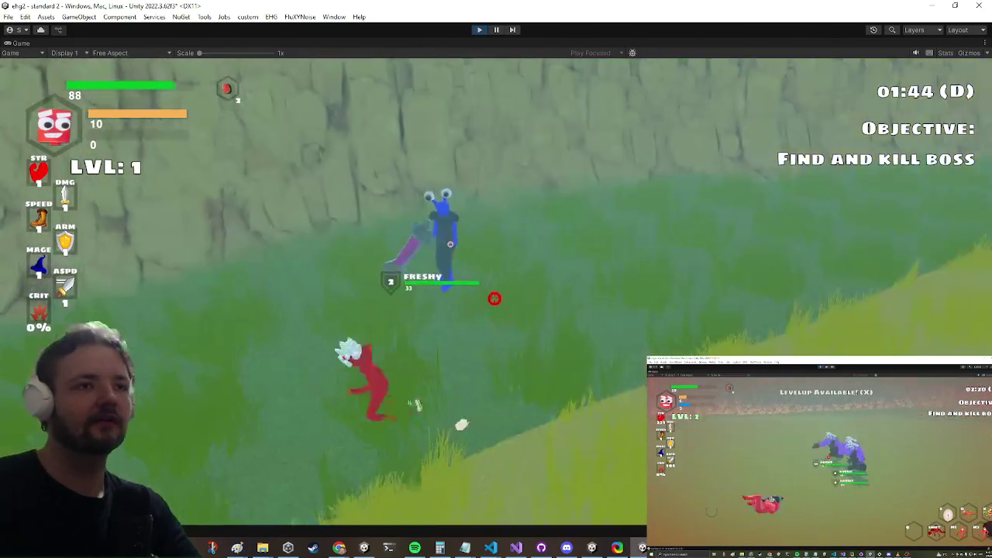
key("alt+Tab")
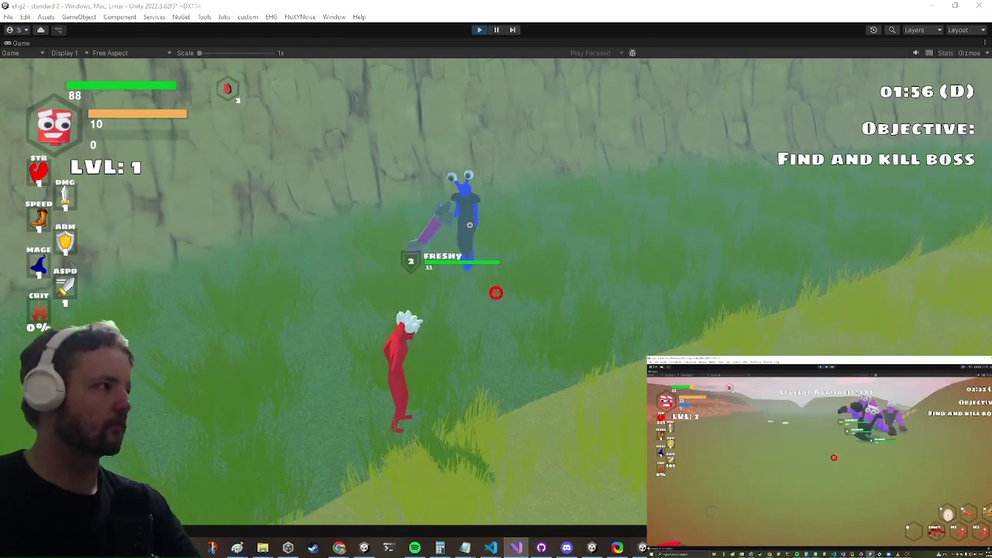
key("alt+Tab")
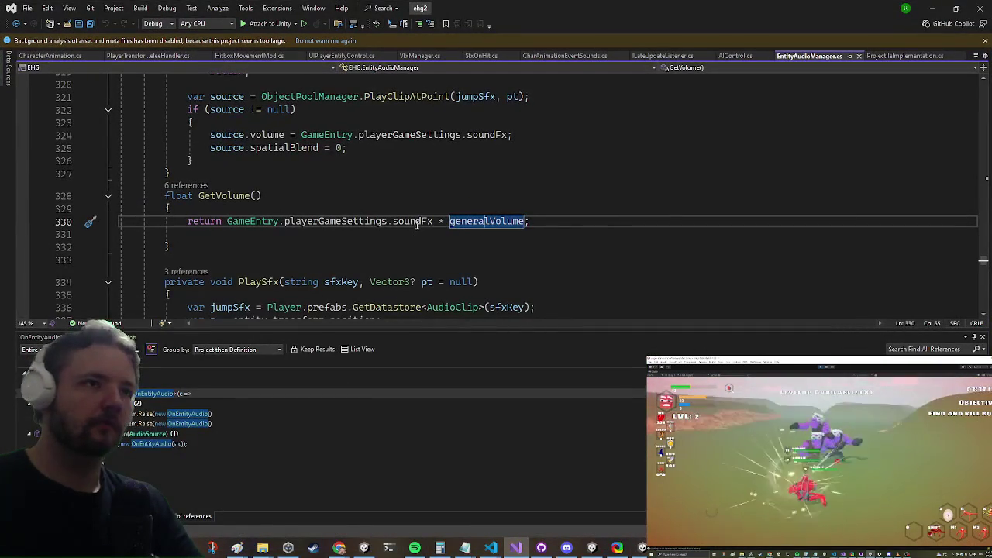
- Find all references to soundFx and jump to its assignment in UISettings.cs
right_click(404, 221)
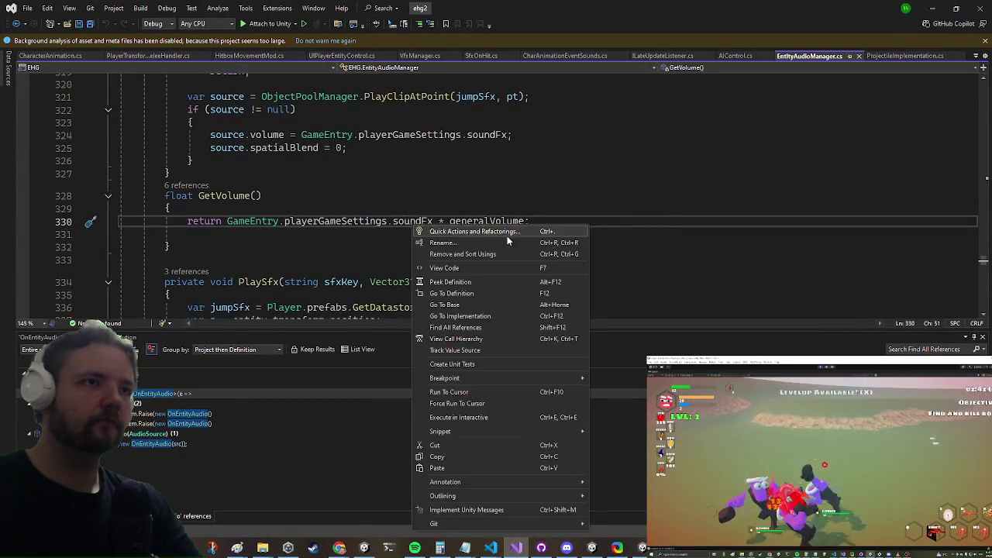
left_click(434, 315)
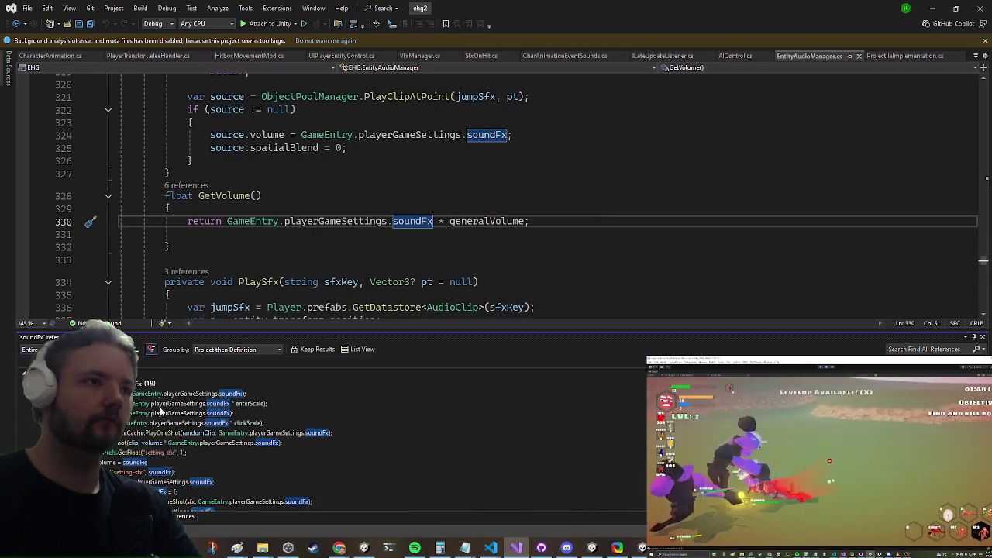
scroll(159, 414, "down", 1)
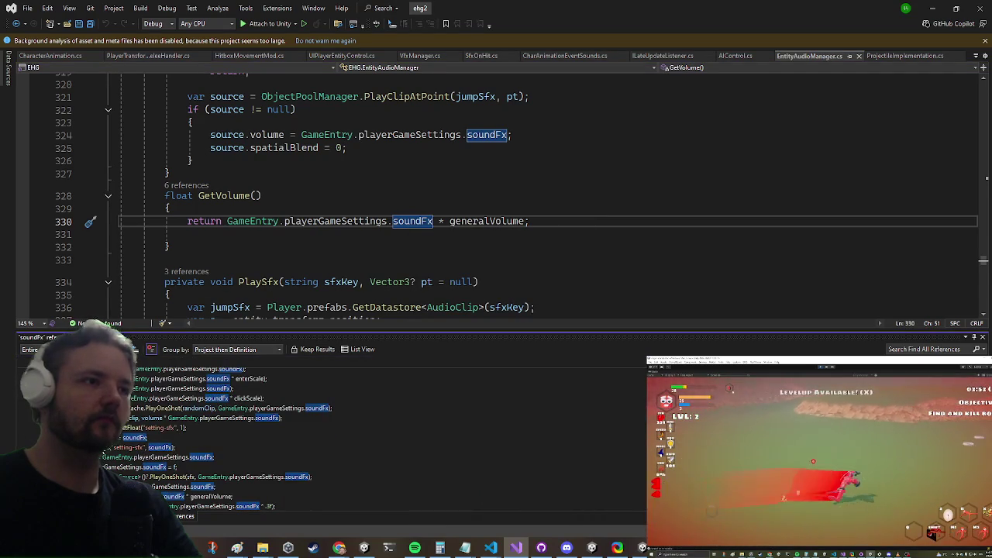
left_click(136, 437)
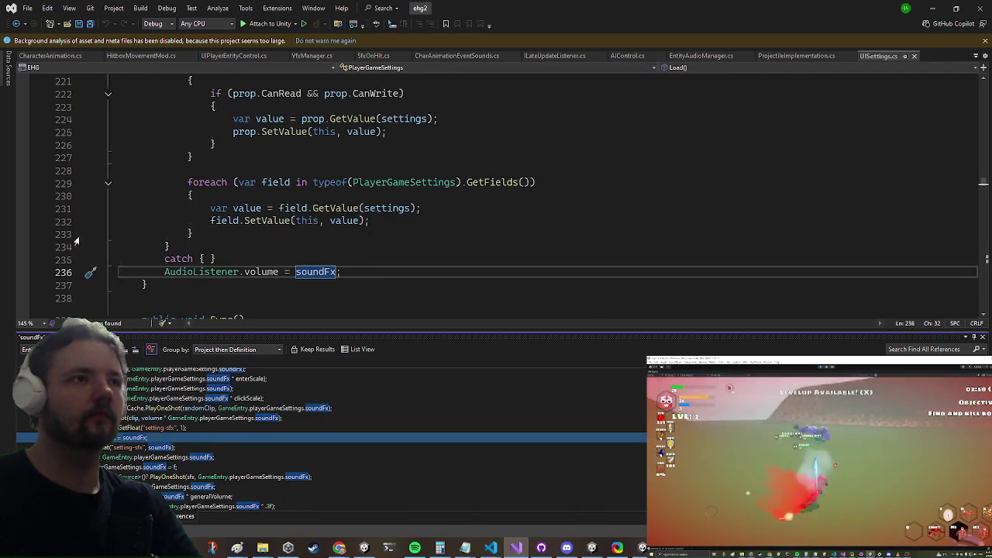
scroll(147, 430, "down", 2)
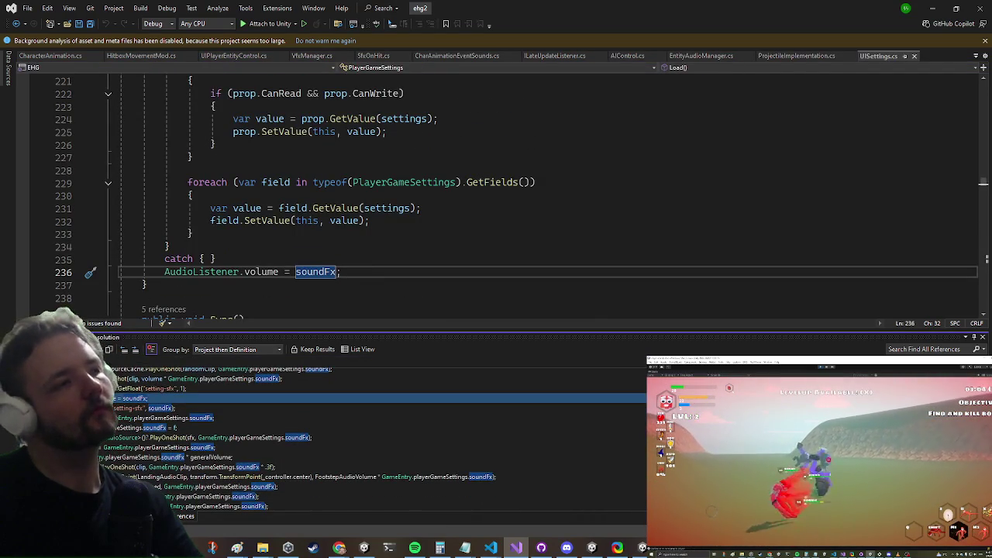
key("alt+Tab")
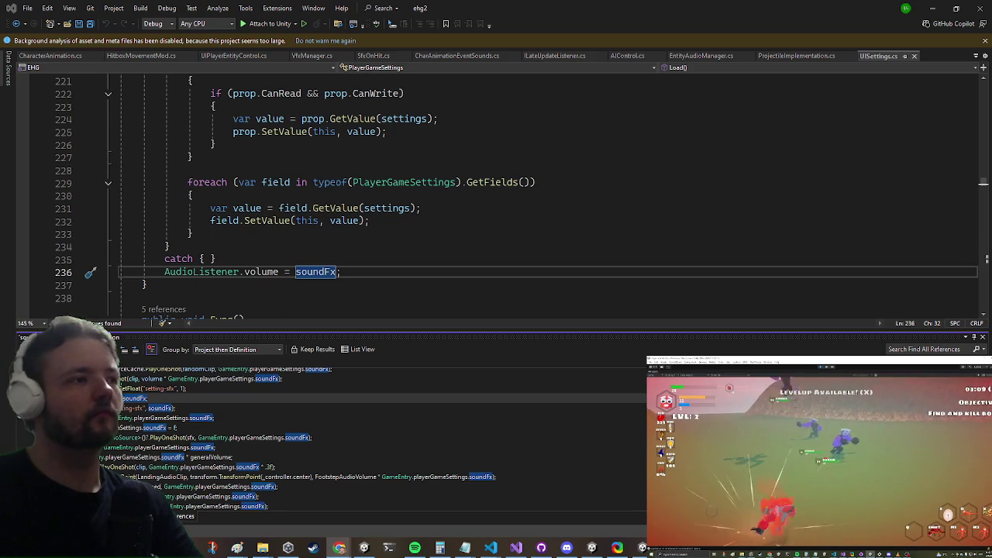
scroll(372, 442, "up", 2)
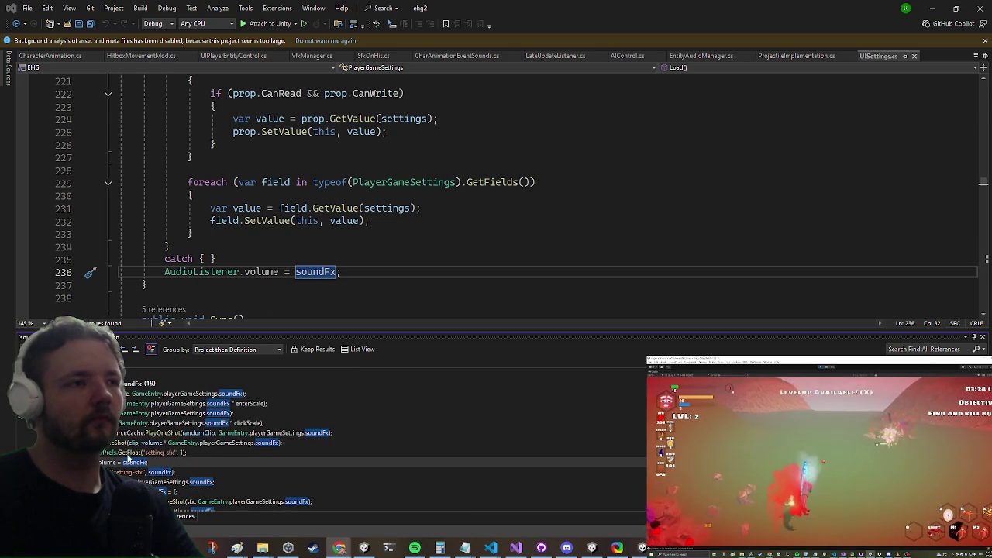
scroll(153, 463, "down", 2)
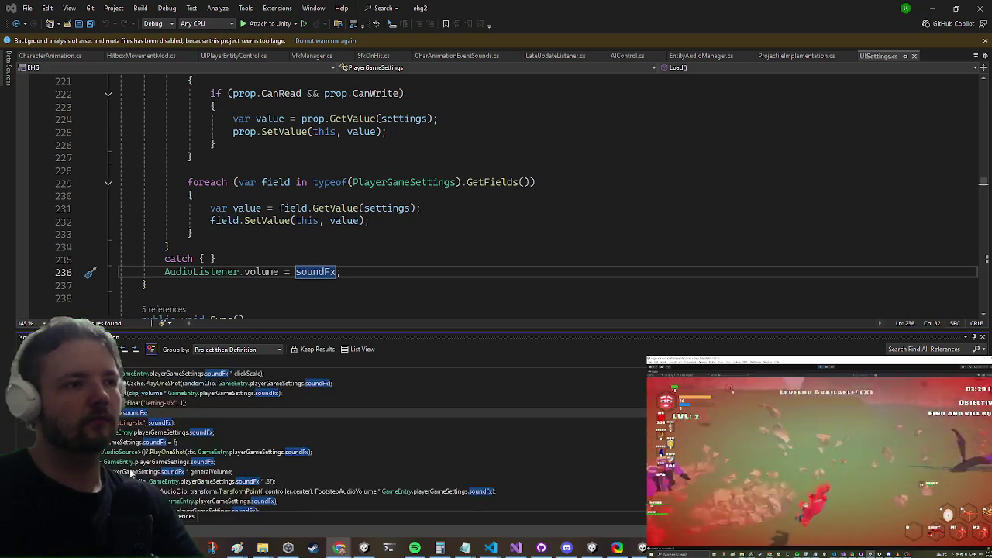
left_click(153, 445)
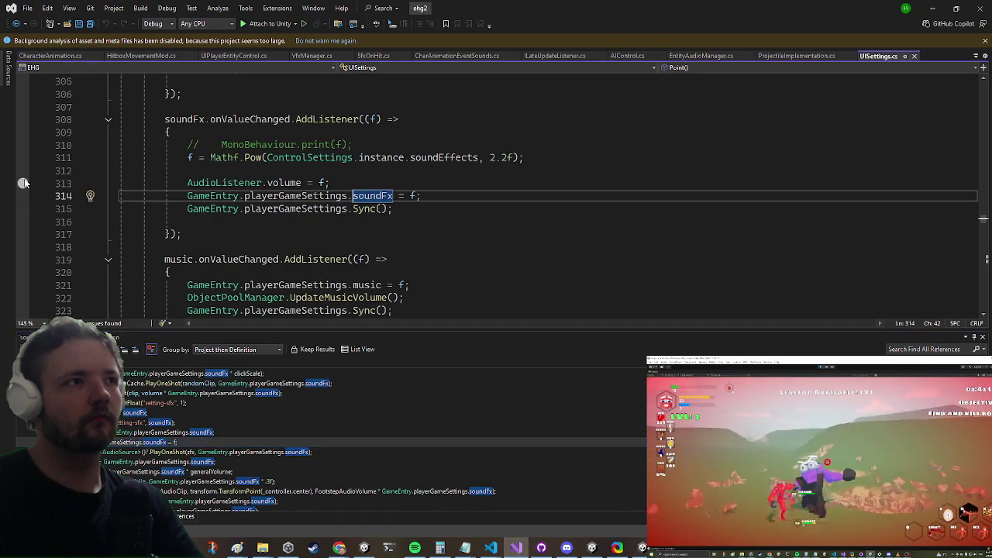
- Put a breakpoint on line 313's AudioListener.volume line and attach the debugger to Unity
left_click(22, 183)
left_click(266, 23)
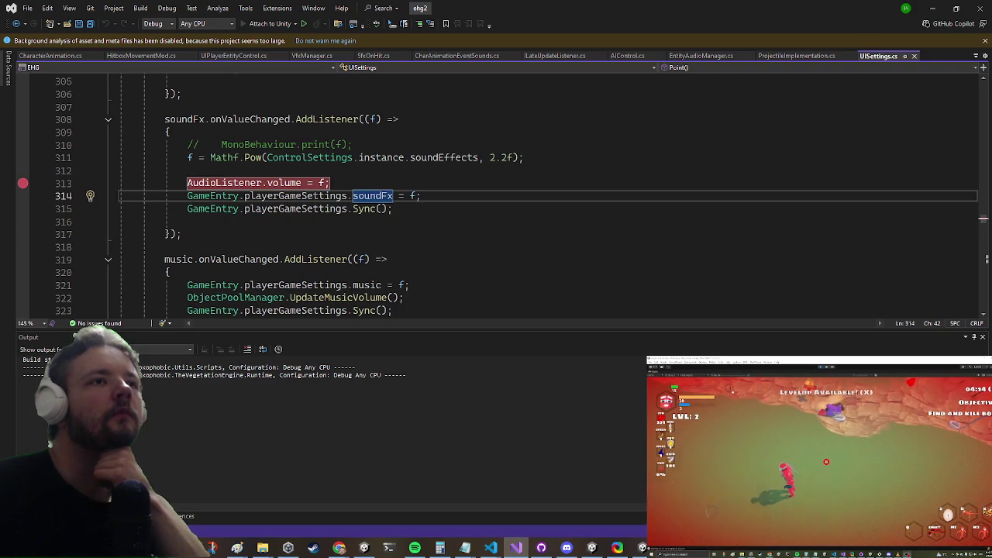
key("F5")
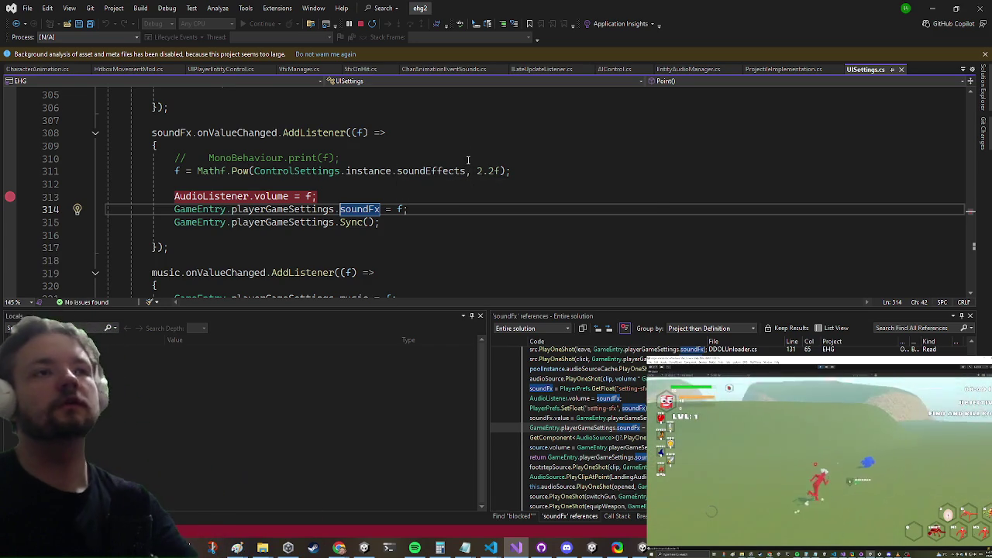
- Replace ControlSettings.instance.soundEffects with f on line 311, making it Mathf.Pow(f, 2.2f)
mouse_move(466, 172)
left_mouse_down()
mouse_move(512, 171)
mouse_move(255, 171)
left_mouse_up()
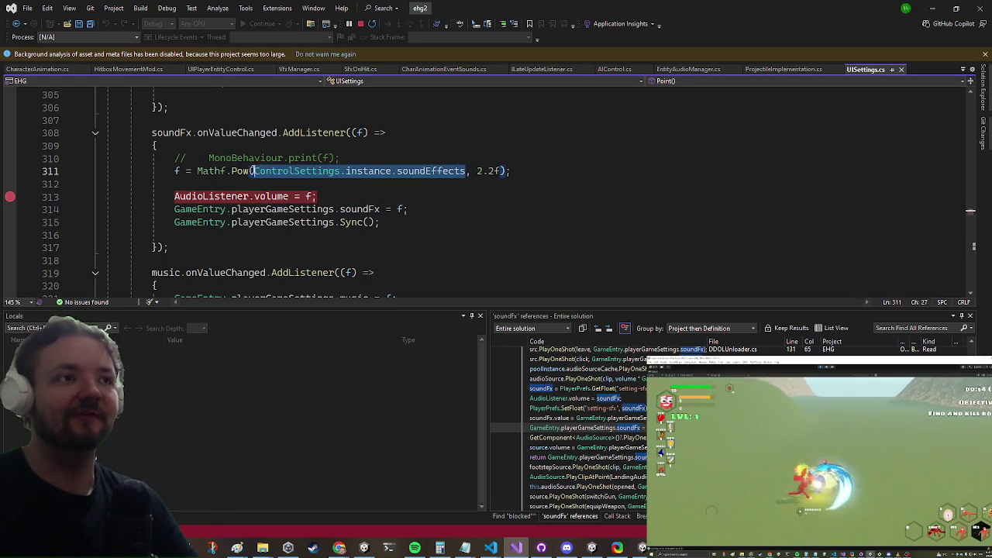
type("f")
key("Escape")
left_click(344, 158)
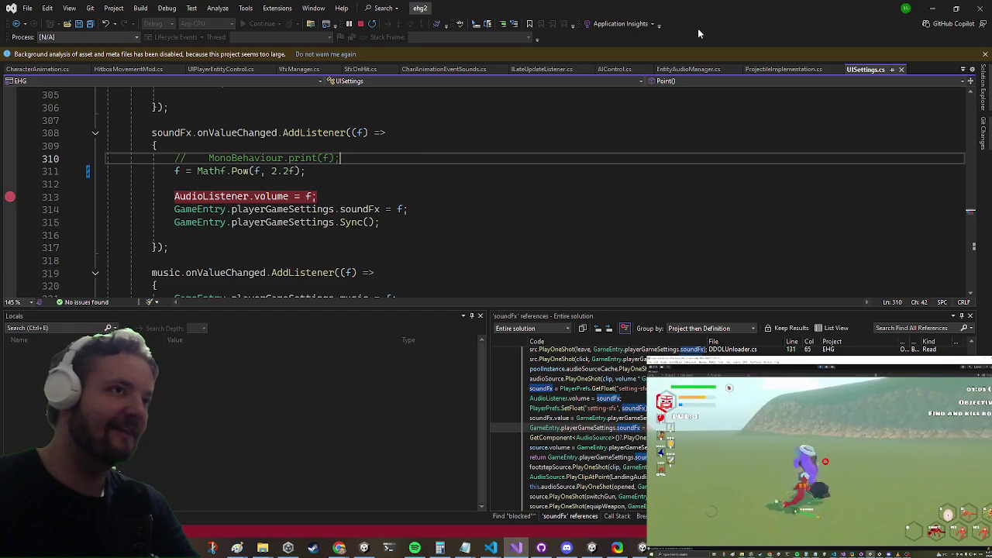
- Remove the line 313 breakpoint, save UISettings.cs, and bring up the in-game Settings menu
left_click(175, 196)
key("F9")
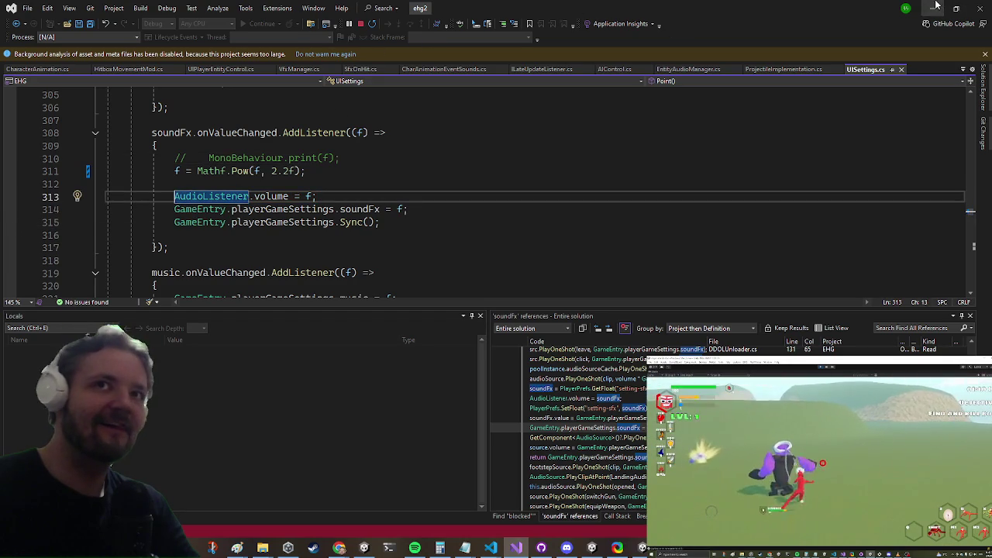
left_click(934, 7)
key("Escape")
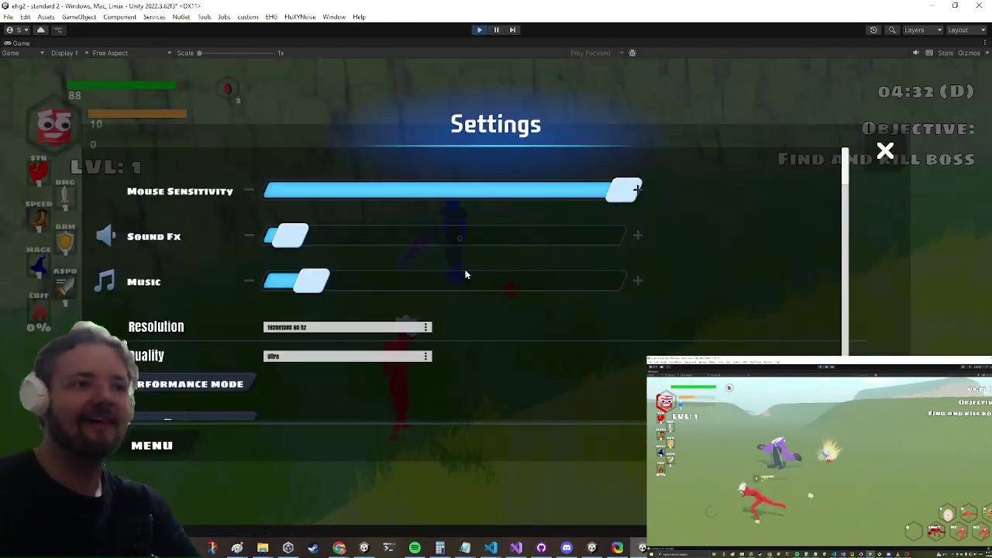
- Raise the Sound Fx slider and fight the snail enemies until the character levels up
mouse_move(332, 243)
left_mouse_down()
mouse_move(428, 237)
mouse_move(310, 236)
mouse_move(682, 234)
mouse_move(437, 241)
left_mouse_up()
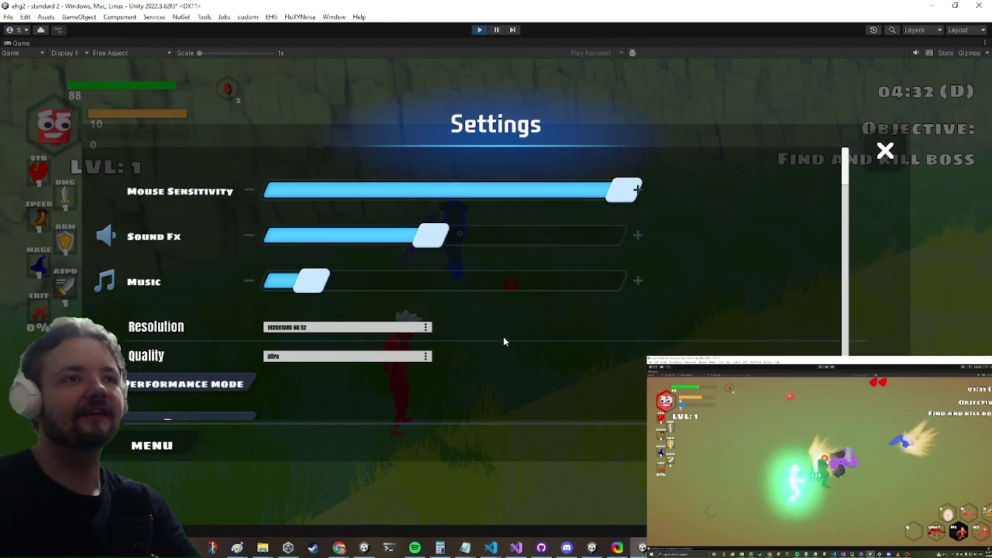
key("Escape")
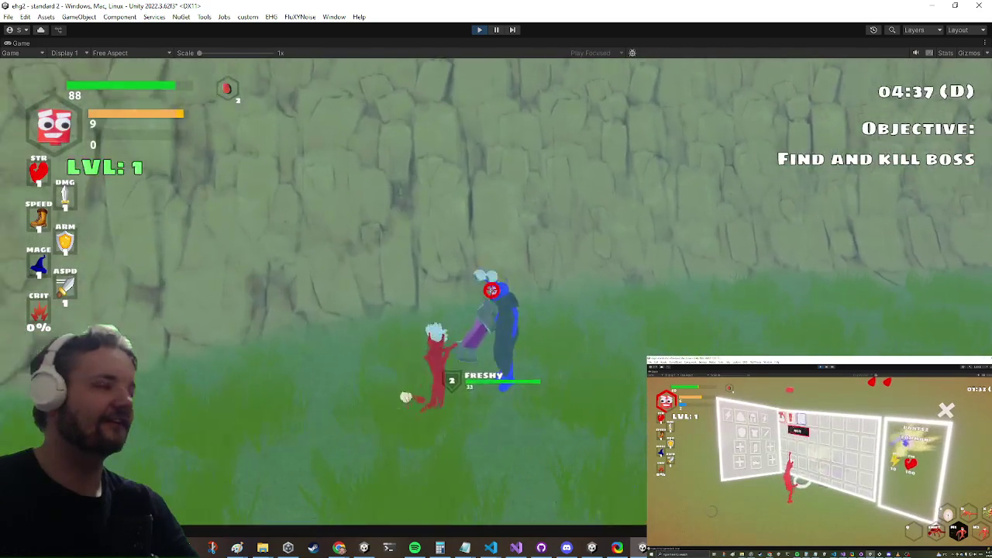
left_click(408, 398)
left_click(411, 354)
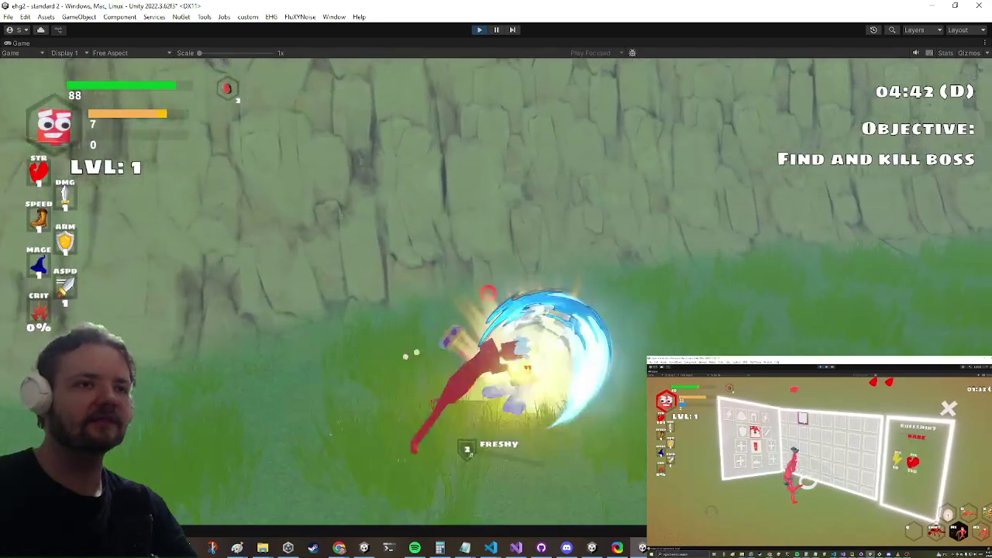
left_click(416, 354)
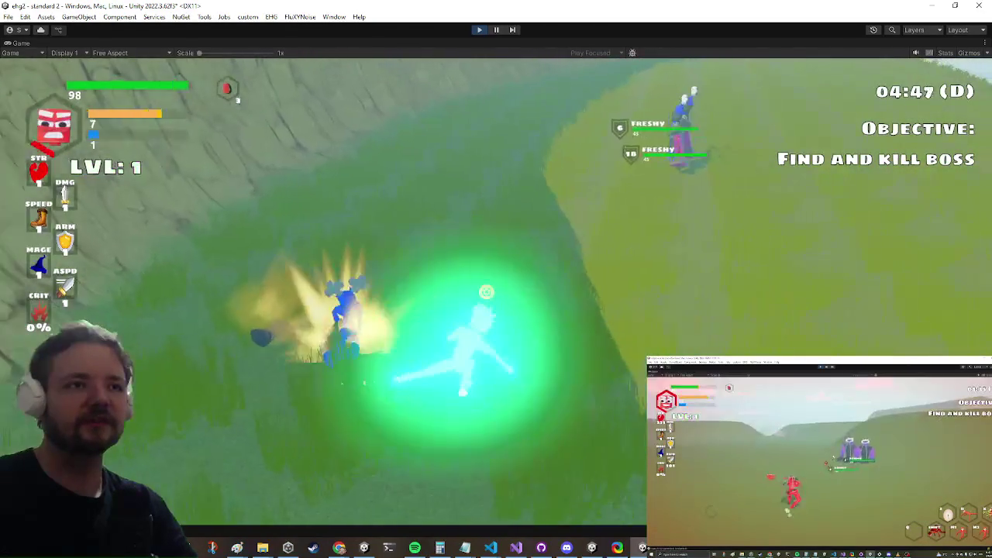
key("w")
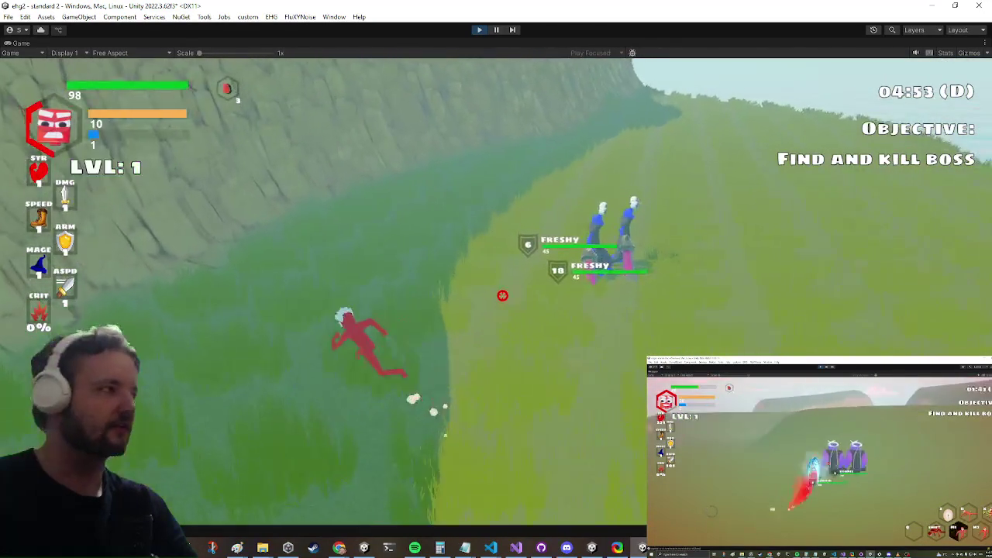
key("w")
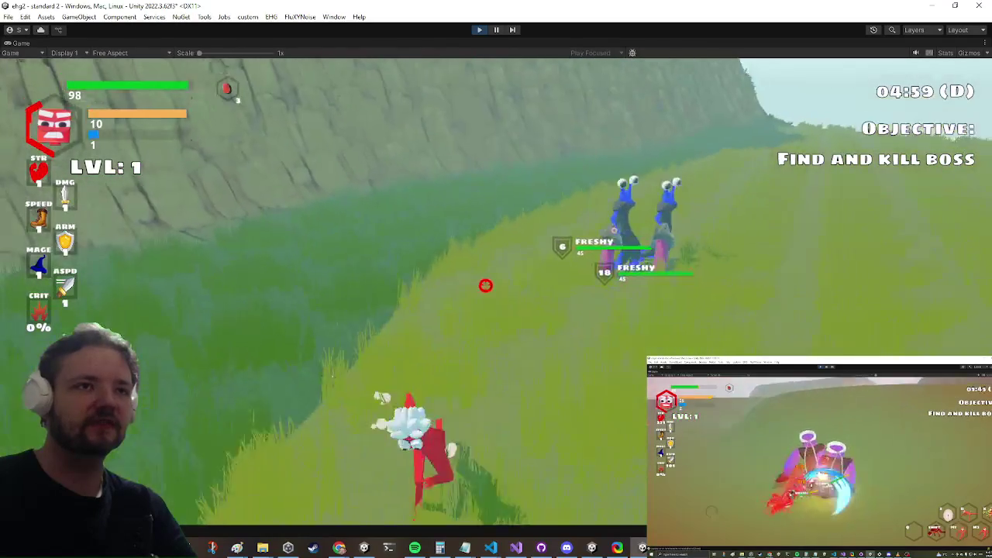
key("s")
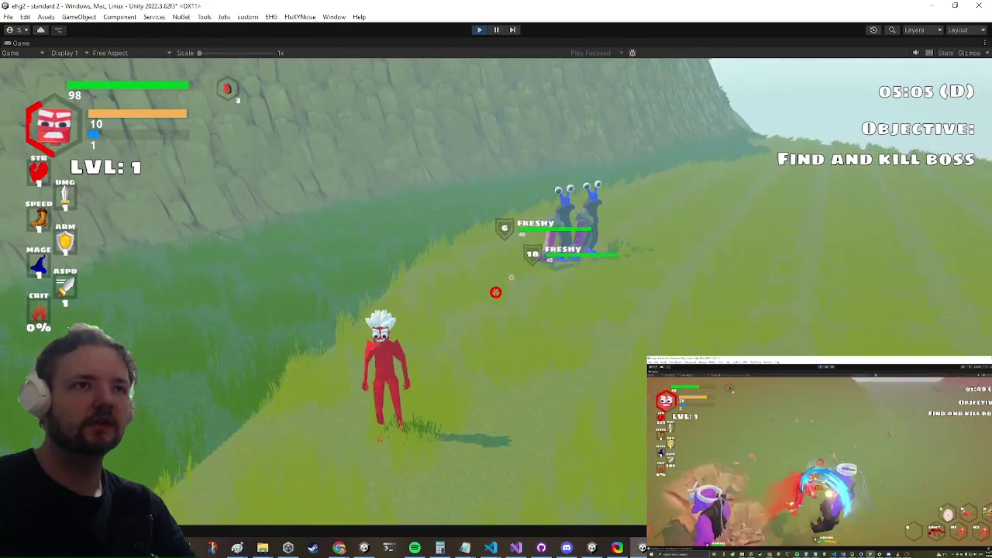
key("w")
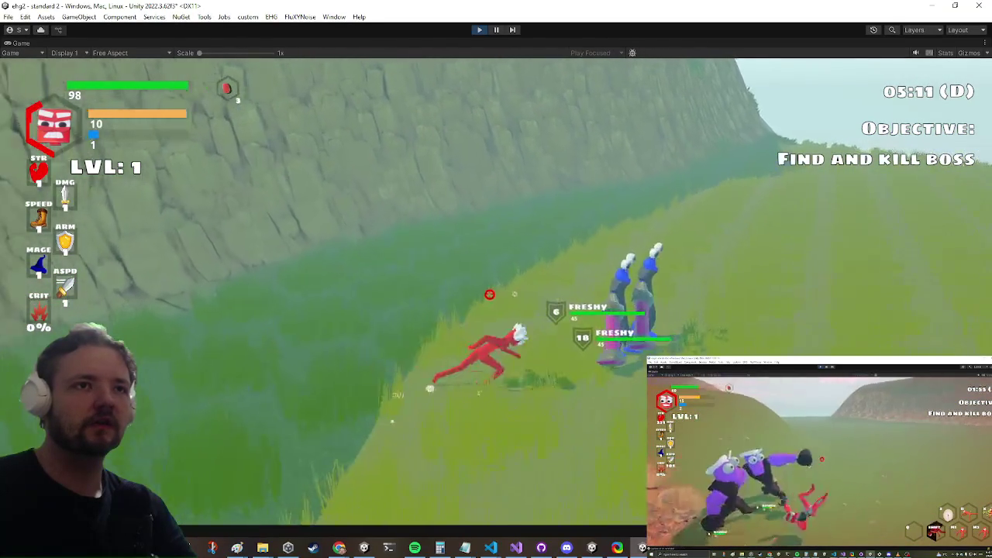
key("w")
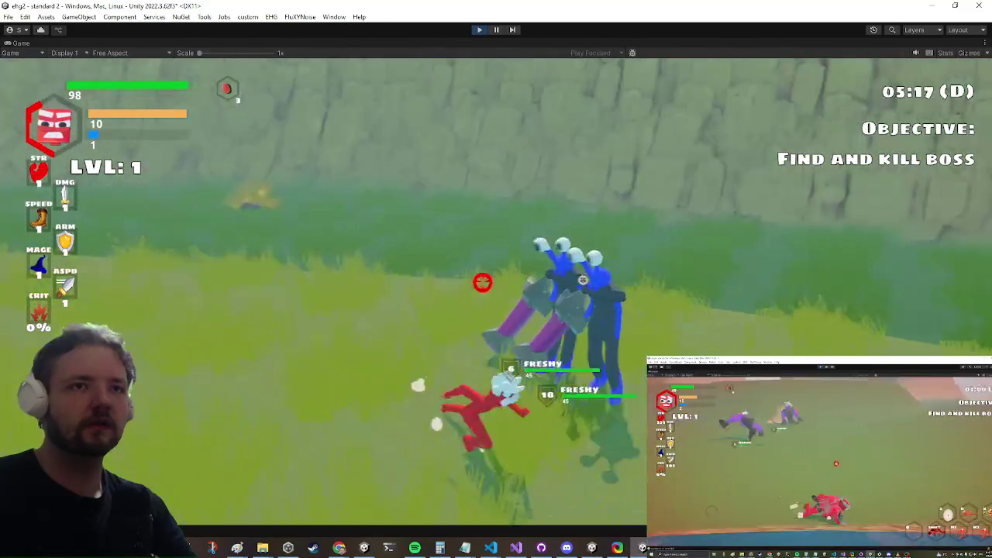
key("a")
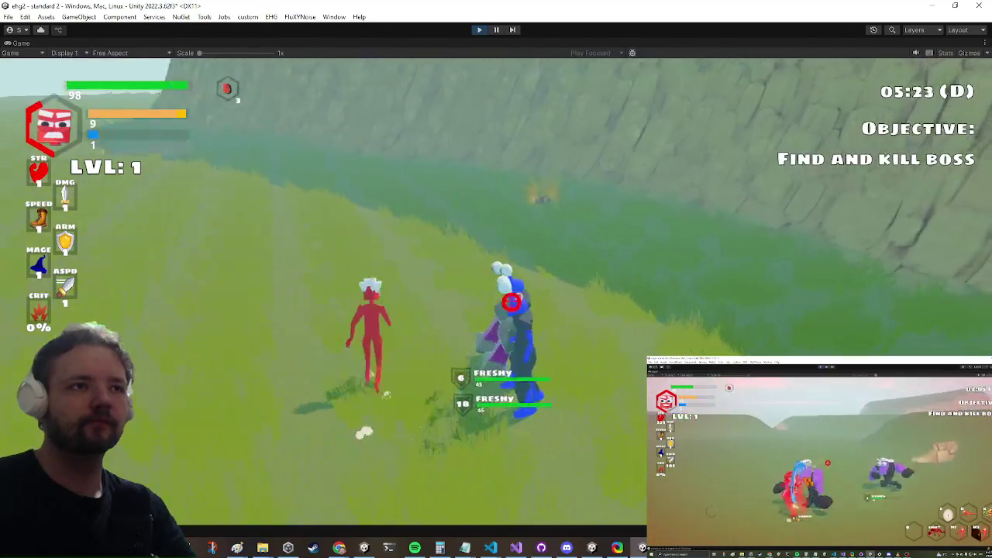
key("d")
key("d")
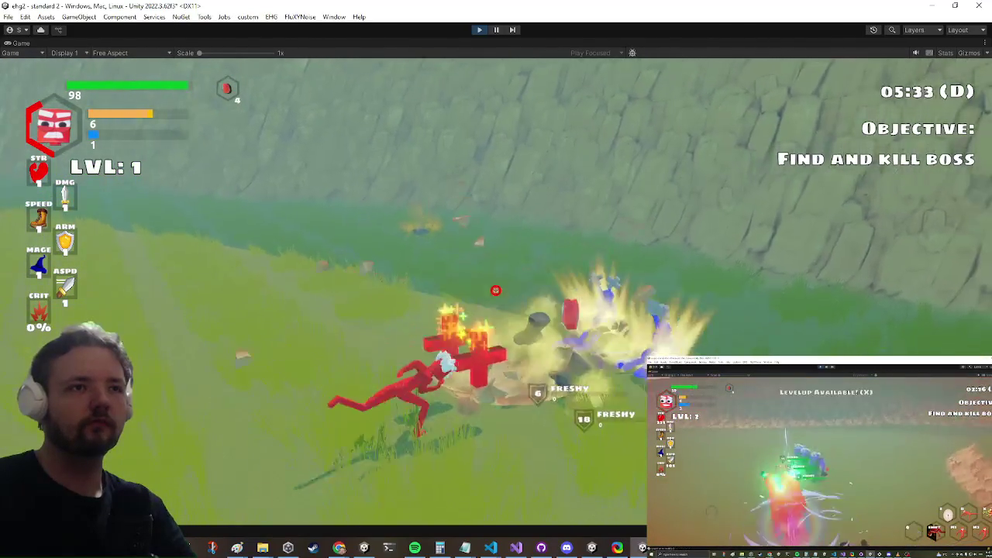
key("a")
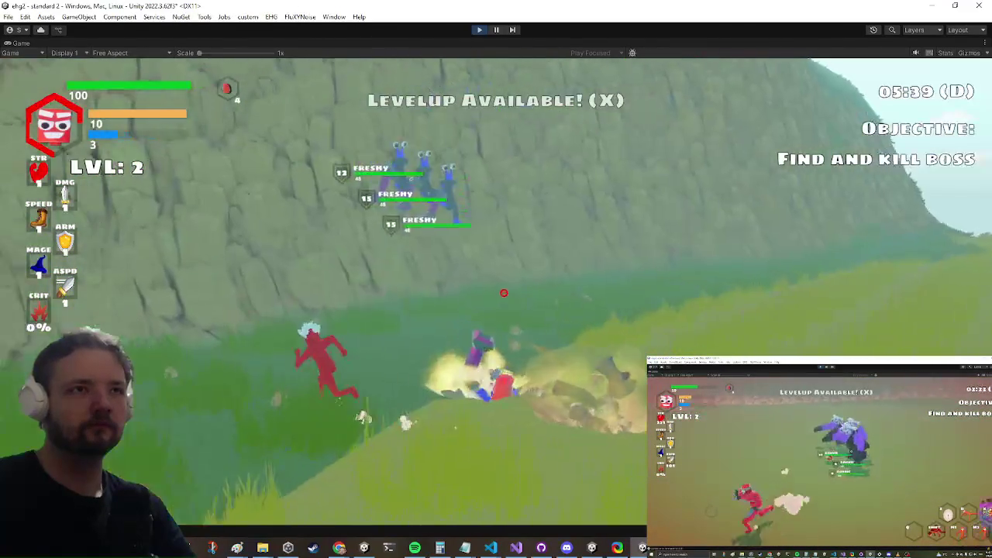
key("a")
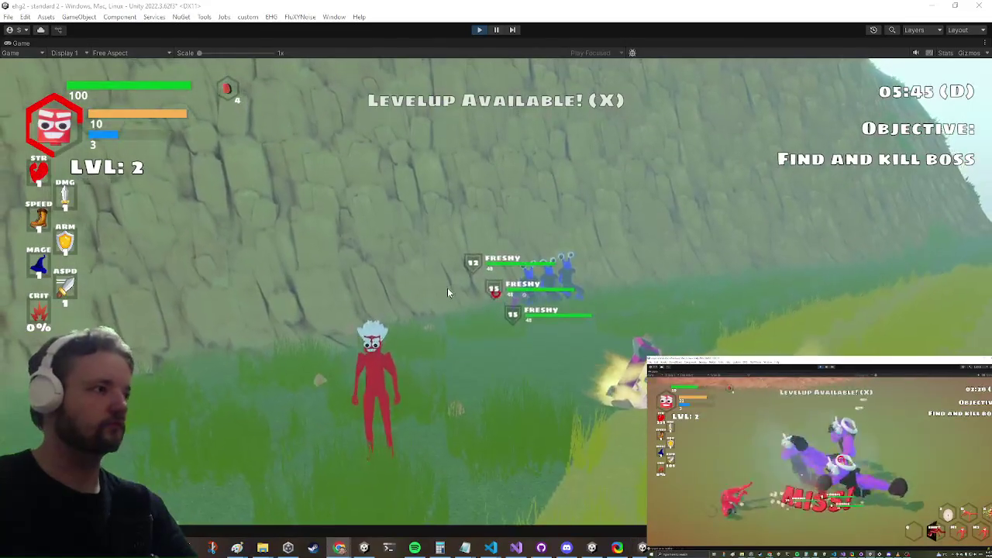
- Raise Sound Fx further, battle the FRESHY enemies, then restore the full editor layout
key("Escape")
left_click_drag(431, 232, 561, 231)
key("Escape")
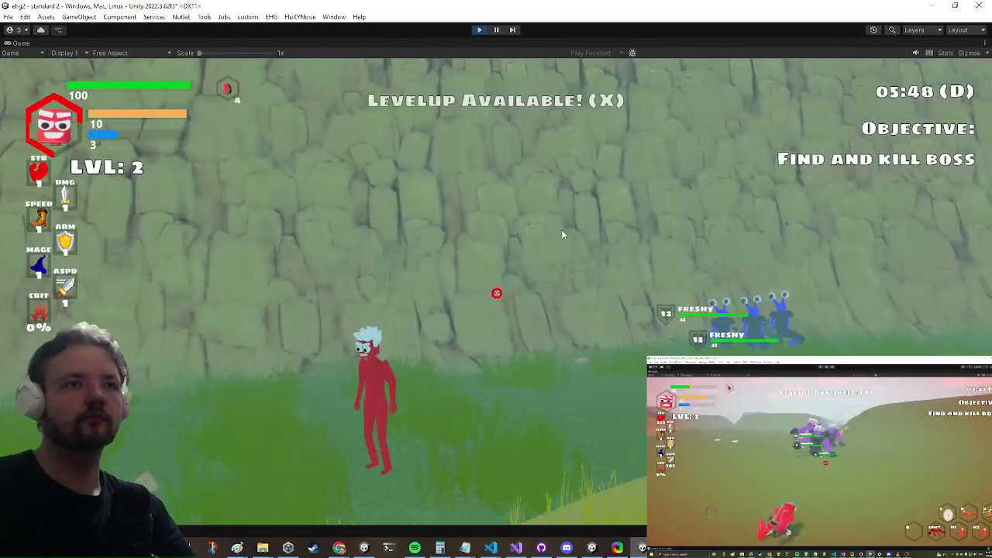
key("Escape")
key("Escape")
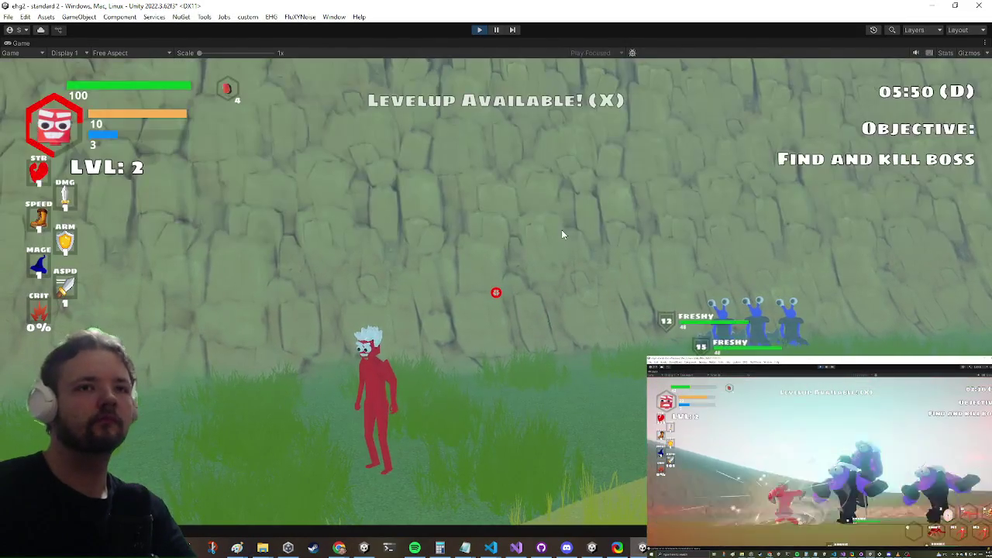
key("d")
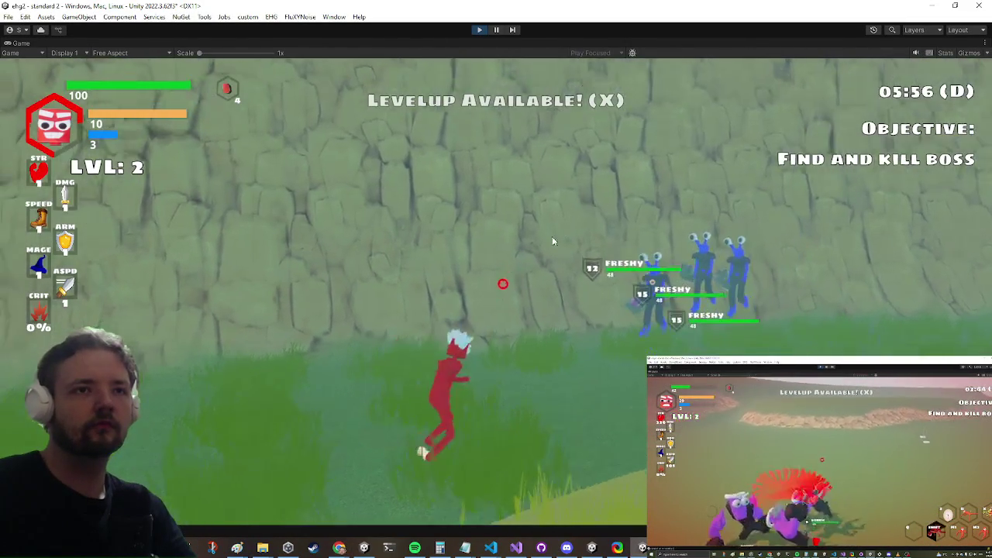
key("a")
left_click(536, 248)
key("d")
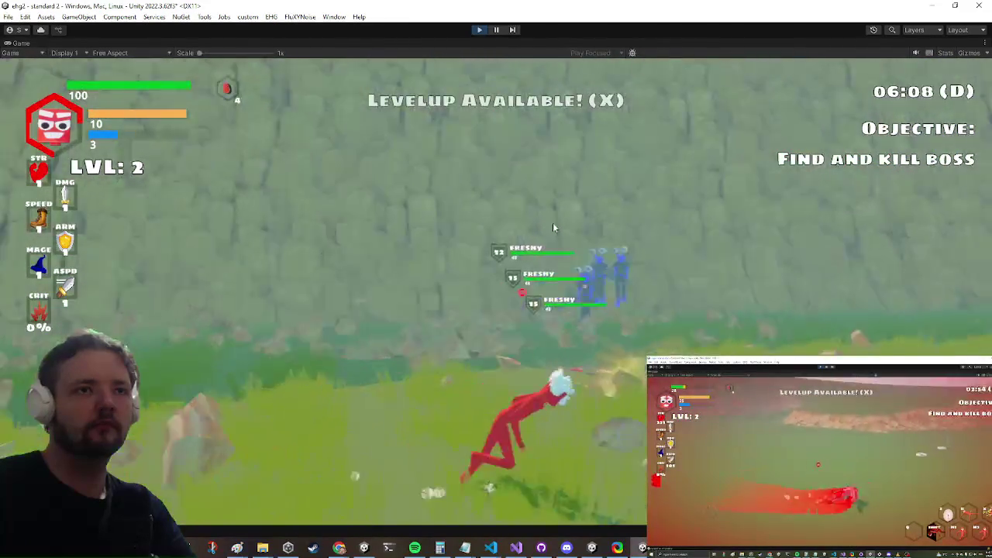
key("a")
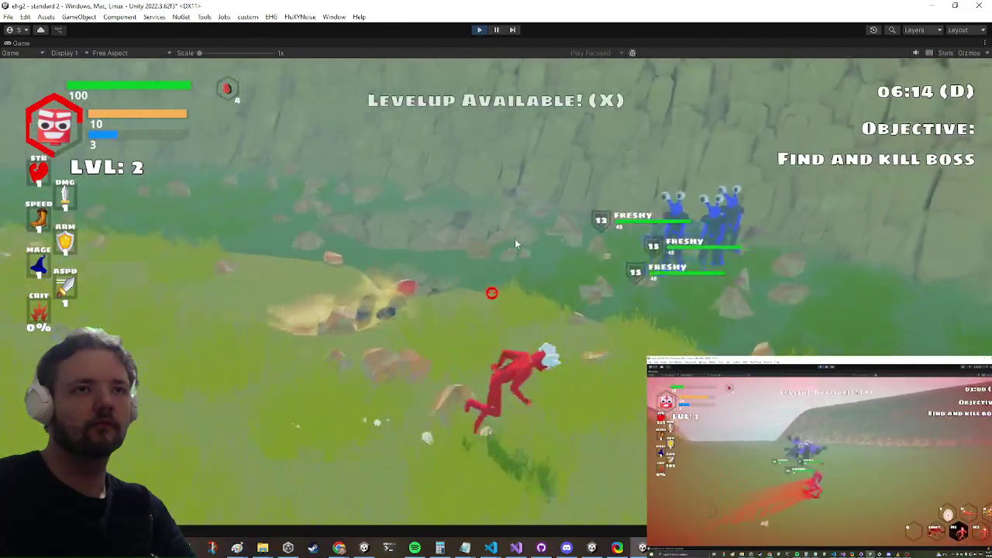
key("a")
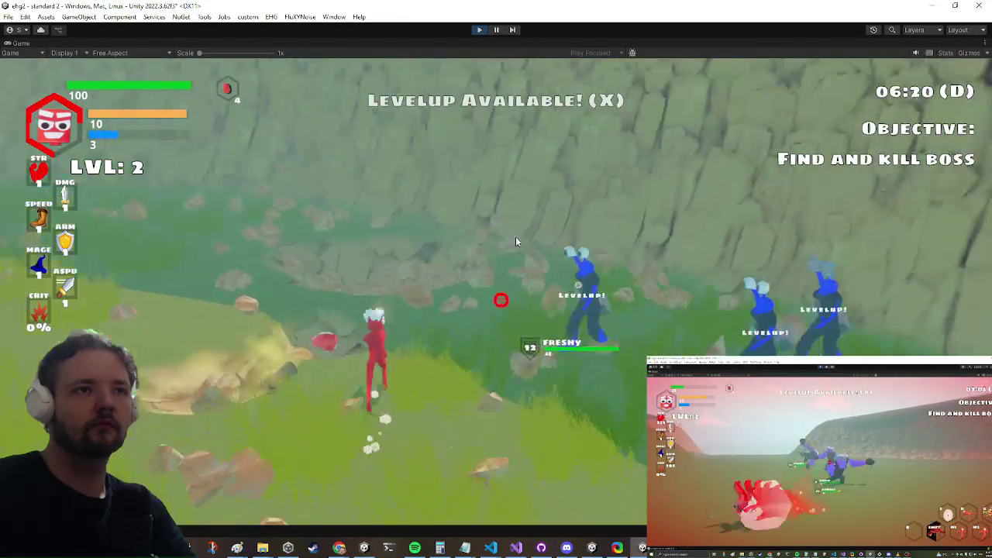
key("d")
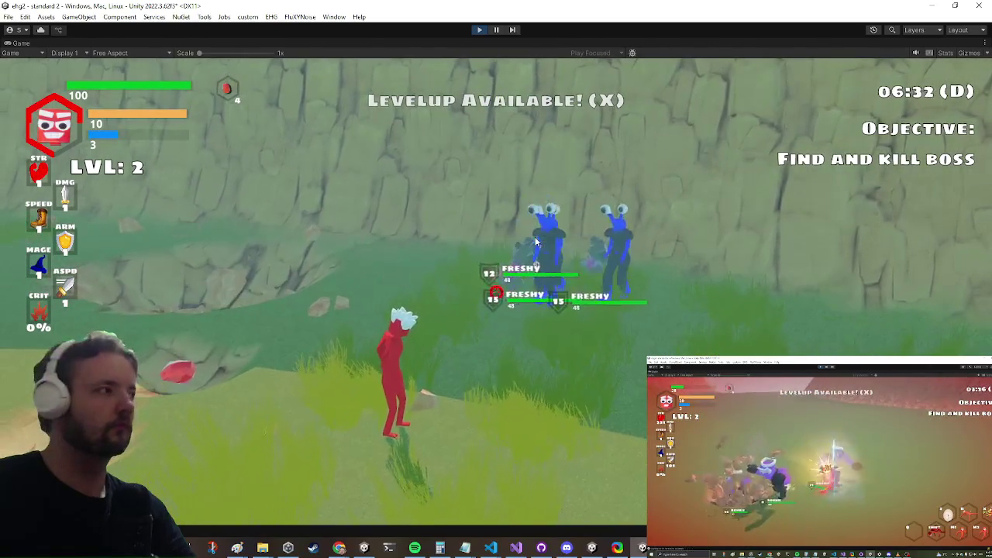
key("s")
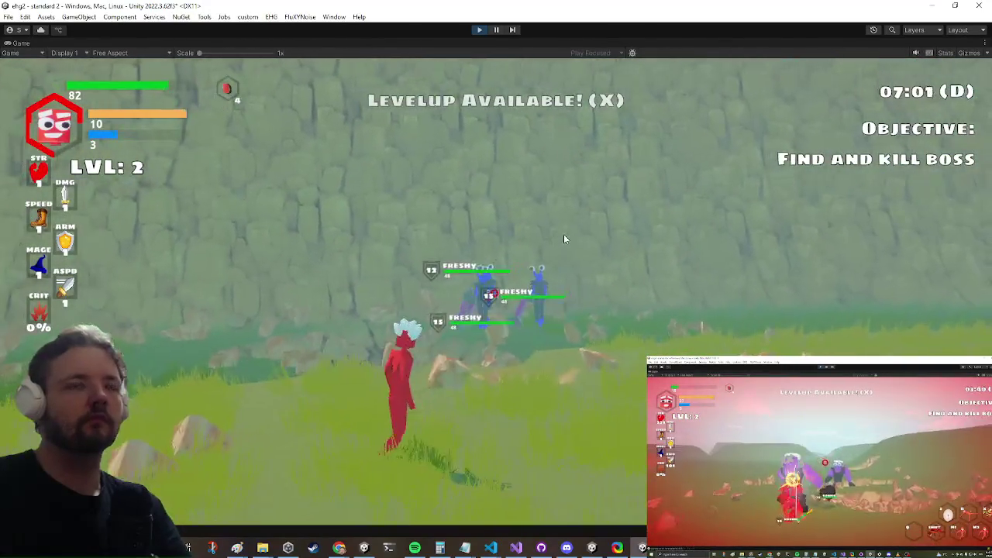
key("shift+space")
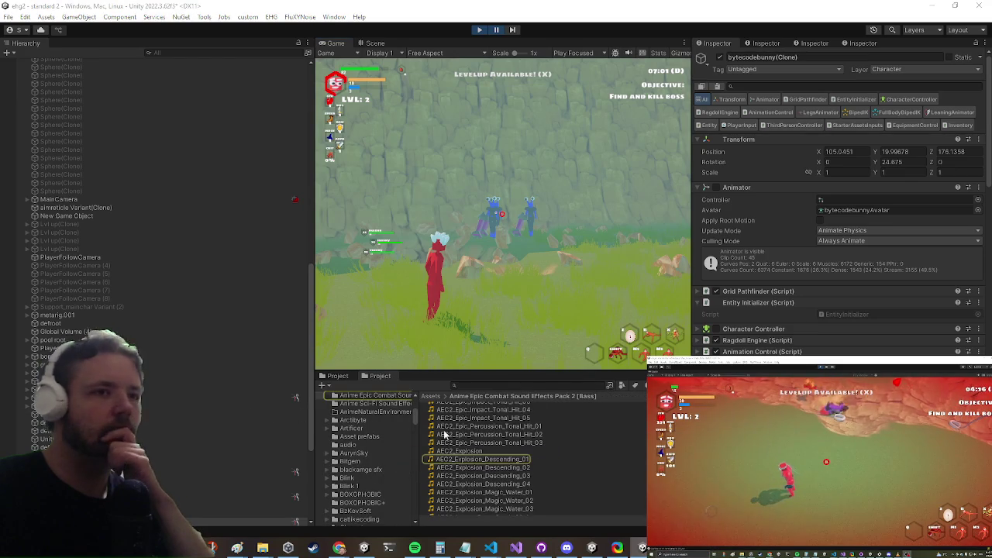
- Inspect AEC2_Explosion_Descending_01's import settings, then maximize the Game view during the playtest
left_click(461, 462)
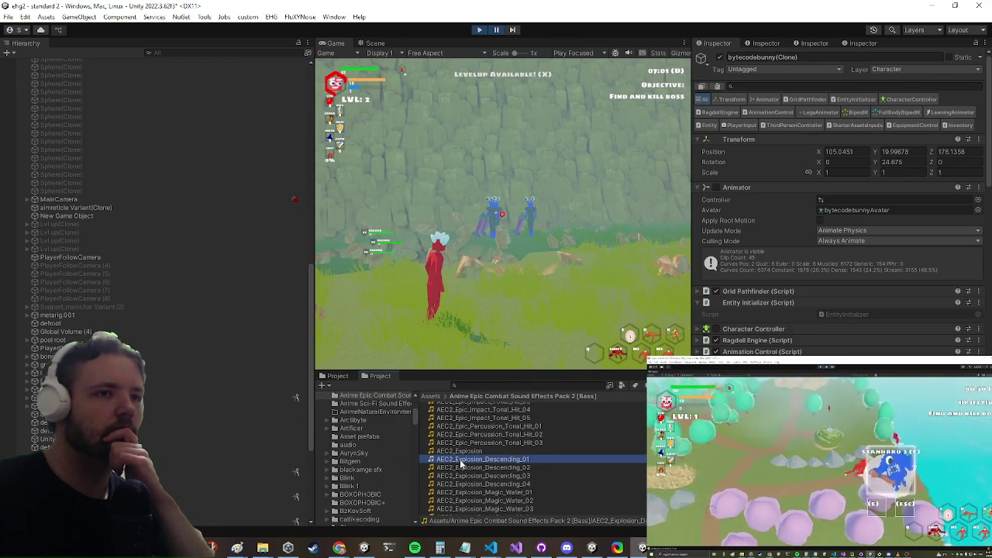
left_click(460, 462)
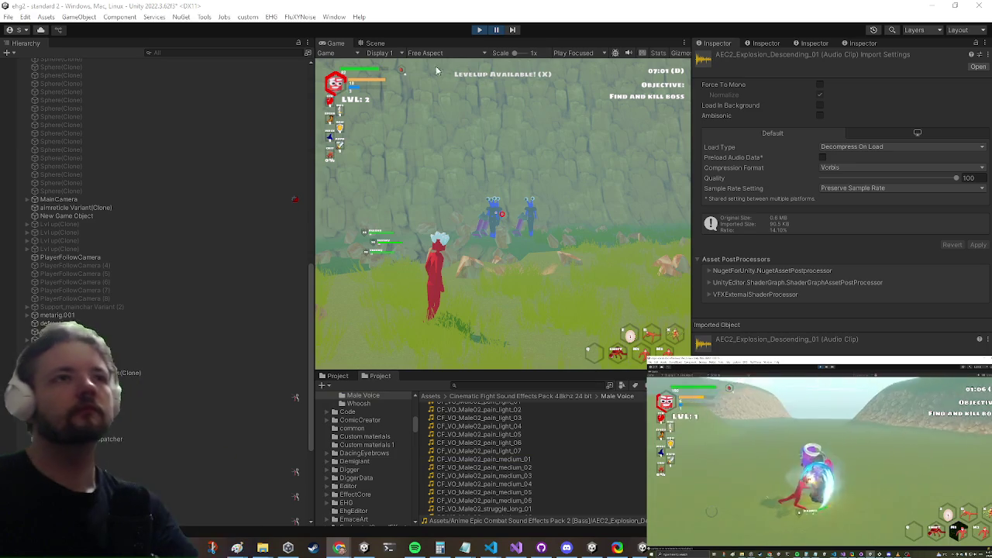
key("shift+space")
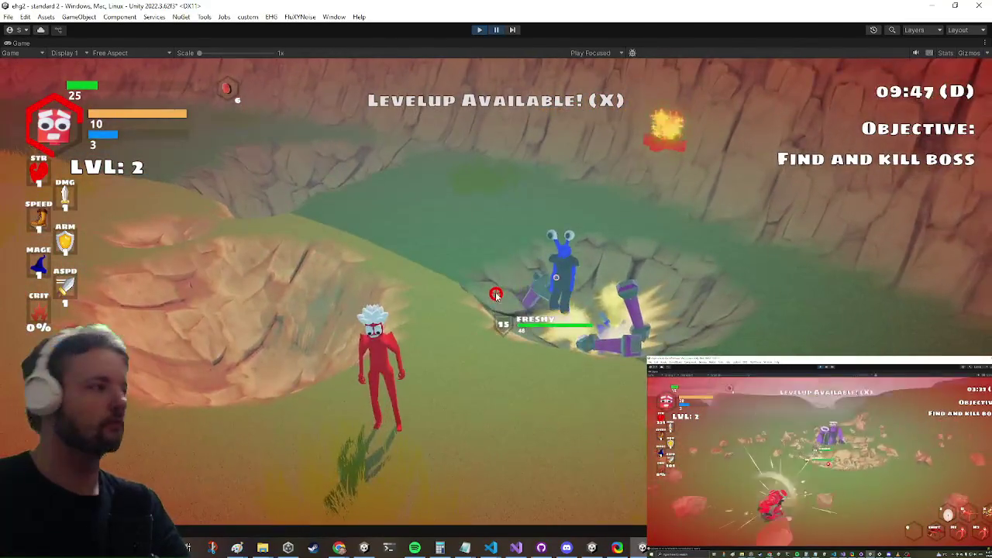
- Restore the full editor layout around the running game and bring up the Console window
key("shift+space")
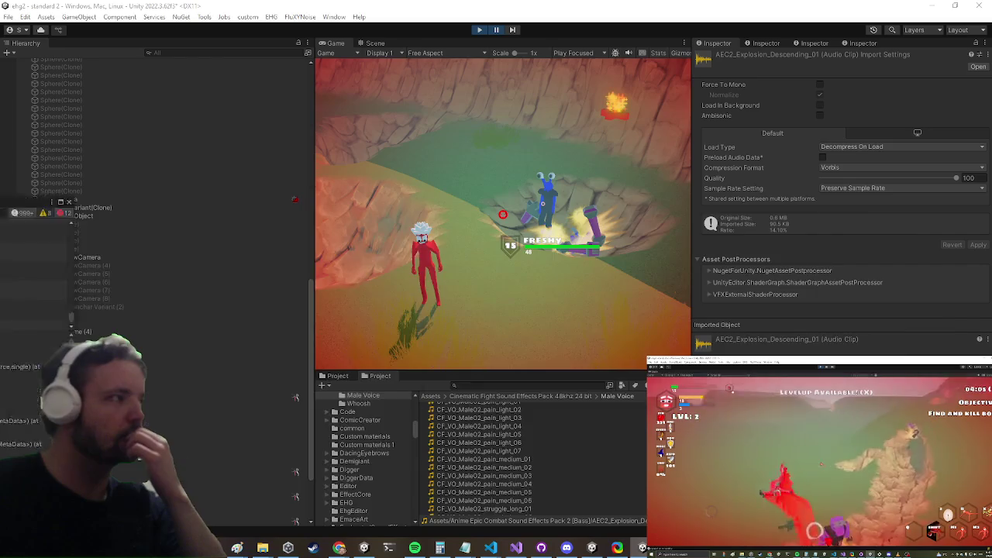
key("ctrl+shift+c")
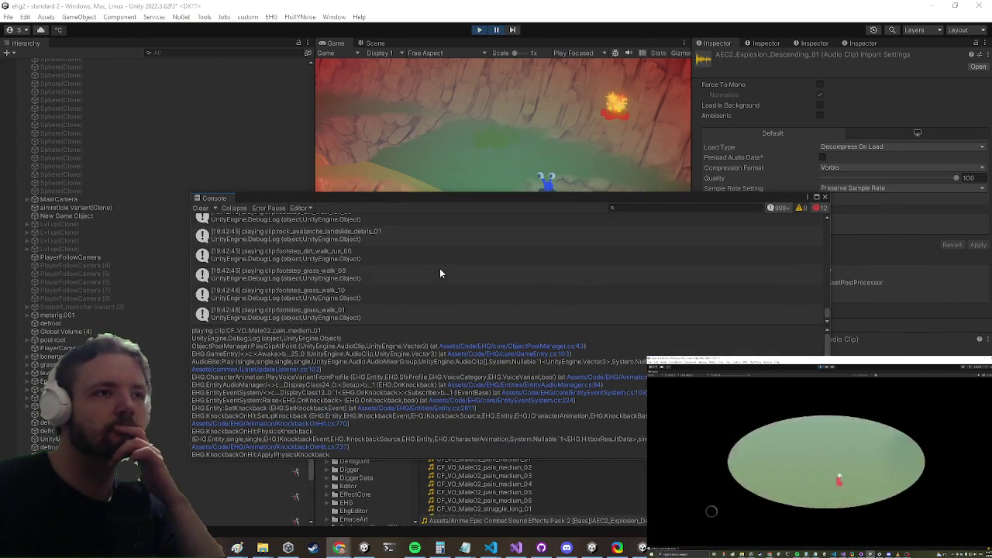
- Select the 'playing clip: Giant growl 1' Console log to see its ObjectPoolManager.PlayClipAtPoint stack trace
scroll(412, 267, "up", 5)
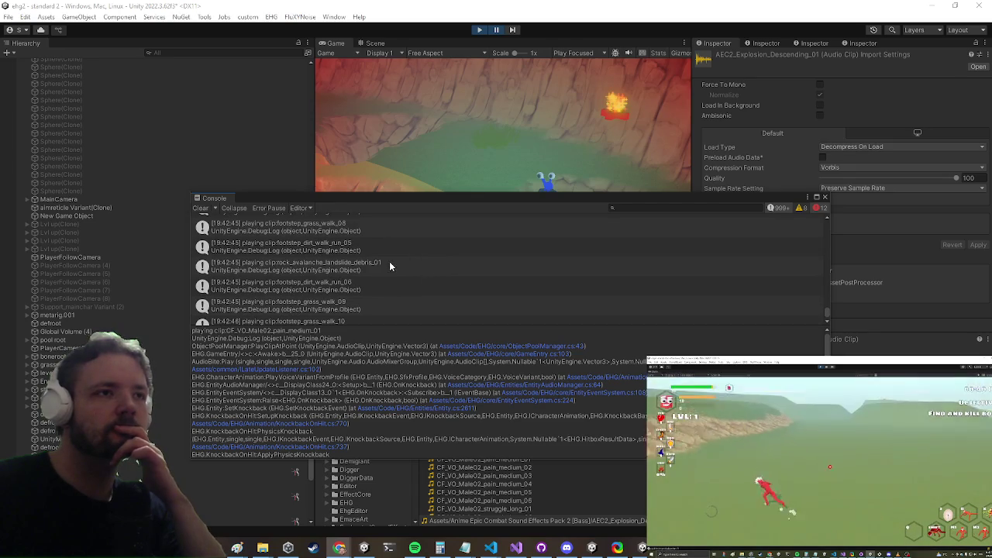
scroll(395, 272, "up", 3)
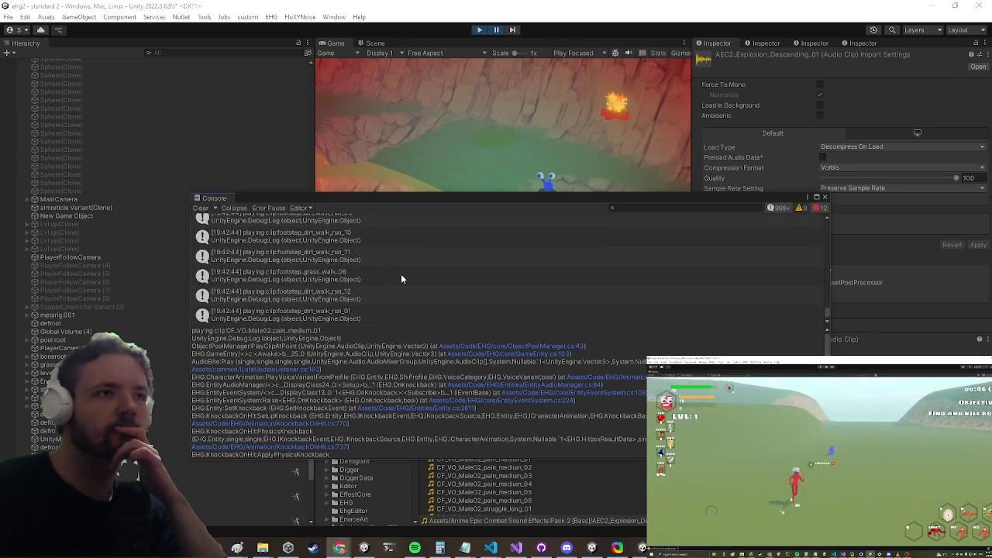
scroll(403, 271, "up", 4)
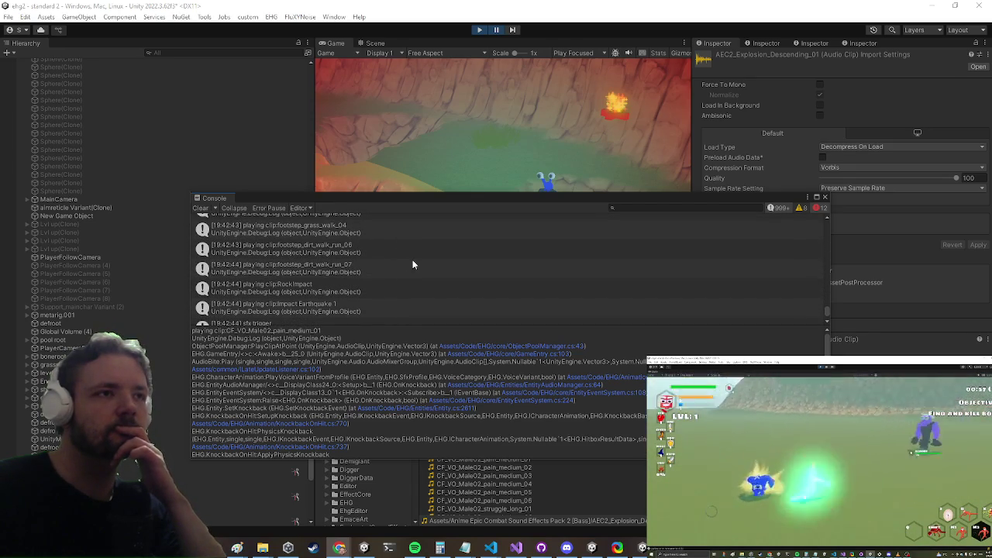
scroll(415, 271, "up", 4)
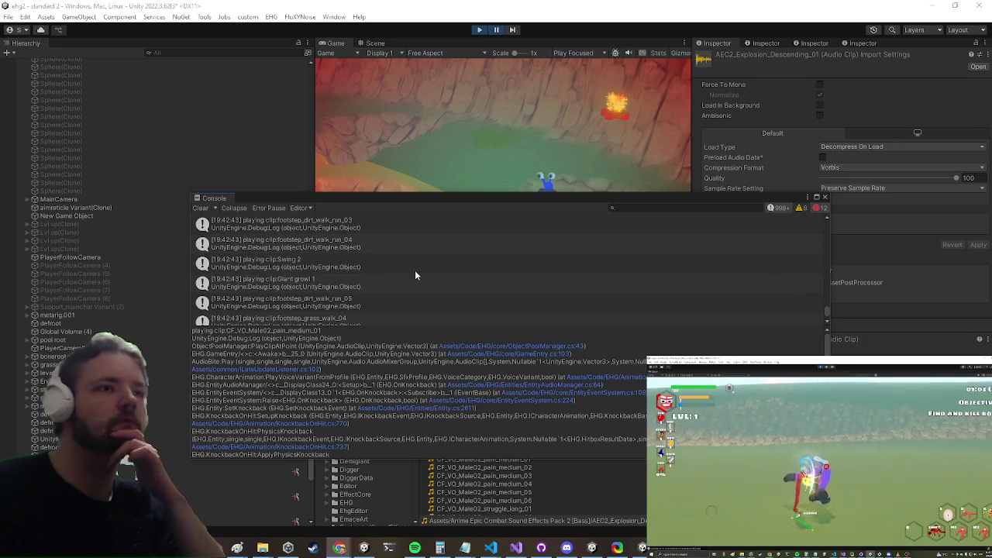
left_click(367, 285)
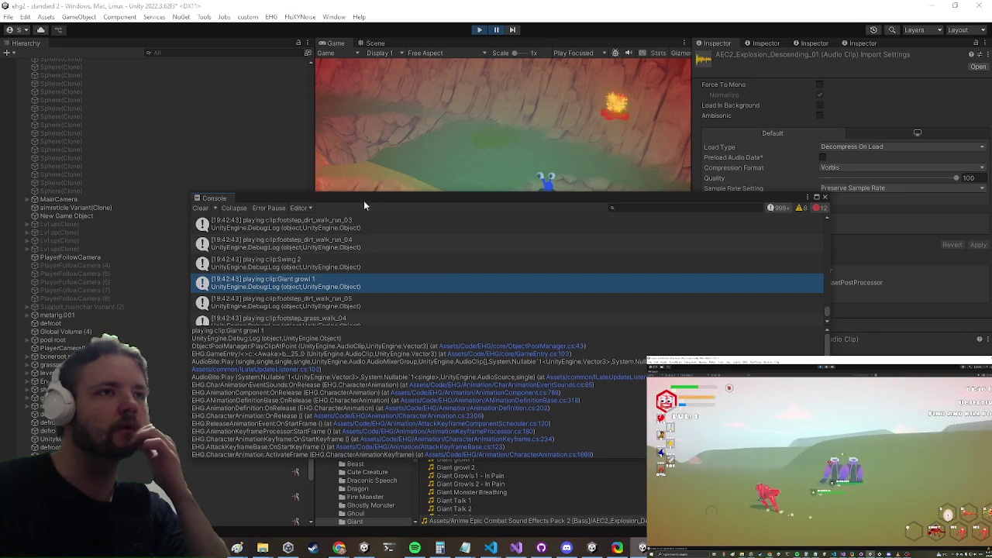
- Scroll further up through the Console's footstep and other played-clip log entries
scroll(356, 266, "up", 5)
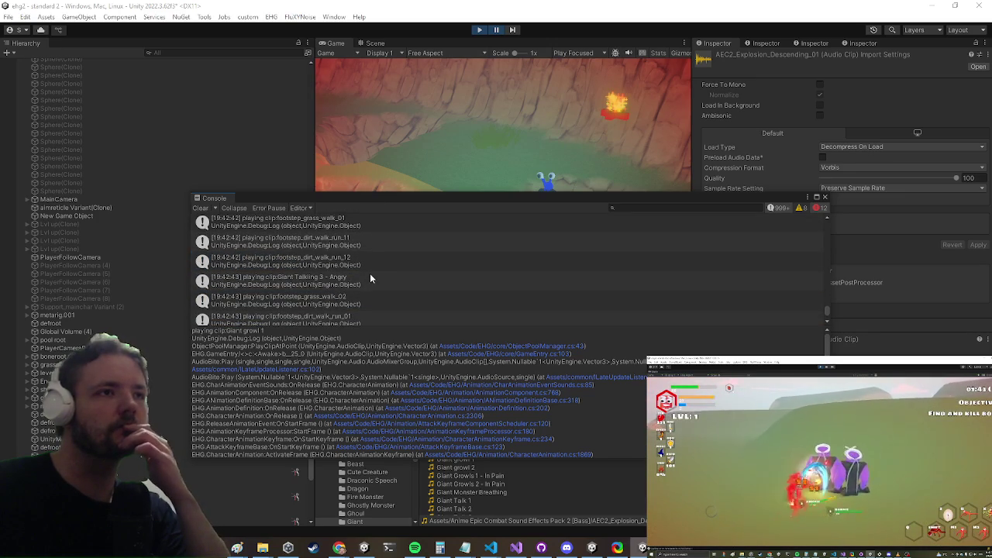
scroll(365, 269, "up", 4)
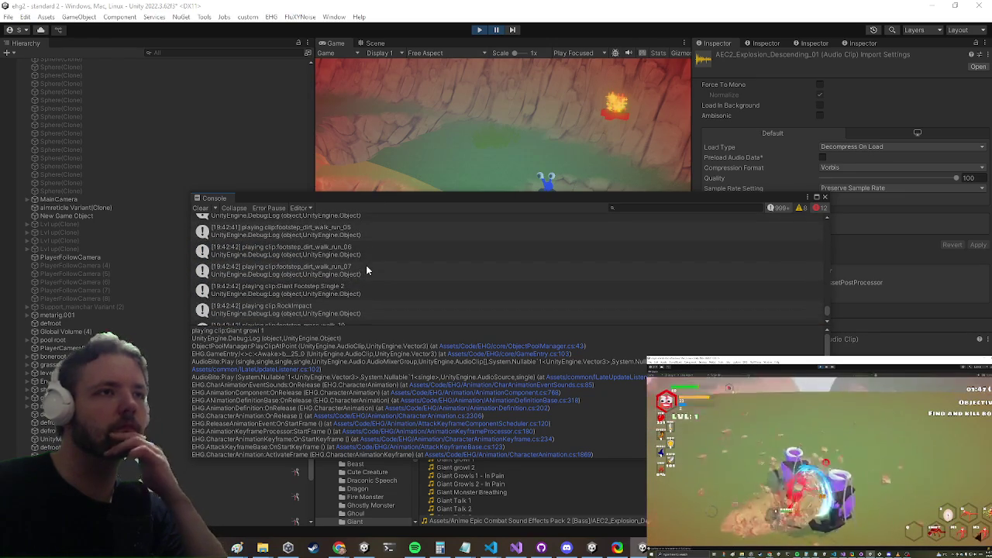
scroll(366, 271, "up", 6)
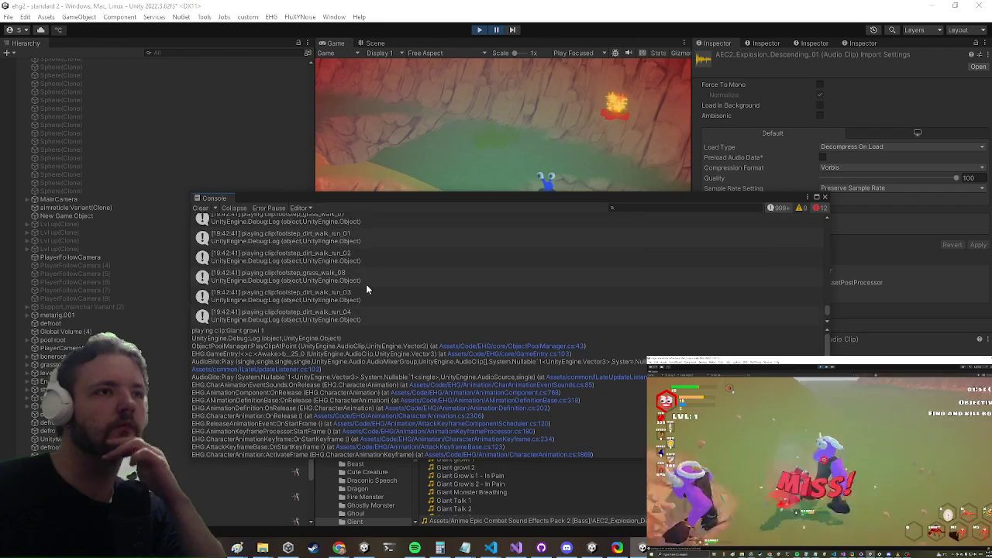
scroll(361, 285, "up", 3)
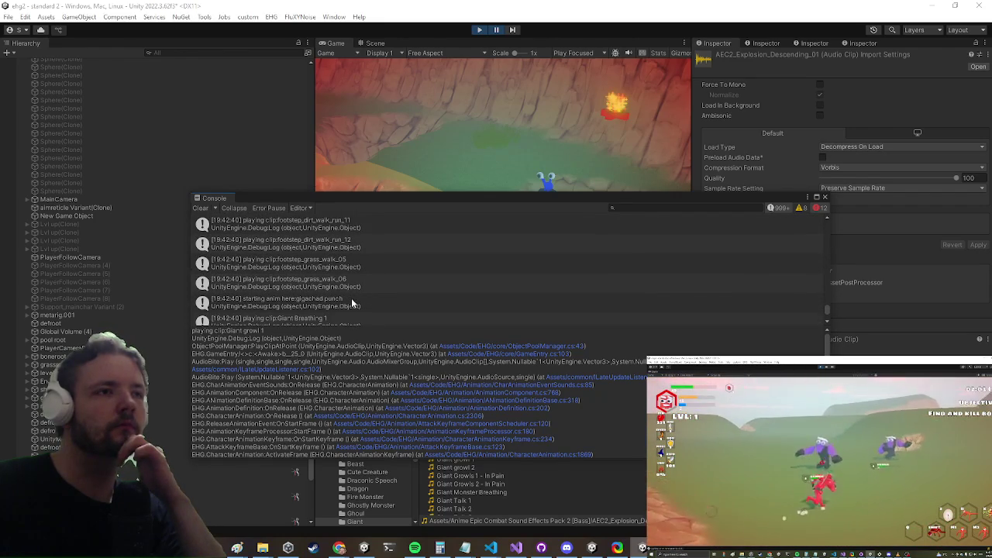
scroll(351, 301, "down", 1)
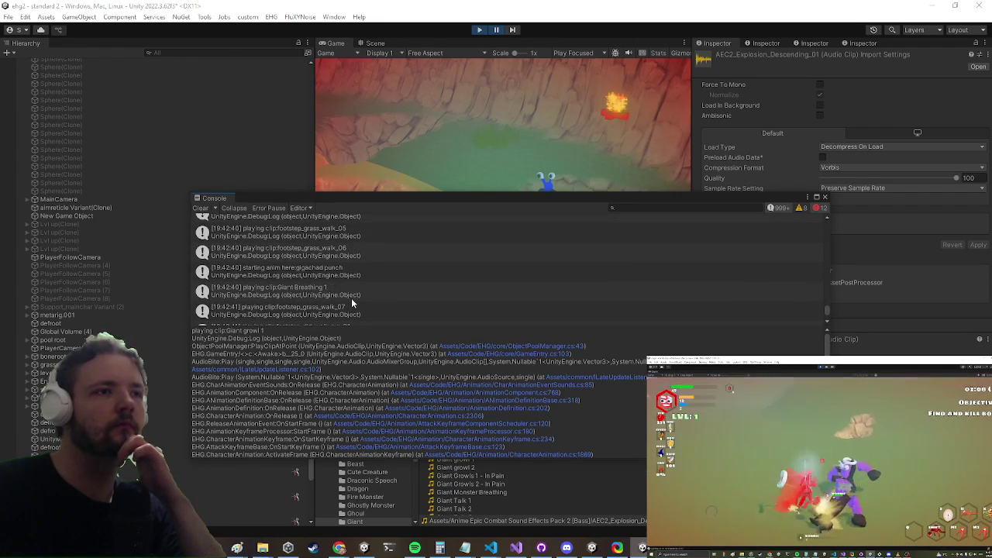
scroll(351, 295, "up", 5)
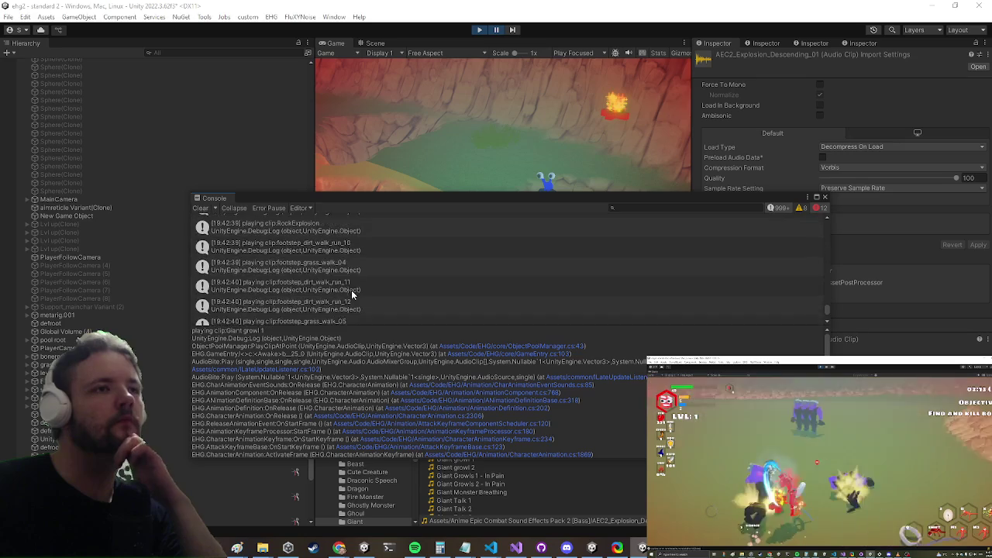
scroll(377, 278, "up", 3)
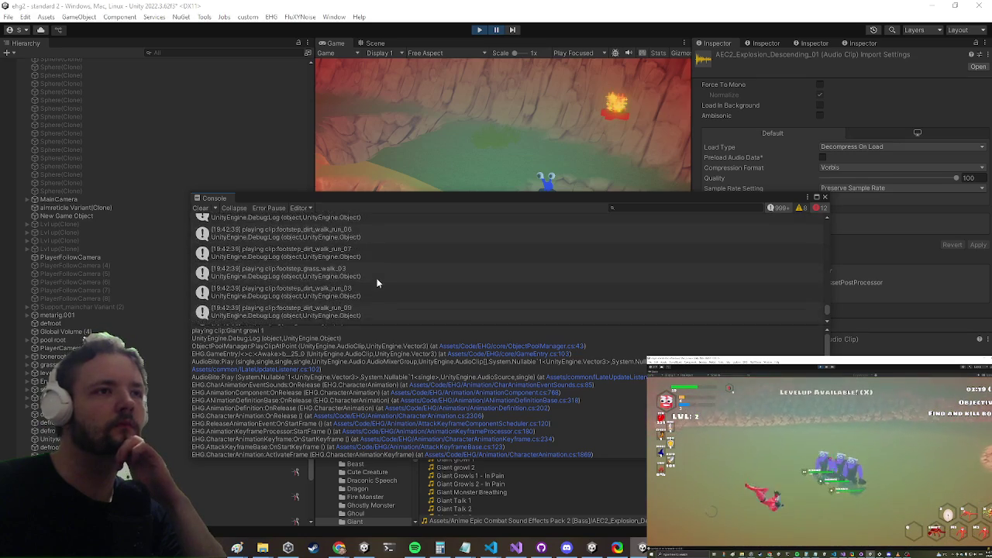
scroll(377, 283, "up", 4)
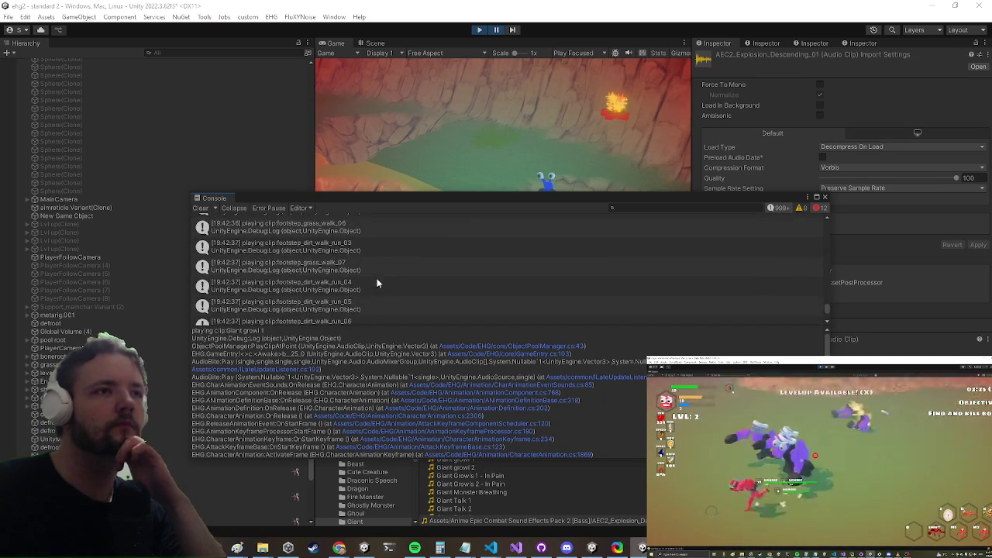
- Trace the 'playing clip: AEC_CombatEpic_PunchCombo04_P4_Gravity_Warp' log and enlarge the Console upward
left_click(378, 283)
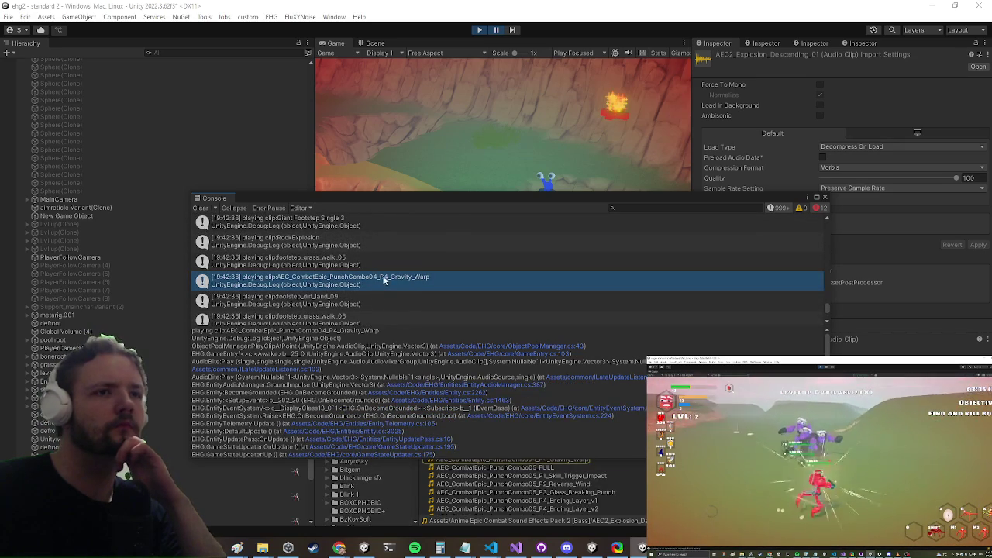
left_click_drag(459, 194, 456, 152)
left_click(426, 240)
- Select the pinged Gravity_Warp clip in the Project panel to show its import settings
left_click(567, 458)
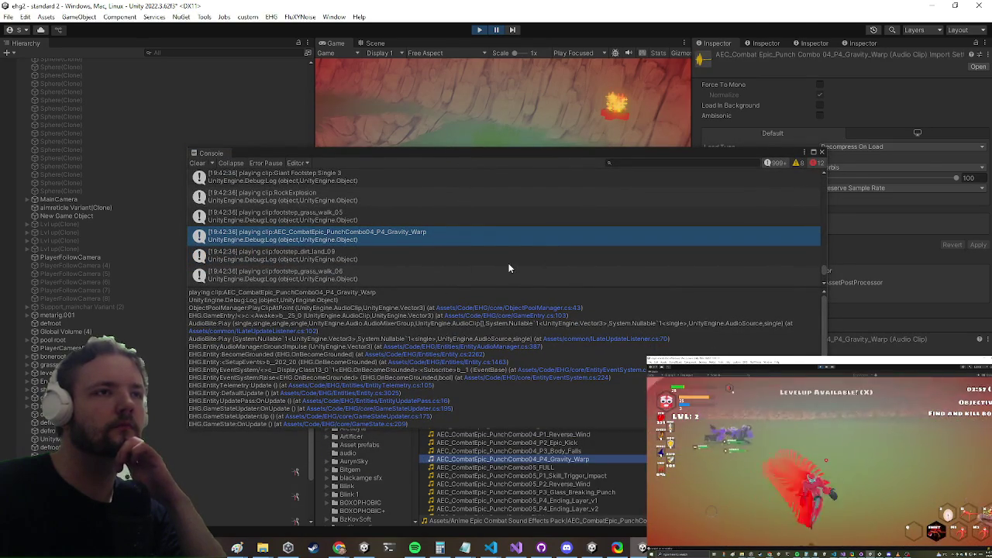
scroll(506, 262, "up", 1)
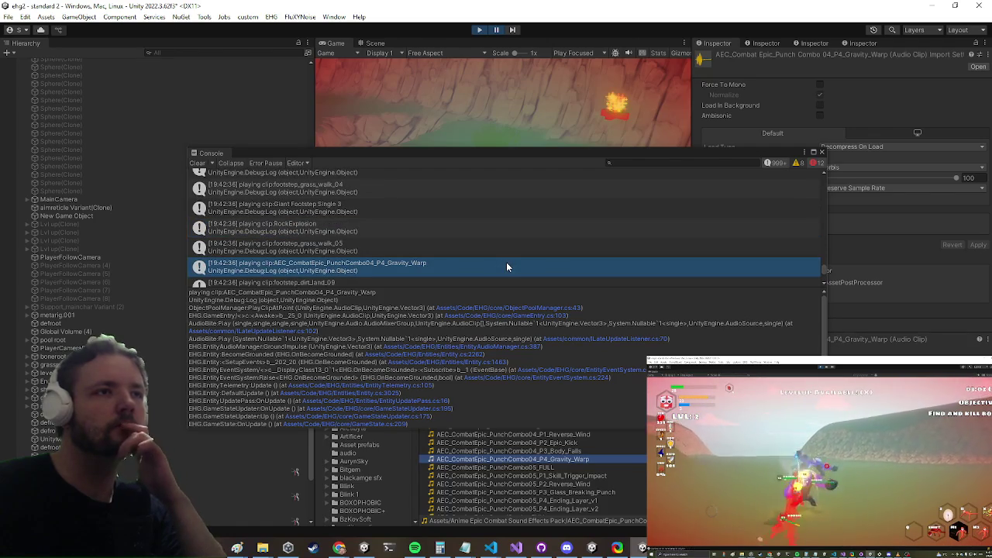
scroll(506, 262, "up", 2)
scroll(506, 261, "up", 1)
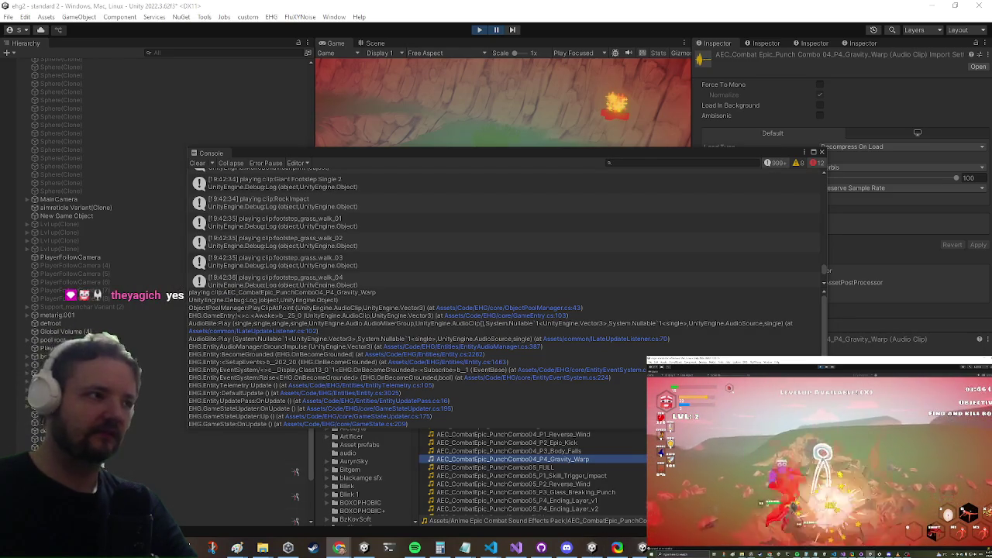
- Commit all nine changed files to main in GitHub Desktop, check History, then return to Unity
left_click(541, 548)
left_click(160, 419)
type("4VIP6 I VII")
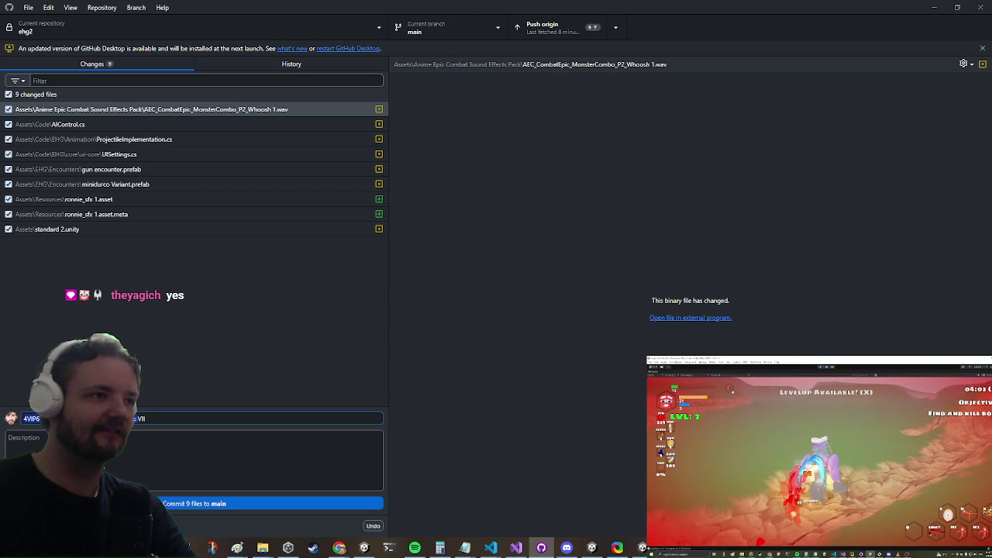
key("BackSpace")
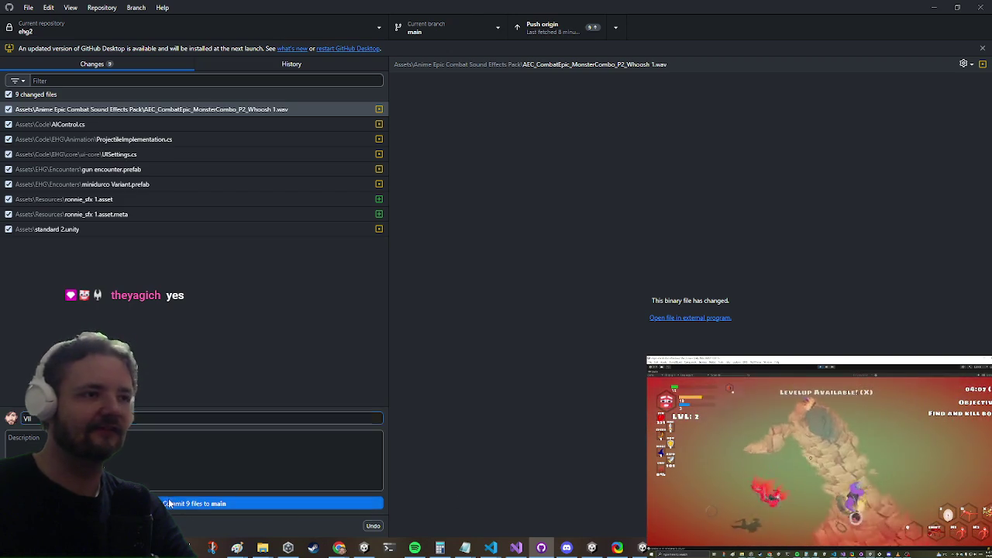
left_click(186, 504)
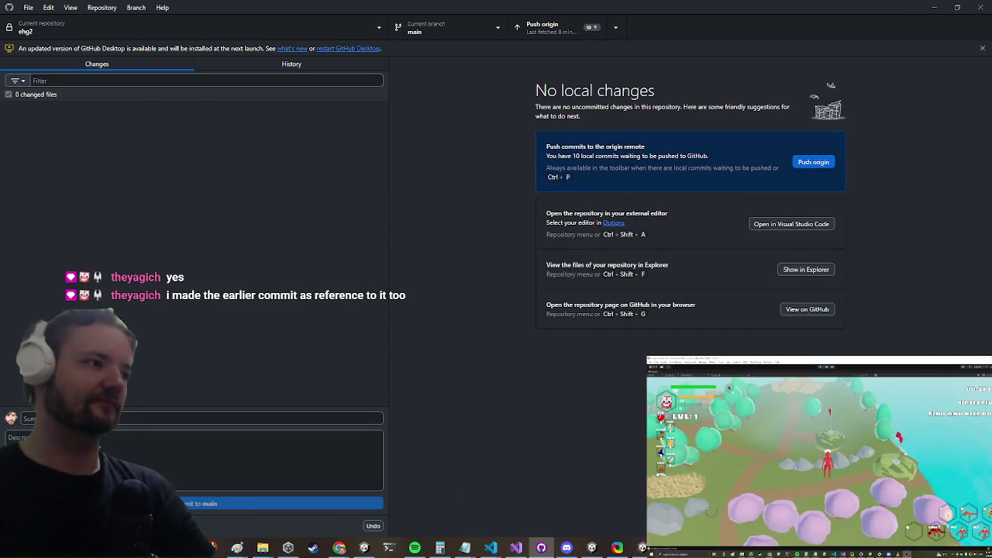
left_click(314, 68)
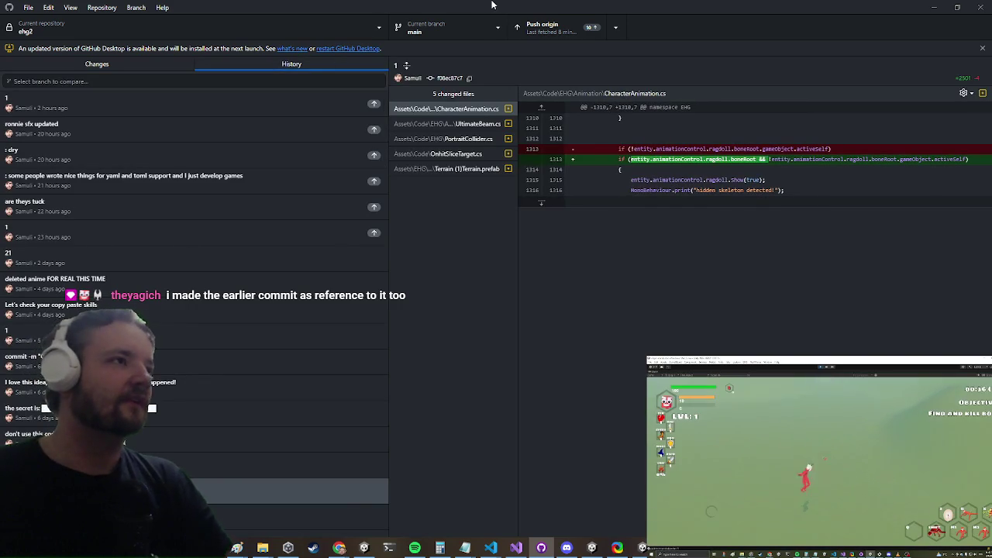
key("alt+Tab")
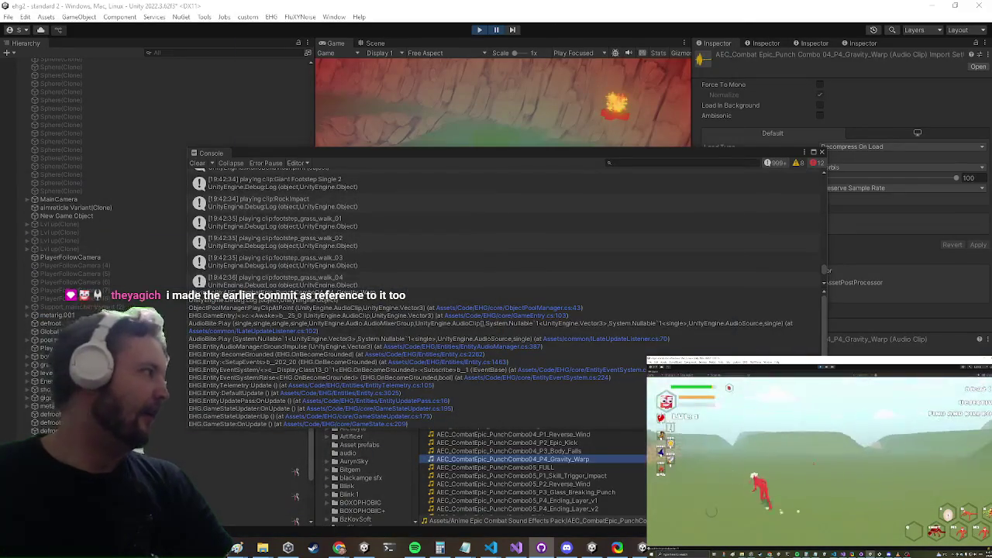